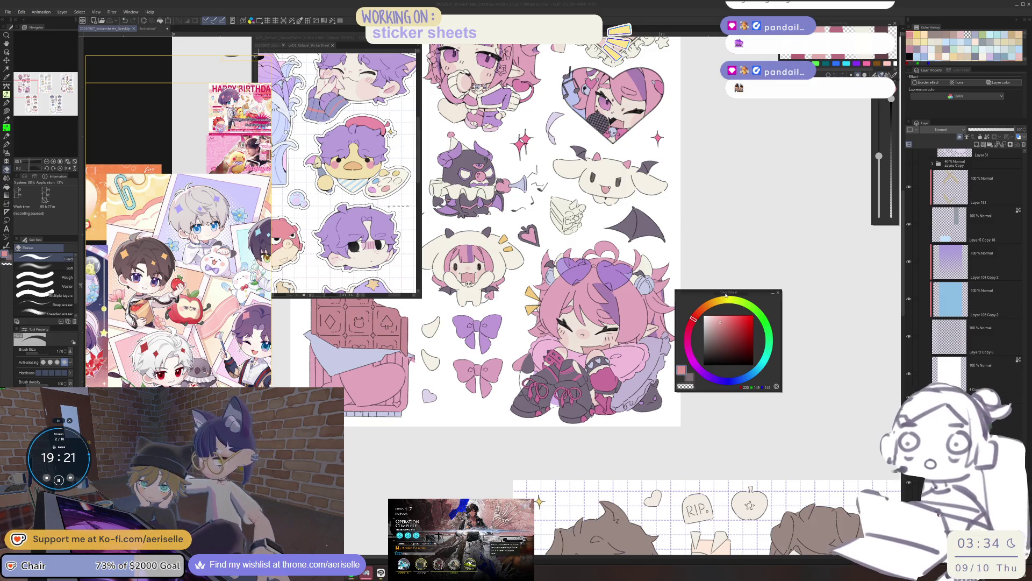
Step: Pan and zoom across the sticker sheets, moving the colour picker off the artwork to reveal the white-haired sheet
{"action": "left_click_drag", "start_coordinate": [621, 427], "coordinate": [589, 384]}
{"action": "scroll", "coordinate": [589, 385], "scroll_direction": "down", "scroll_amount": 5}
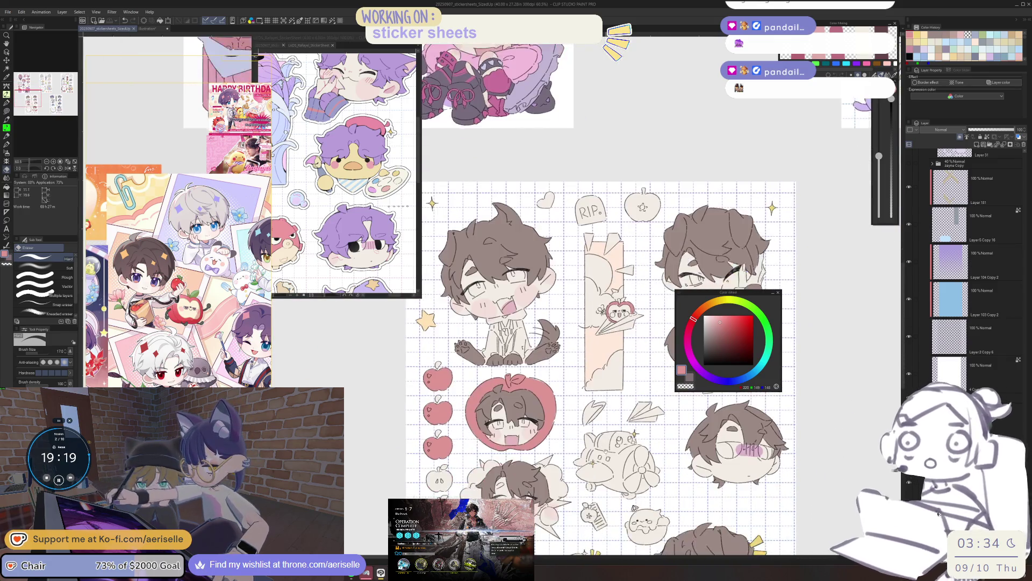
{"action": "scroll", "coordinate": [594, 333], "scroll_direction": "up", "scroll_amount": 3}
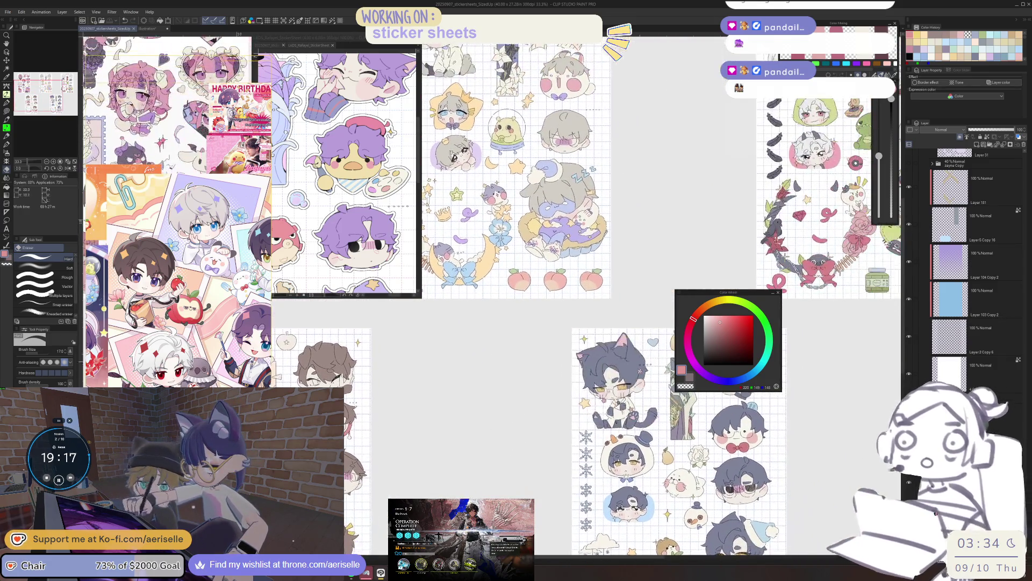
{"action": "left_click_drag", "start_coordinate": [732, 292], "coordinate": [844, 383]}
{"action": "scroll", "coordinate": [844, 383], "scroll_direction": "up", "scroll_amount": 2}
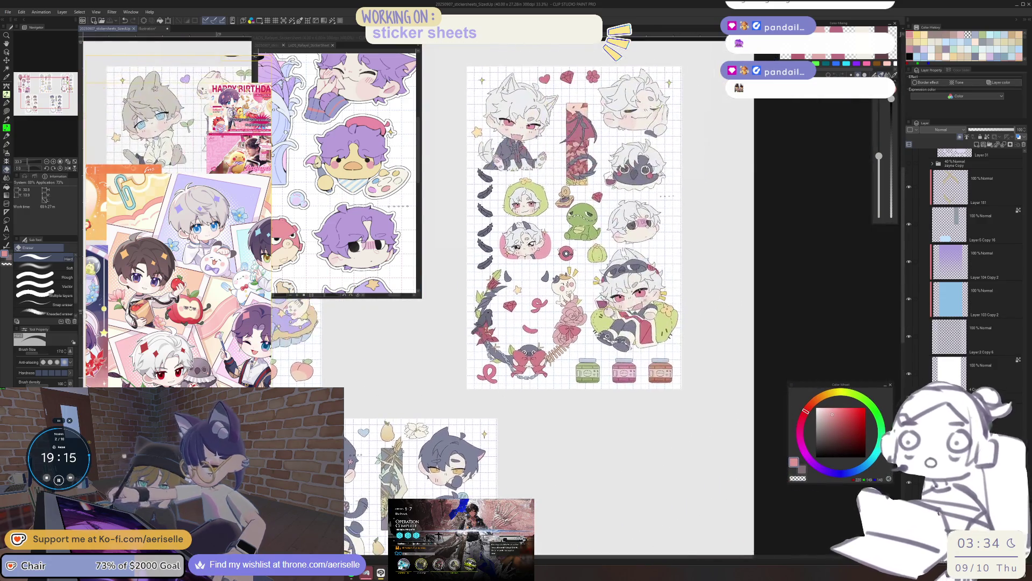
{"action": "mouse_move", "coordinate": [554, 269]}
{"action": "left_mouse_down"}
{"action": "mouse_move", "coordinate": [615, 332]}
{"action": "mouse_move", "coordinate": [604, 371]}
{"action": "left_mouse_up"}
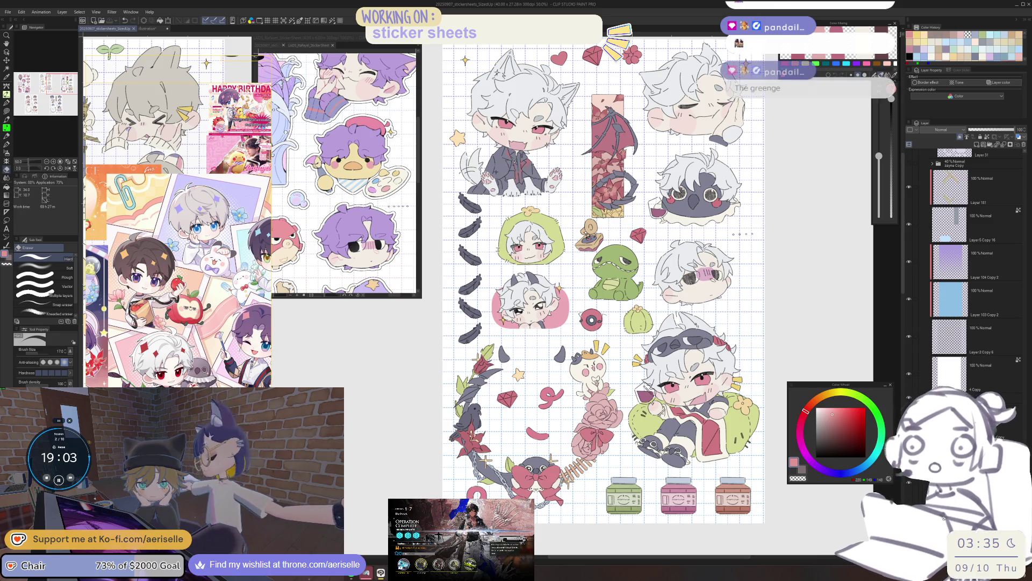
Step: Make the LADS_Rafayel_StickerSheet sub-window the active document
{"action": "left_click", "coordinate": [408, 264]}
{"action": "scroll", "coordinate": [393, 261], "scroll_direction": "up", "scroll_amount": 1}
{"action": "scroll", "coordinate": [382, 259], "scroll_direction": "down", "scroll_amount": 1}
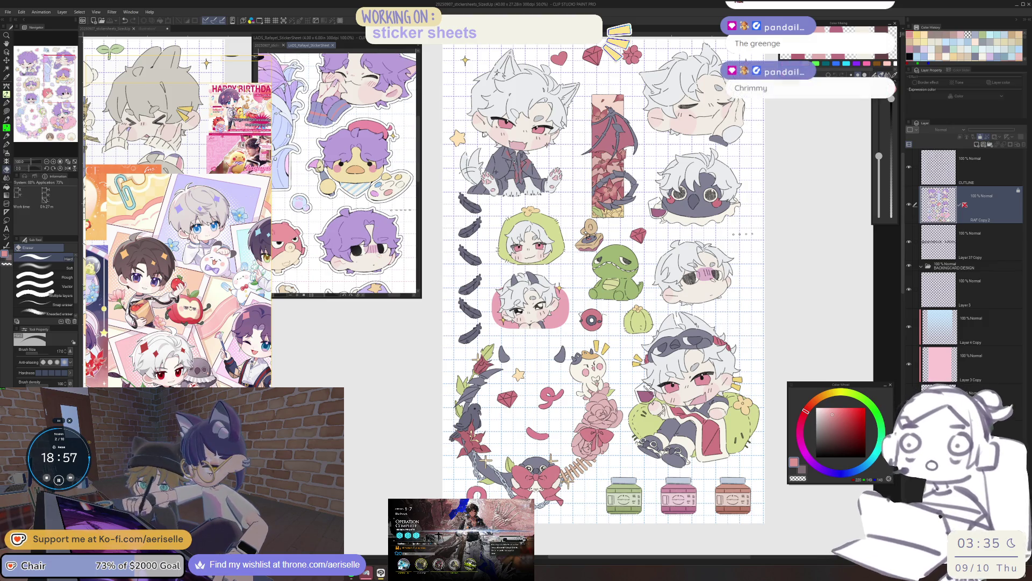
{"action": "left_click", "coordinate": [8, 11]}
Step: Dismiss the File menu and open raf_cnr_stickersheets from the 2025 folder with Ctrl+O
{"action": "key", "text": "Escape"}
{"action": "key", "text": "ctrl+o"}
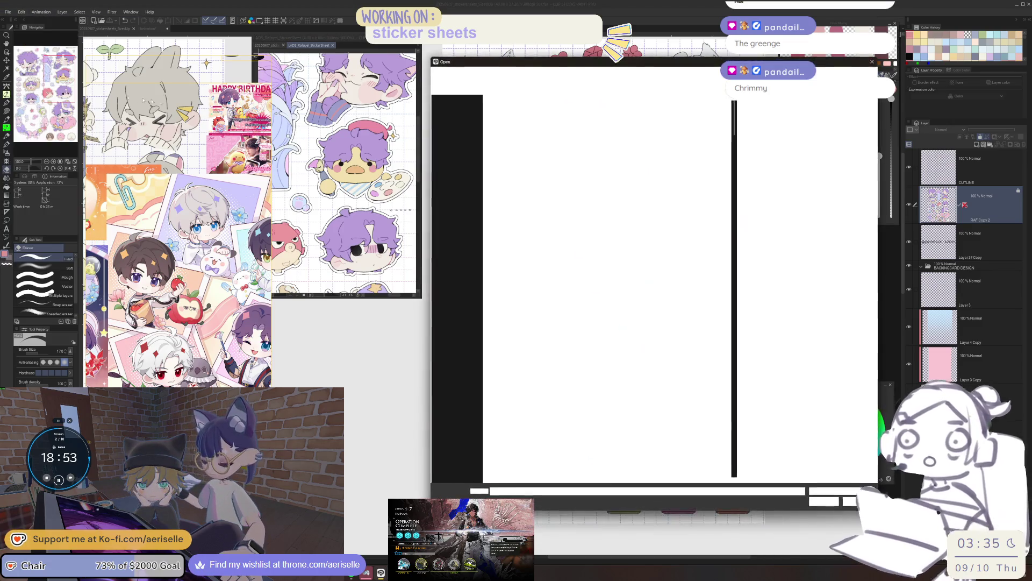
{"action": "left_click_drag", "start_coordinate": [735, 126], "coordinate": [750, 434]}
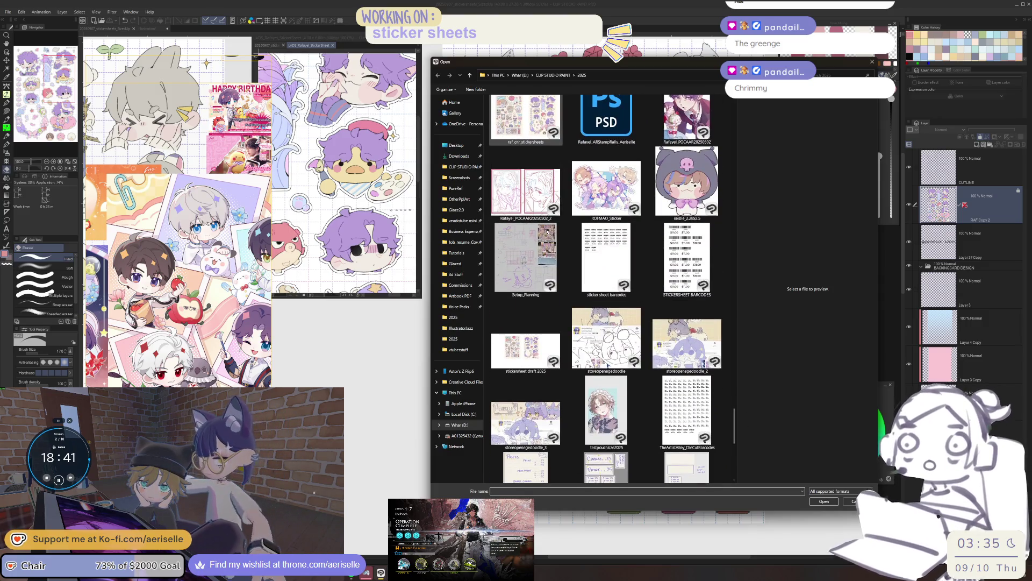
{"action": "double_click", "coordinate": [526, 119]}
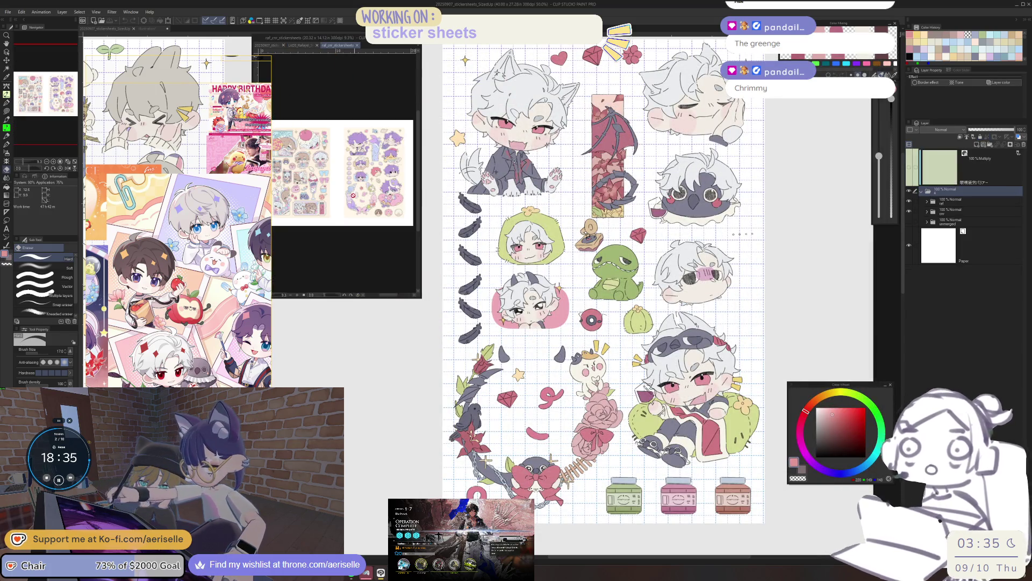
{"action": "scroll", "coordinate": [317, 175], "scroll_direction": "up", "scroll_amount": 5}
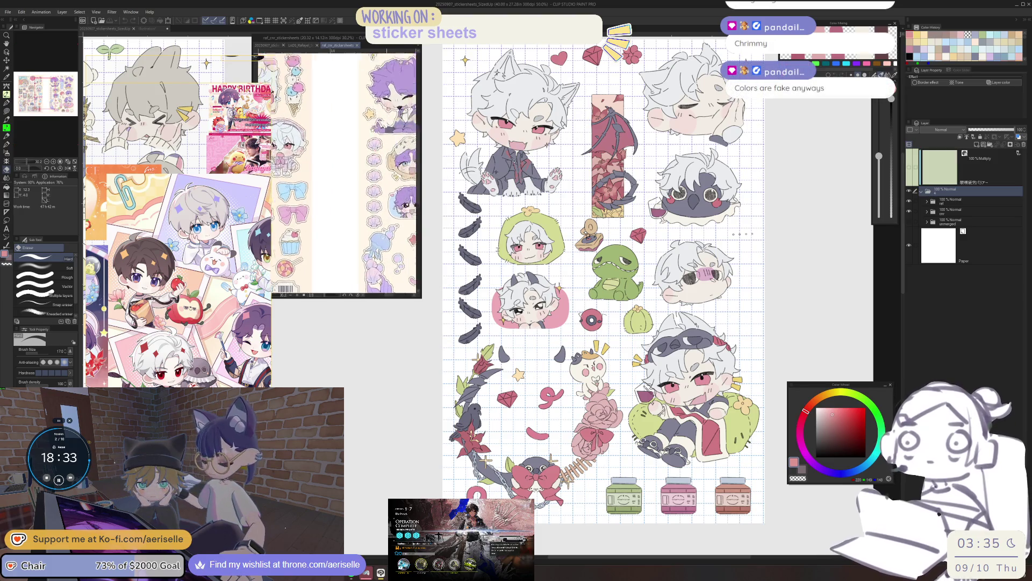
Step: Toggle the top folder's visibility and expand the unmerged, CNR and RAF layer folders
{"action": "left_click", "coordinate": [909, 192]}
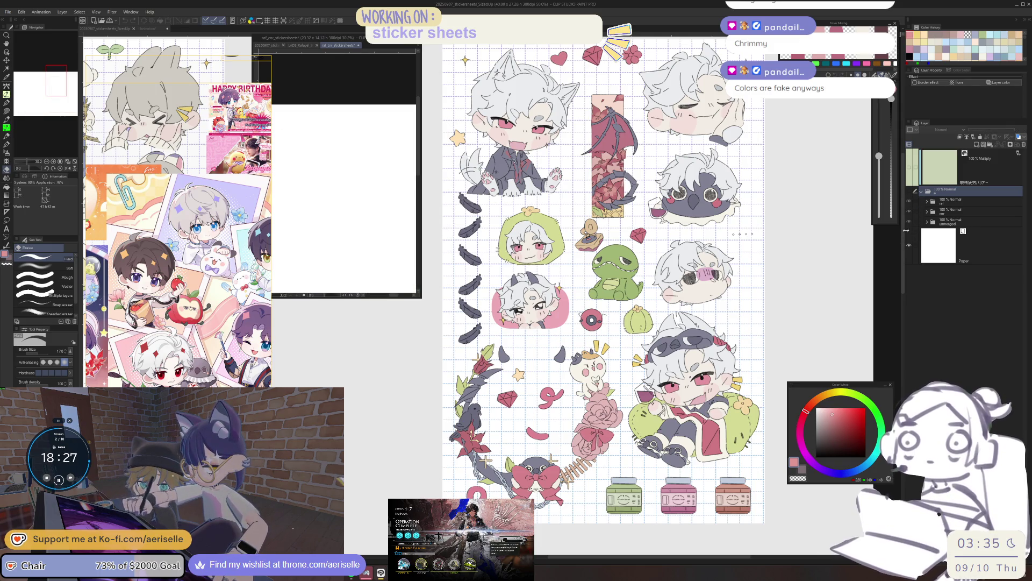
{"action": "left_click", "coordinate": [909, 203]}
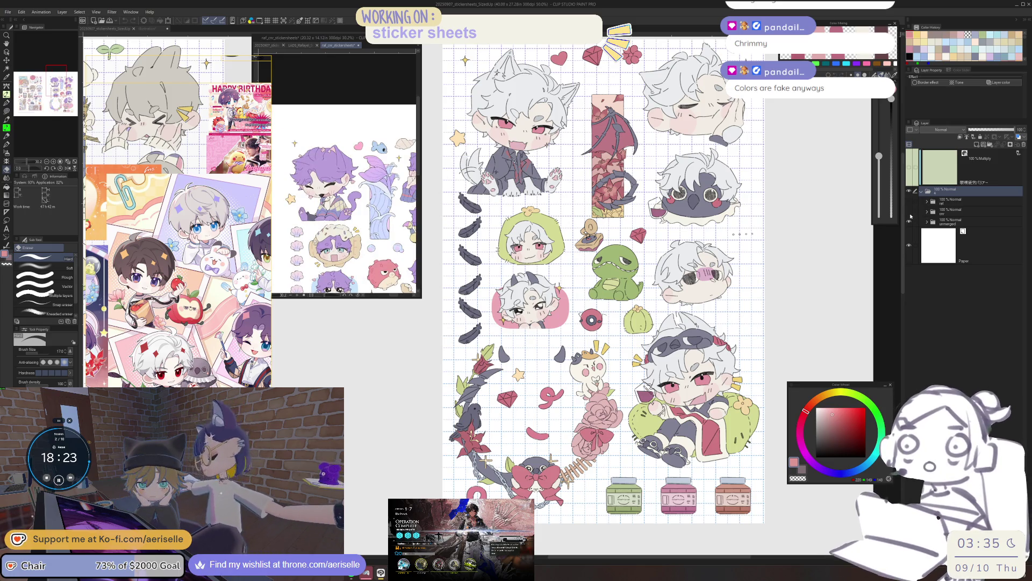
{"action": "left_click", "coordinate": [927, 221]}
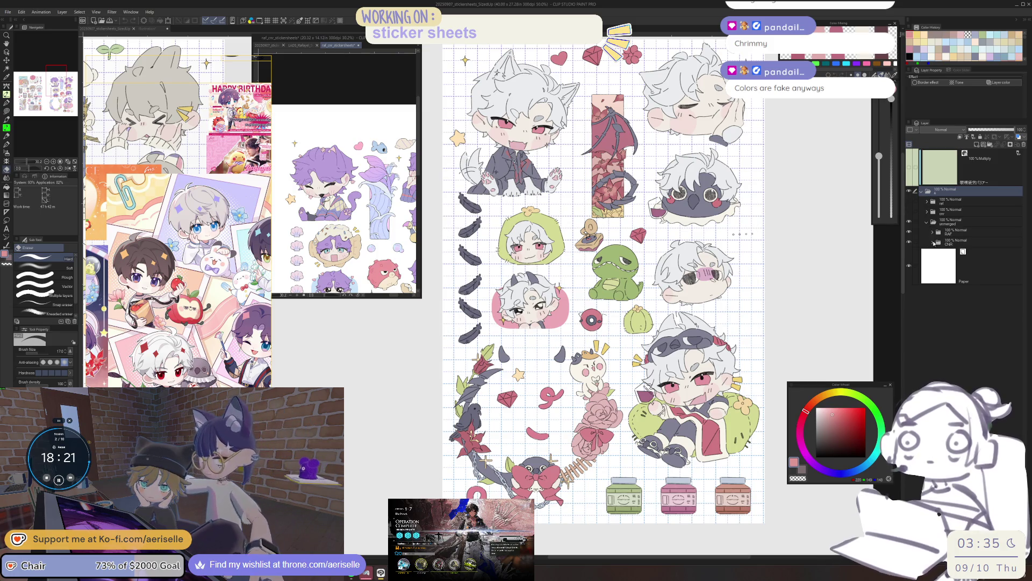
{"action": "left_click", "coordinate": [933, 242]}
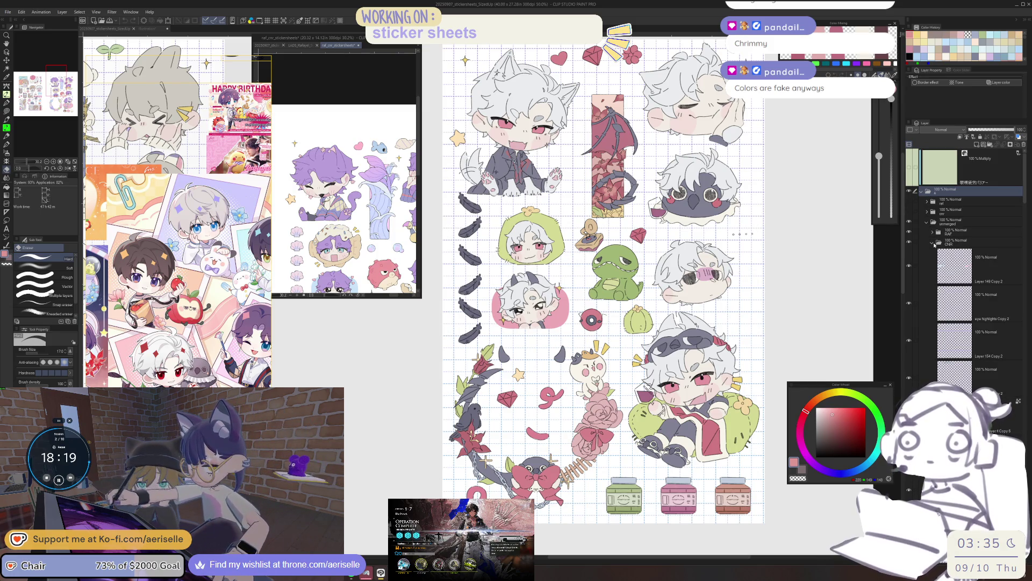
{"action": "left_click", "coordinate": [932, 232]}
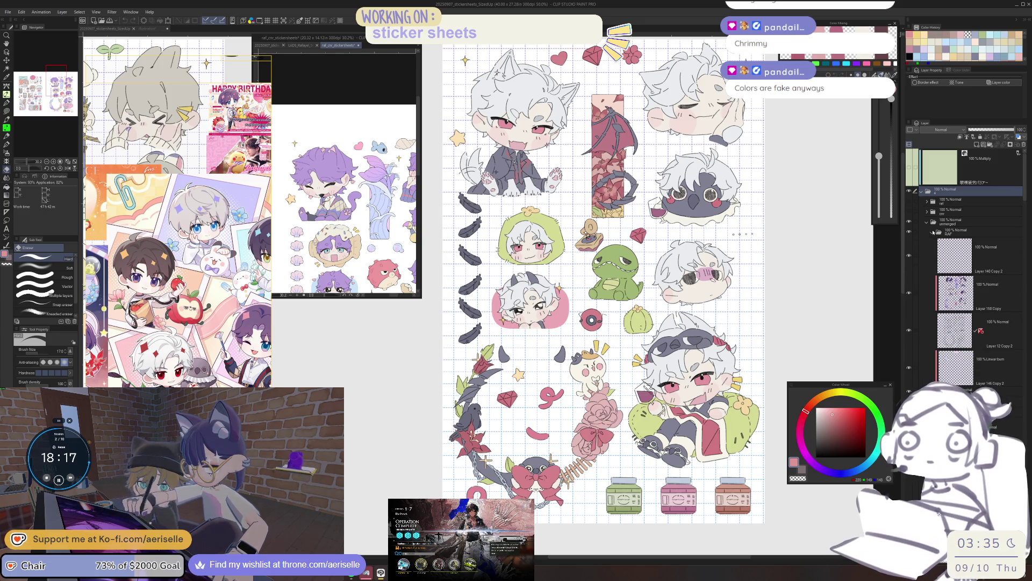
Step: Toggle the cream-pink background layer off and on, leaving it visible
{"action": "left_click", "coordinate": [908, 203]}
{"action": "left_click", "coordinate": [908, 203]}
{"action": "left_click", "coordinate": [909, 203]}
{"action": "scroll", "coordinate": [345, 165], "scroll_direction": "up", "scroll_amount": 8}
{"action": "scroll", "coordinate": [345, 165], "scroll_direction": "down", "scroll_amount": 2}
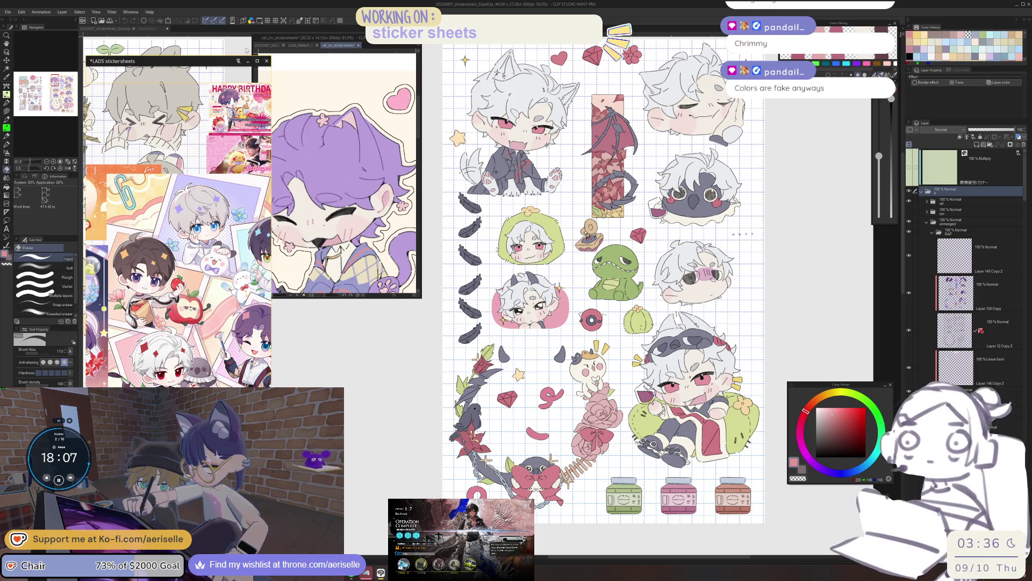
Step: Return to LADS_Rafayel_StickerSheet and zoom out to show all the sticker sheets
{"action": "left_click", "coordinate": [298, 46]}
{"action": "key", "text": "ctrl+minus"}
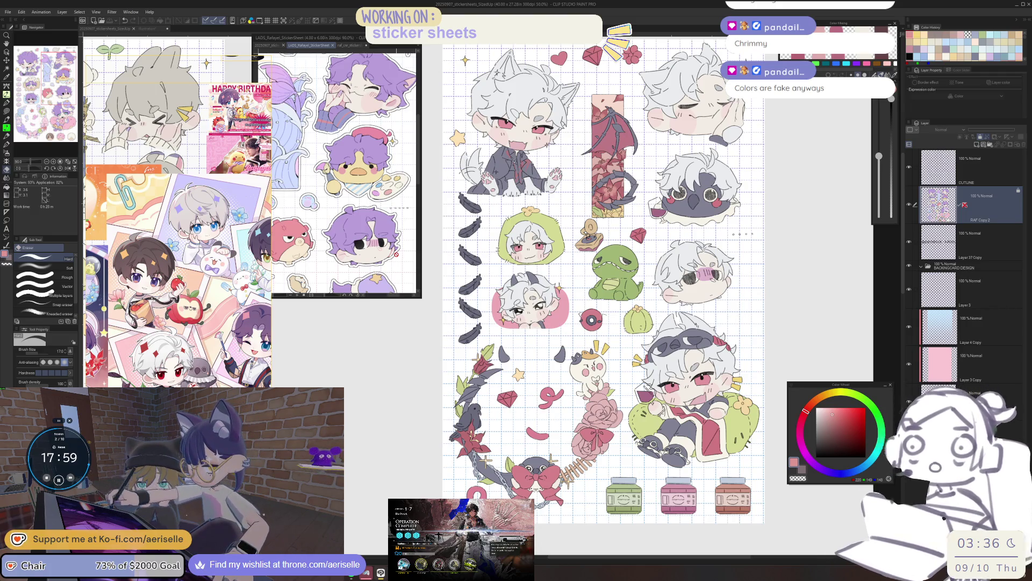
{"action": "key", "text": "ctrl+minus"}
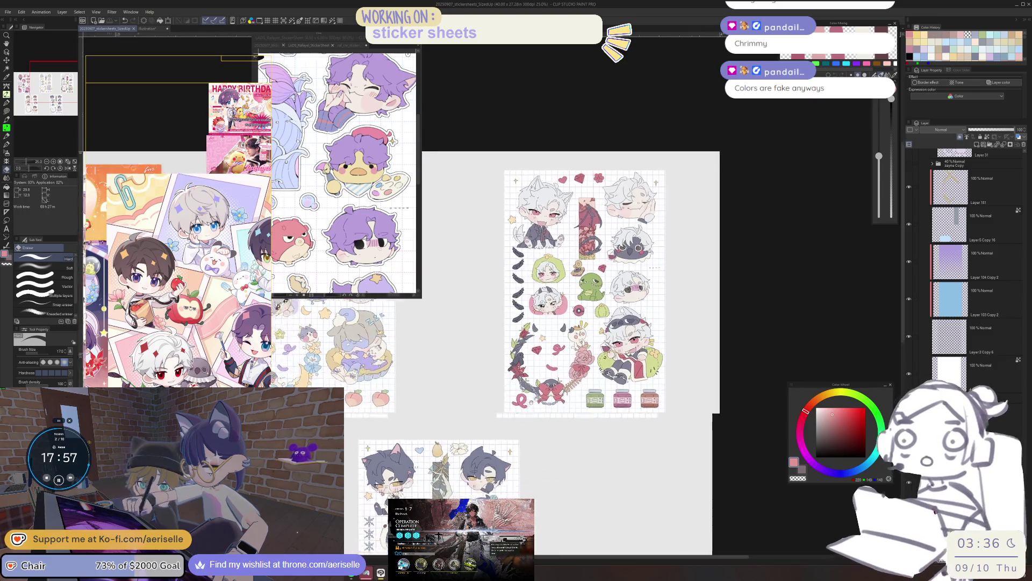
Step: Zoom into the lower sheet and pick Layer 179 from its artwork with the Operation tool
{"action": "scroll", "coordinate": [608, 301], "scroll_direction": "up", "scroll_amount": 2}
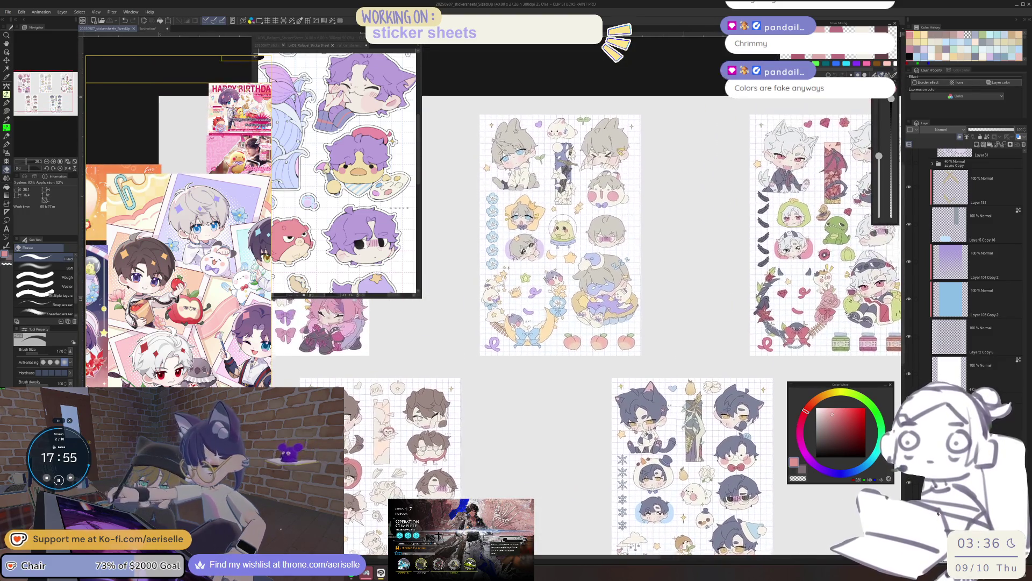
{"action": "scroll", "coordinate": [607, 301], "scroll_direction": "down", "scroll_amount": 1}
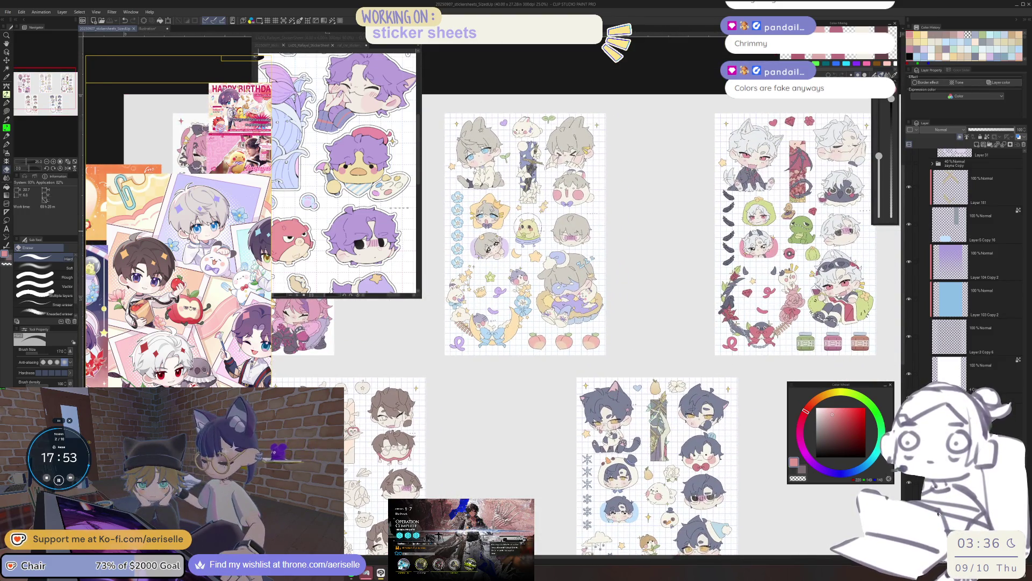
{"action": "scroll", "coordinate": [607, 301], "scroll_direction": "down", "scroll_amount": 5}
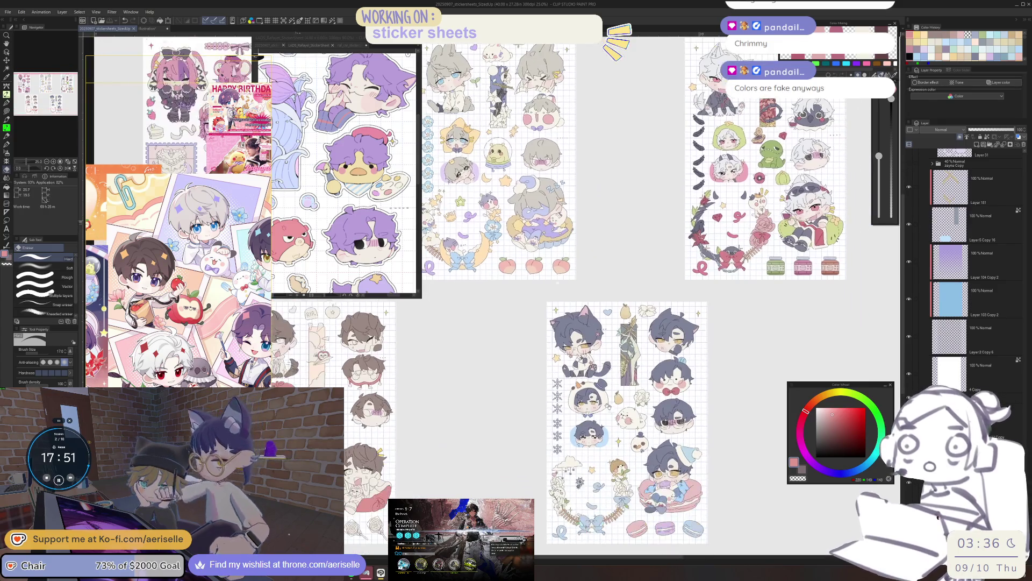
{"action": "scroll", "coordinate": [591, 301], "scroll_direction": "right", "scroll_amount": 5}
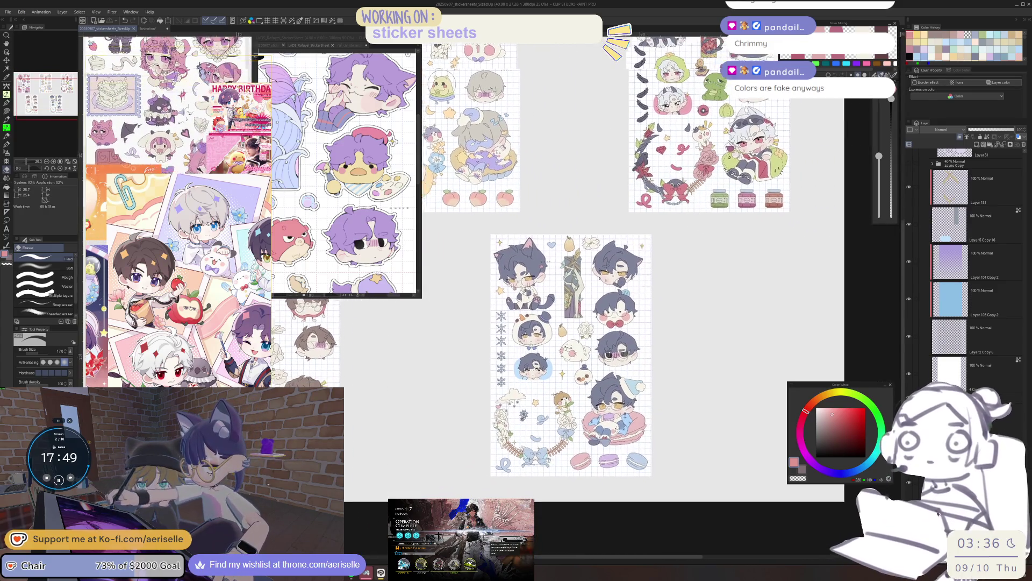
{"action": "scroll", "coordinate": [592, 301], "scroll_direction": "right", "scroll_amount": 2}
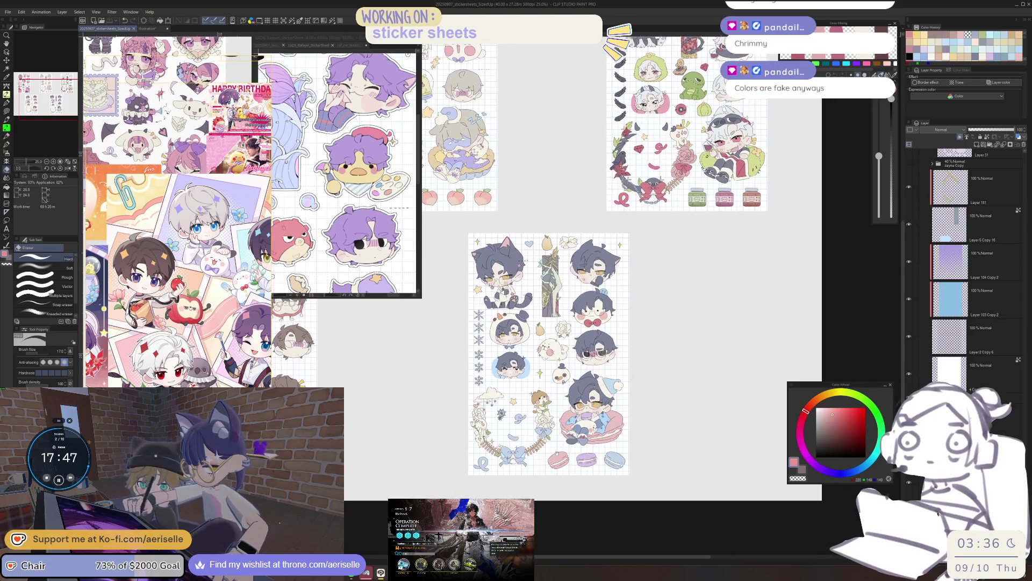
{"action": "scroll", "coordinate": [553, 416], "scroll_direction": "up", "scroll_amount": 5}
{"action": "key", "text": "o"}
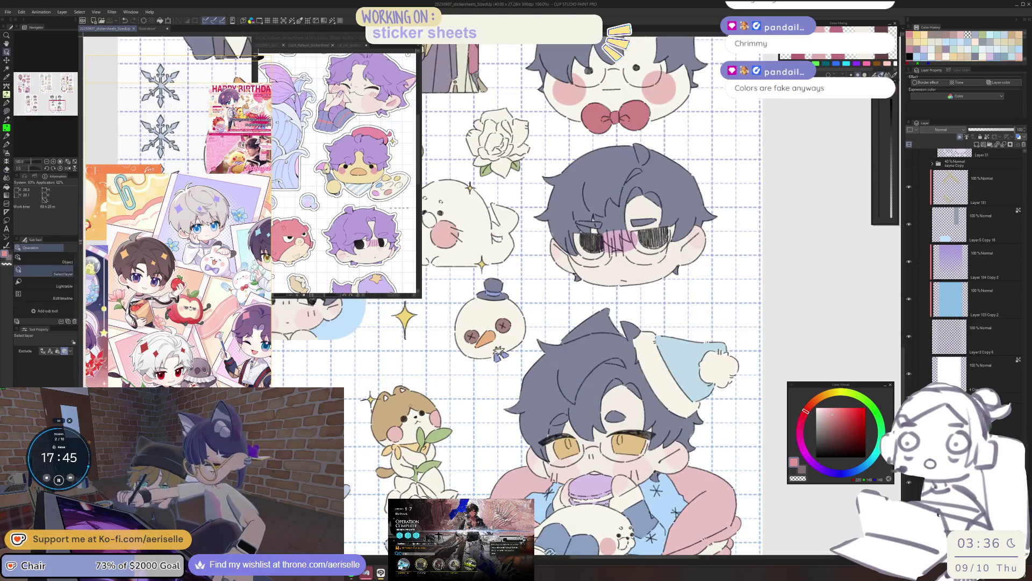
{"action": "left_click", "coordinate": [554, 416]}
Step: Flood-fill the cat sticker on Layer 179 with a flat colour
{"action": "scroll", "coordinate": [553, 416], "scroll_direction": "left", "scroll_amount": 5}
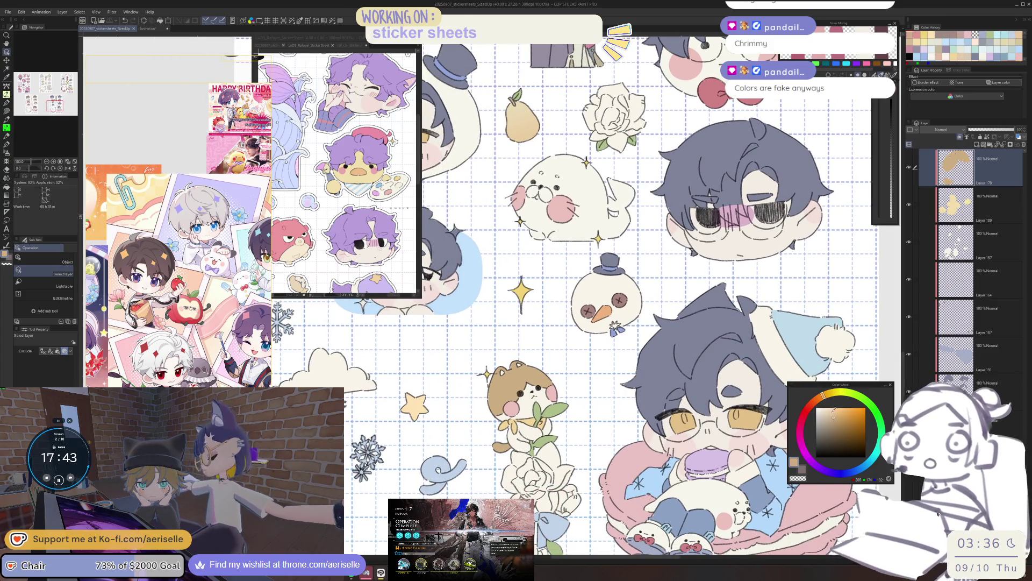
{"action": "key", "text": "g"}
{"action": "left_click", "coordinate": [518, 387]}
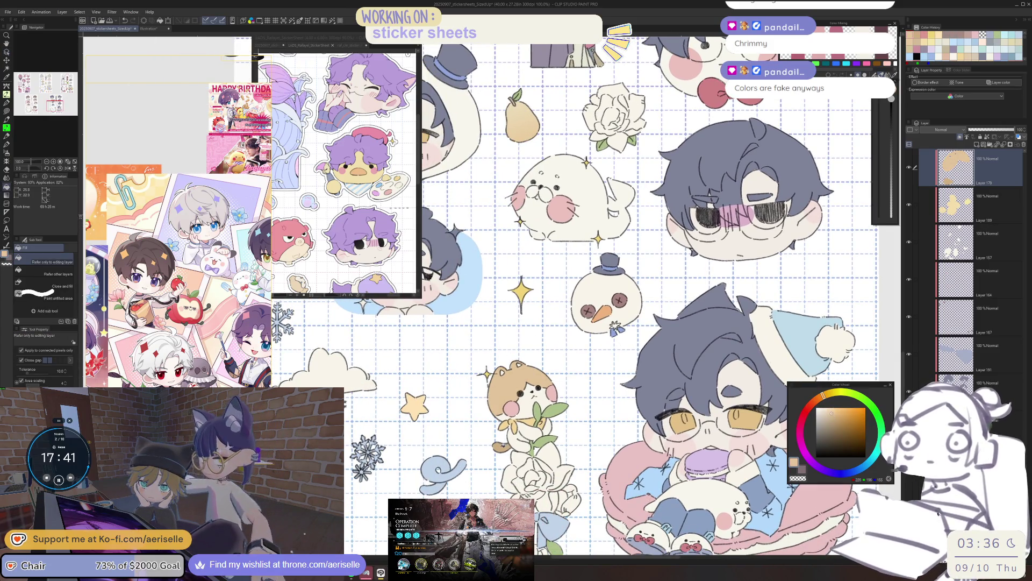
{"action": "scroll", "coordinate": [563, 374], "scroll_direction": "down", "scroll_amount": 5}
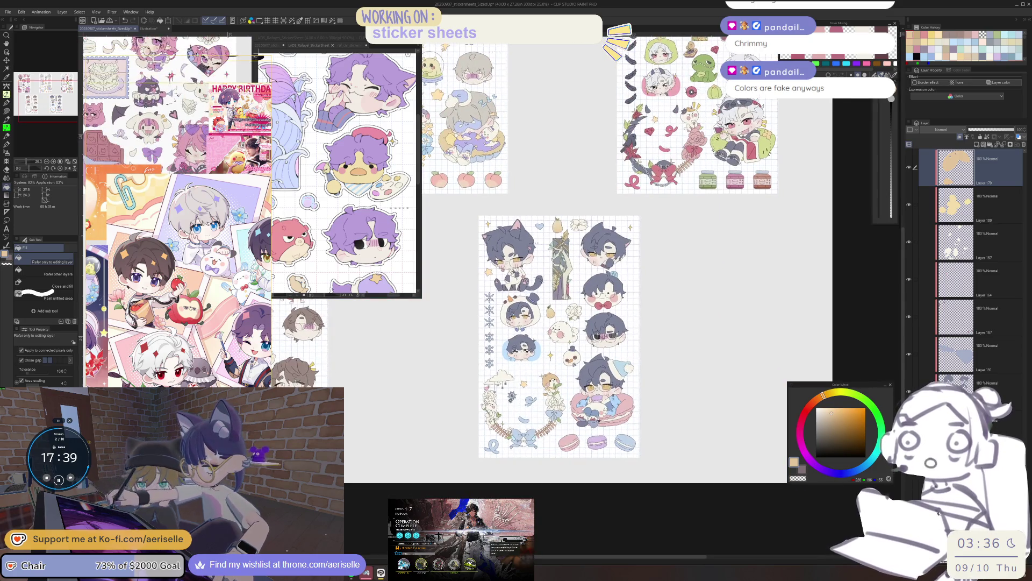
{"action": "scroll", "coordinate": [446, 471], "scroll_direction": "left", "scroll_amount": 10}
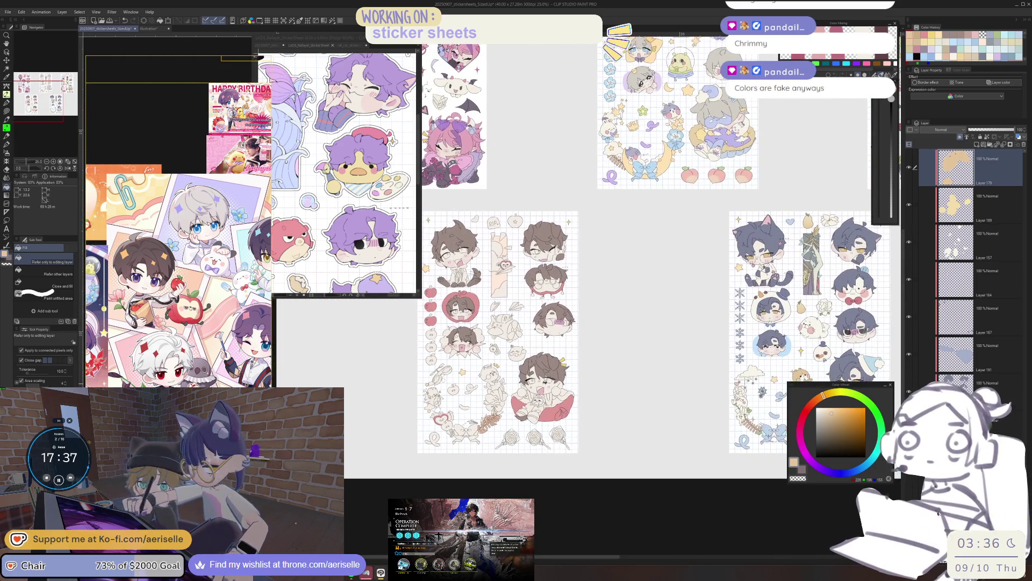
Step: Sample the brown-haired sheet's pillow pink and layer, then ready the Lasso fill tool
{"action": "scroll", "coordinate": [564, 412], "scroll_direction": "up", "scroll_amount": 3}
{"action": "left_click", "coordinate": [564, 411], "text": "ctrl+shift"}
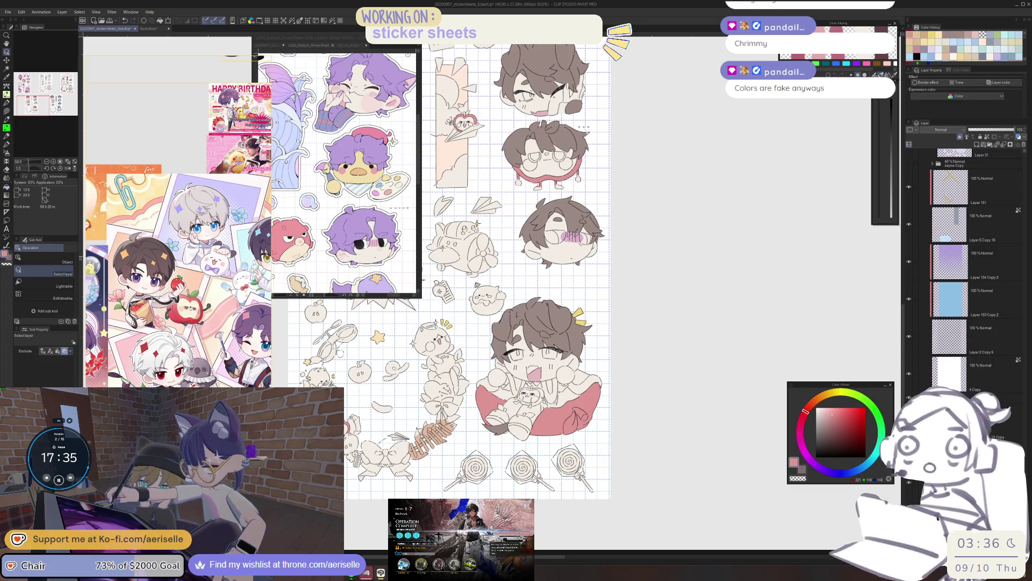
{"action": "scroll", "coordinate": [555, 407], "scroll_direction": "up", "scroll_amount": 4}
{"action": "key", "text": "u"}
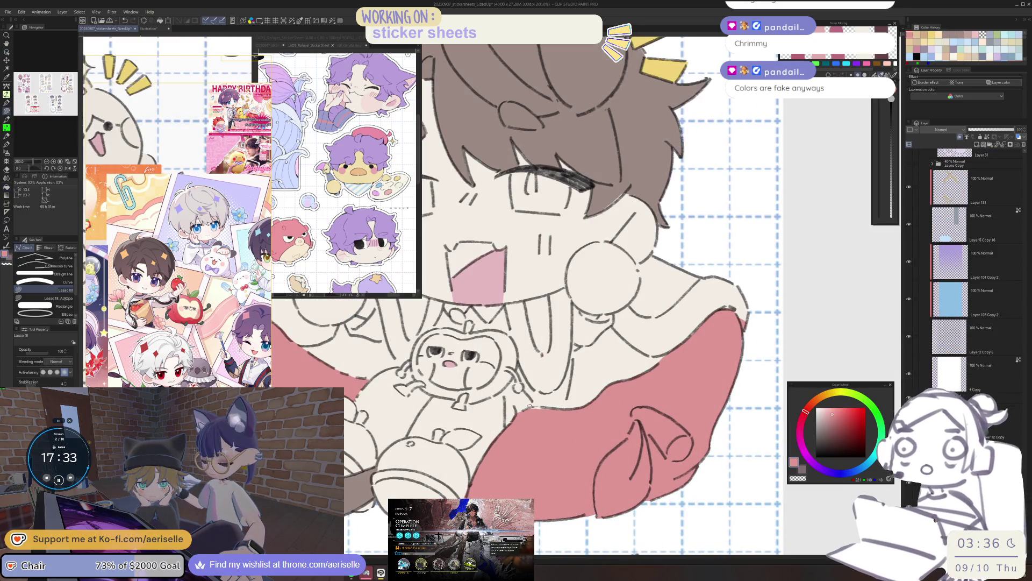
{"action": "scroll", "coordinate": [573, 411], "scroll_direction": "down", "scroll_amount": 5}
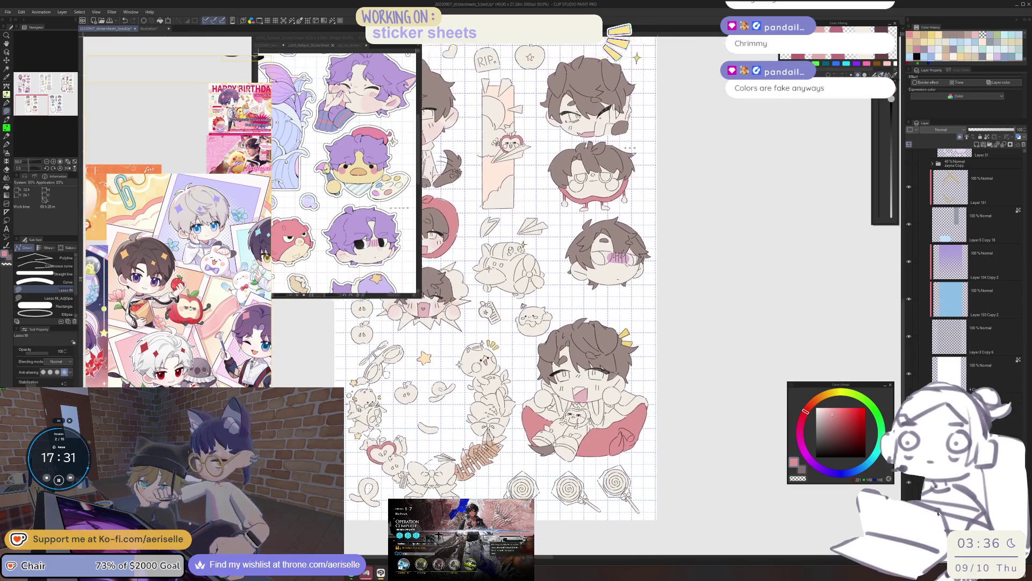
{"action": "scroll", "coordinate": [556, 424], "scroll_direction": "up", "scroll_amount": 4}
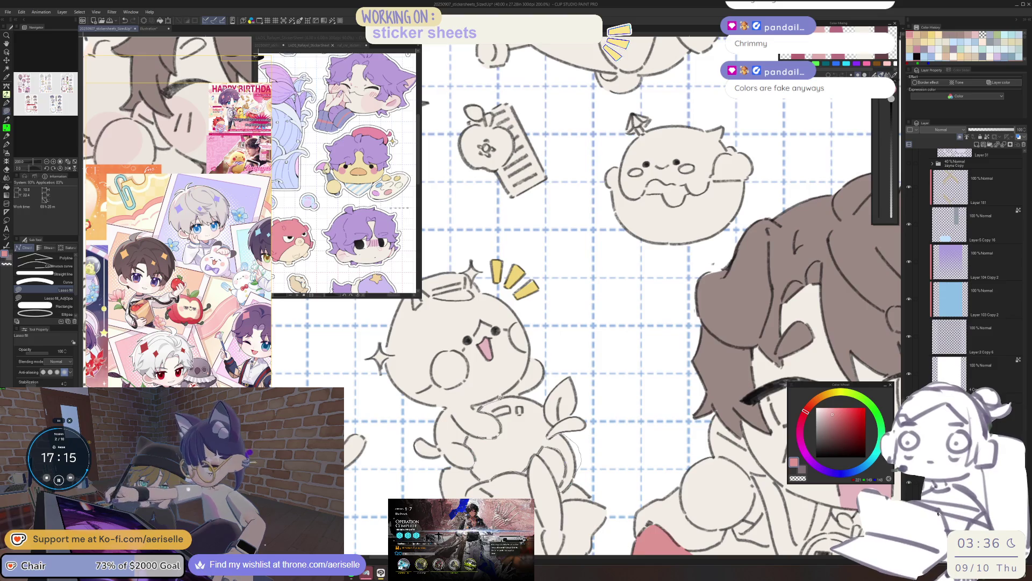
Step: Lasso-fill the ball under the cat creature pink, tidy it with the Eraser, and save with Ctrl+S
{"action": "left_click_drag", "start_coordinate": [545, 401], "coordinate": [542, 435]}
{"action": "key", "text": "e"}
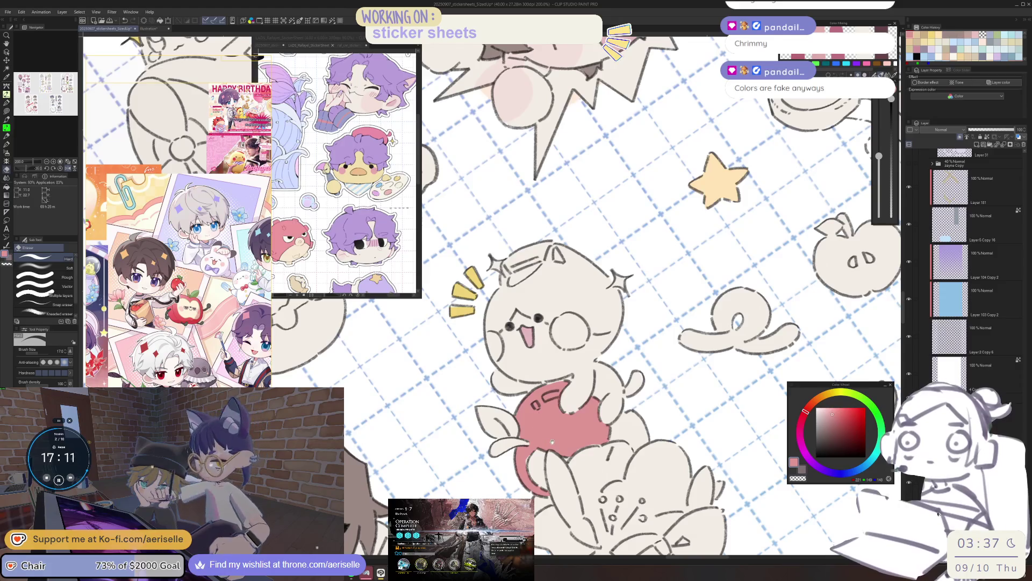
{"action": "scroll", "coordinate": [542, 434], "scroll_direction": "up", "scroll_amount": 3}
{"action": "key", "text": "u"}
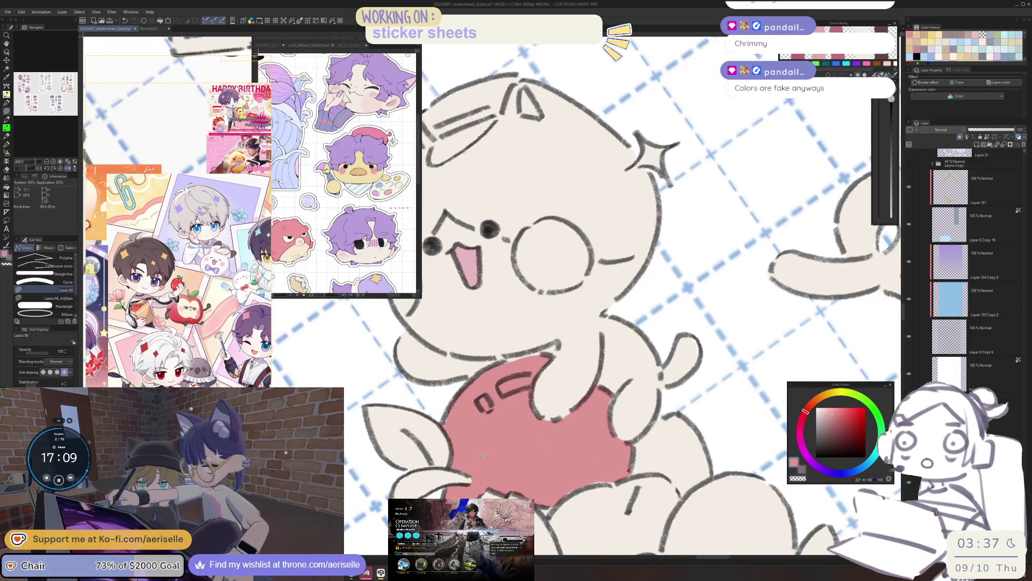
{"action": "mouse_move", "coordinate": [579, 455]}
{"action": "left_mouse_down"}
{"action": "mouse_move", "coordinate": [560, 430]}
{"action": "mouse_move", "coordinate": [559, 442]}
{"action": "left_mouse_up"}
{"action": "scroll", "coordinate": [566, 437], "scroll_direction": "down", "scroll_amount": 5}
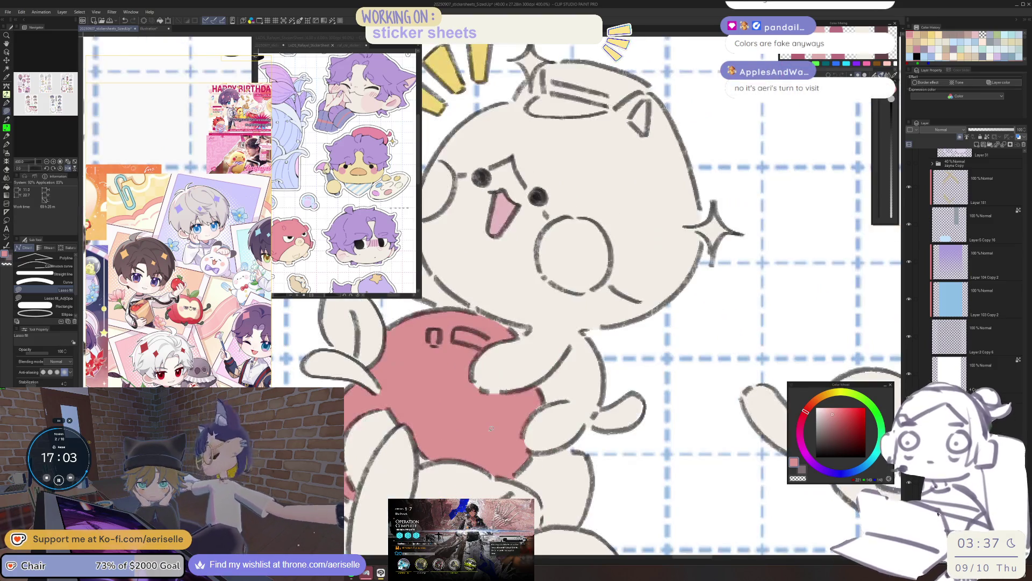
{"action": "scroll", "coordinate": [515, 407], "scroll_direction": "up", "scroll_amount": 2}
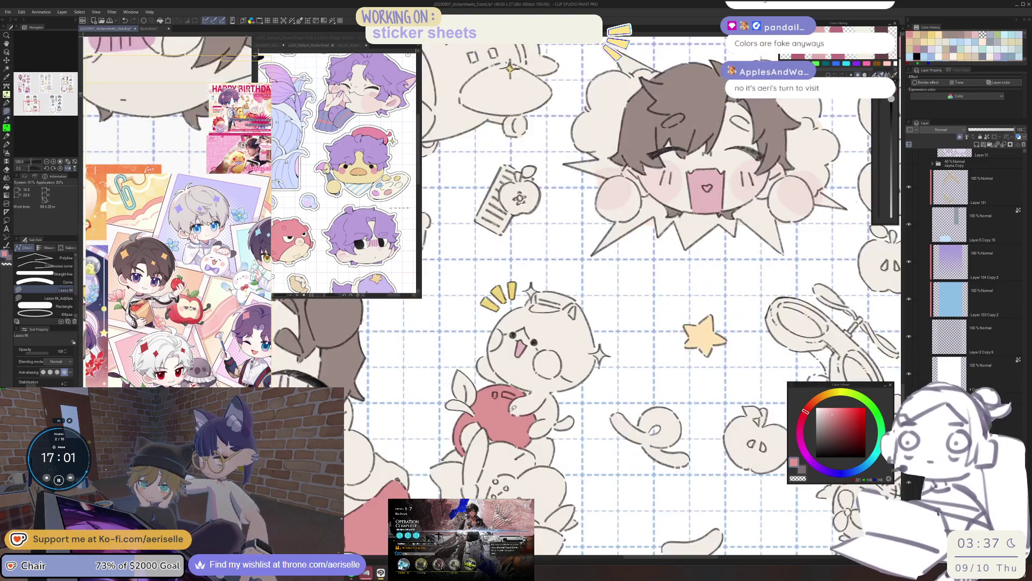
{"action": "key", "text": "ctrl+s"}
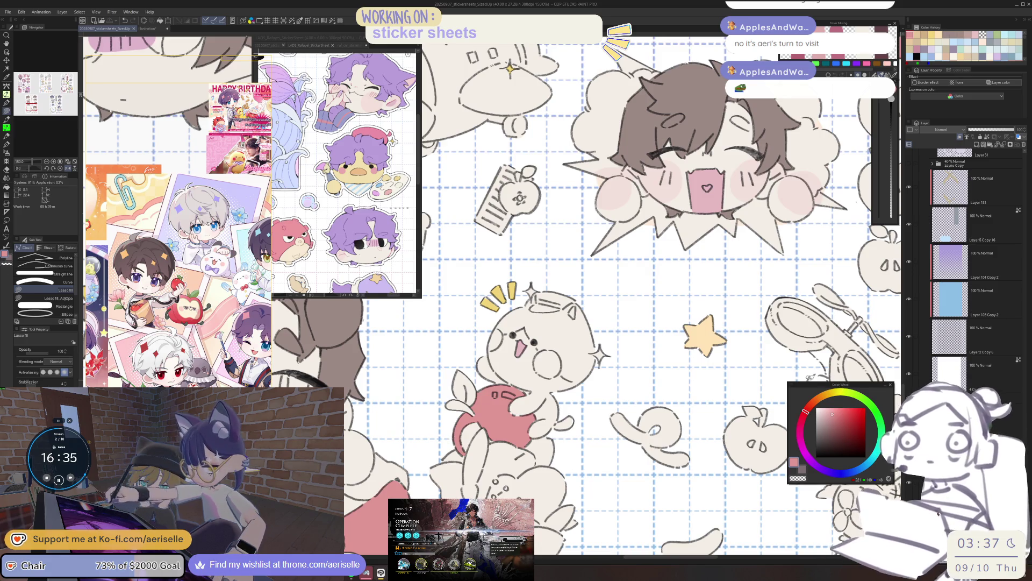
{"action": "scroll", "coordinate": [623, 295], "scroll_direction": "down", "scroll_amount": 3}
Step: Zoom out and move the Color Wheel panel closer to the artwork
{"action": "key", "text": "ctrl+minus"}
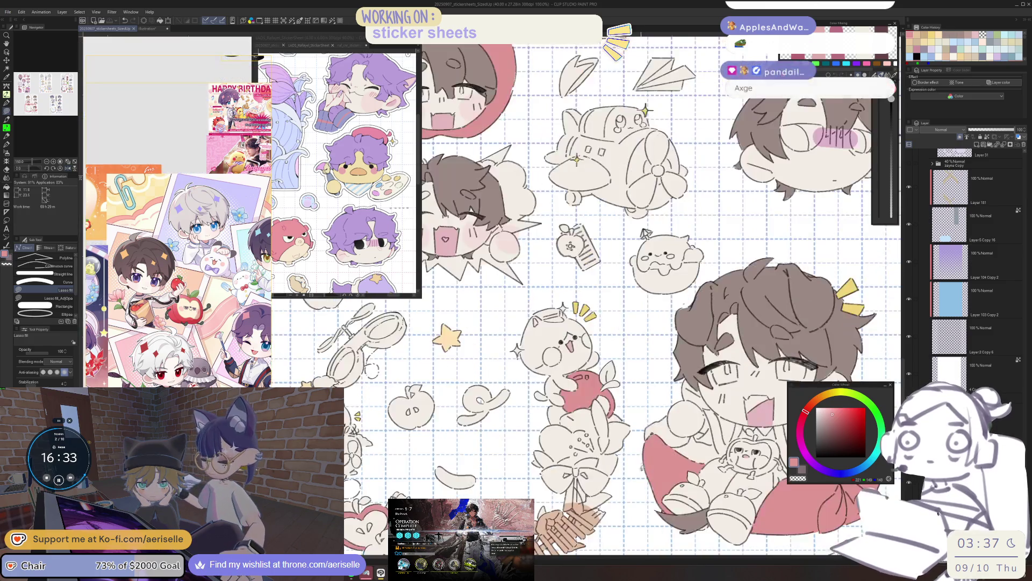
{"action": "scroll", "coordinate": [586, 296], "scroll_direction": "down", "scroll_amount": 5}
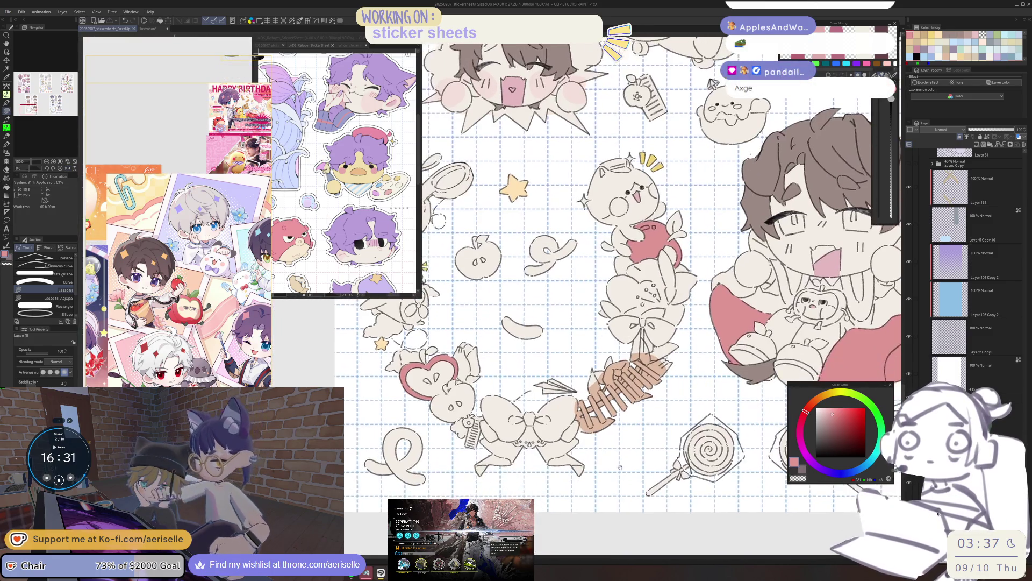
{"action": "scroll", "coordinate": [620, 466], "scroll_direction": "up", "scroll_amount": 2}
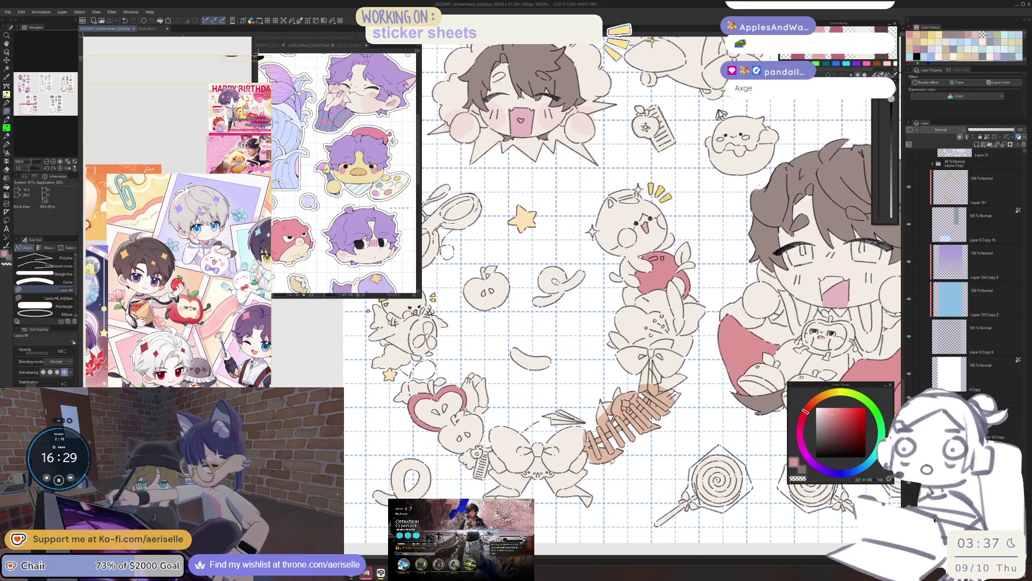
{"action": "mouse_move", "coordinate": [852, 386]}
{"action": "left_mouse_down"}
{"action": "mouse_move", "coordinate": [727, 373]}
{"action": "mouse_move", "coordinate": [648, 298]}
{"action": "left_mouse_up"}
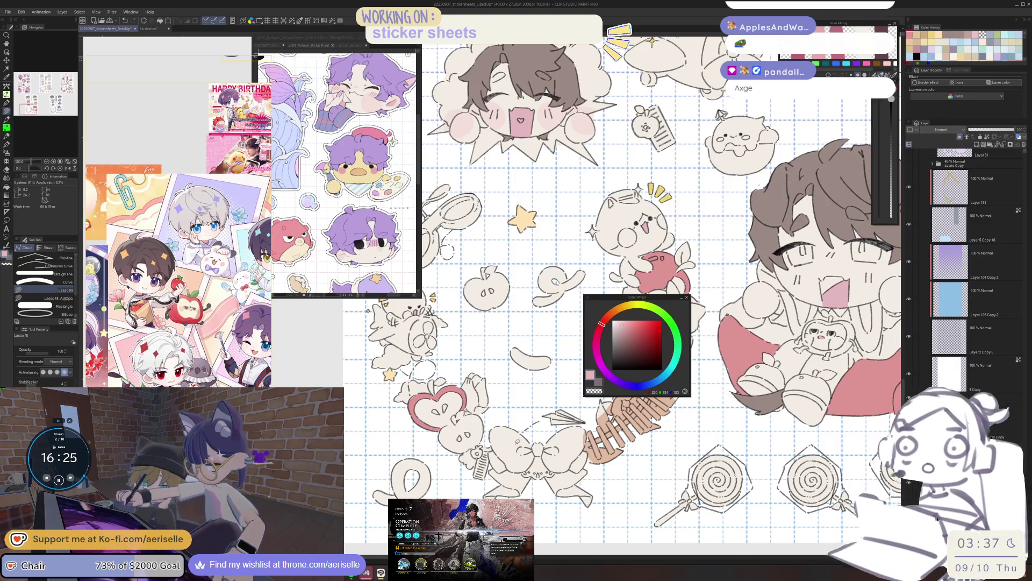
{"action": "scroll", "coordinate": [455, 441], "scroll_direction": "up", "scroll_amount": 3}
{"action": "scroll", "coordinate": [455, 441], "scroll_direction": "up", "scroll_amount": 2}
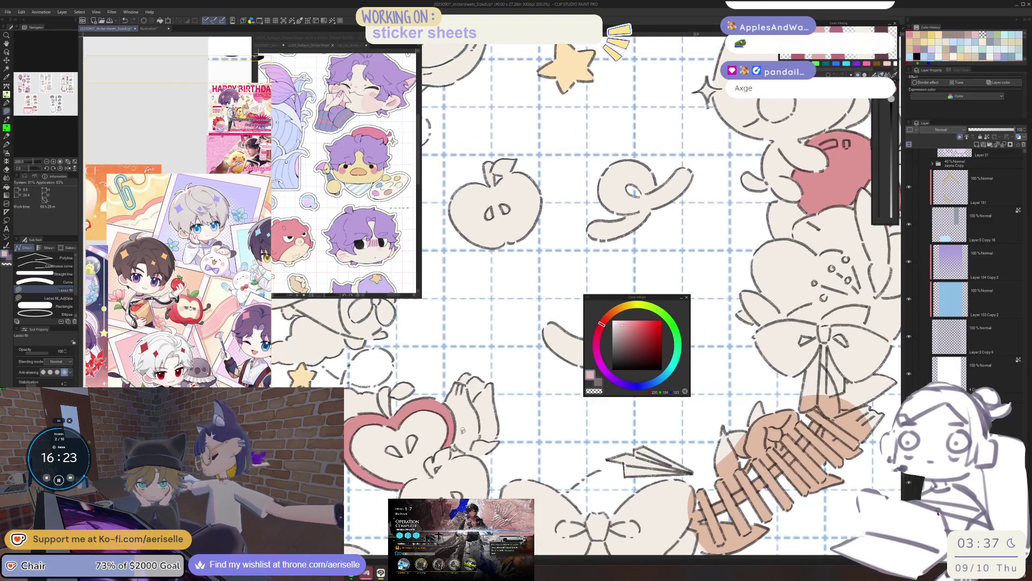
{"action": "scroll", "coordinate": [672, 439], "scroll_direction": "down", "scroll_amount": 3}
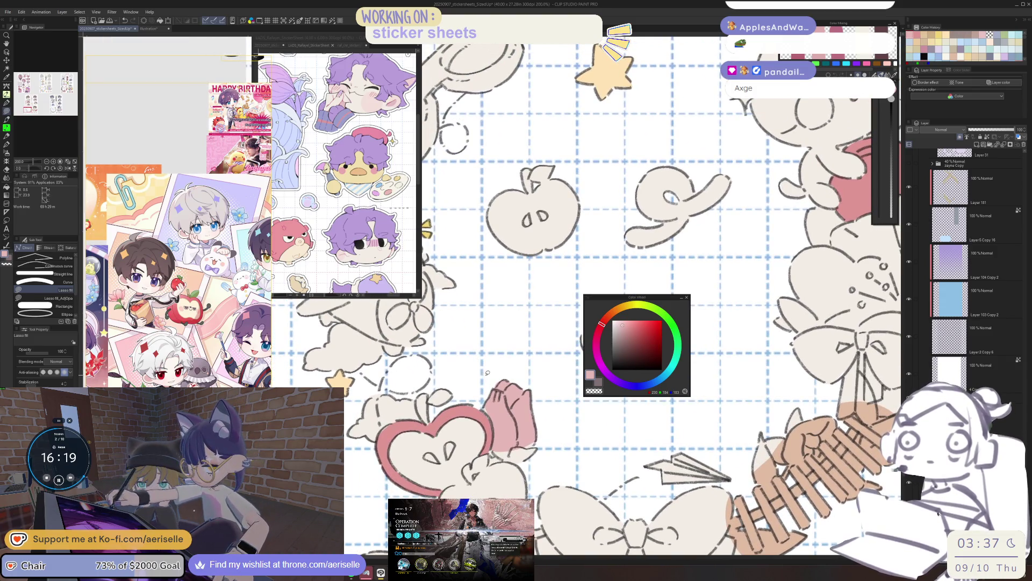
{"action": "scroll", "coordinate": [488, 411], "scroll_direction": "up", "scroll_amount": 1}
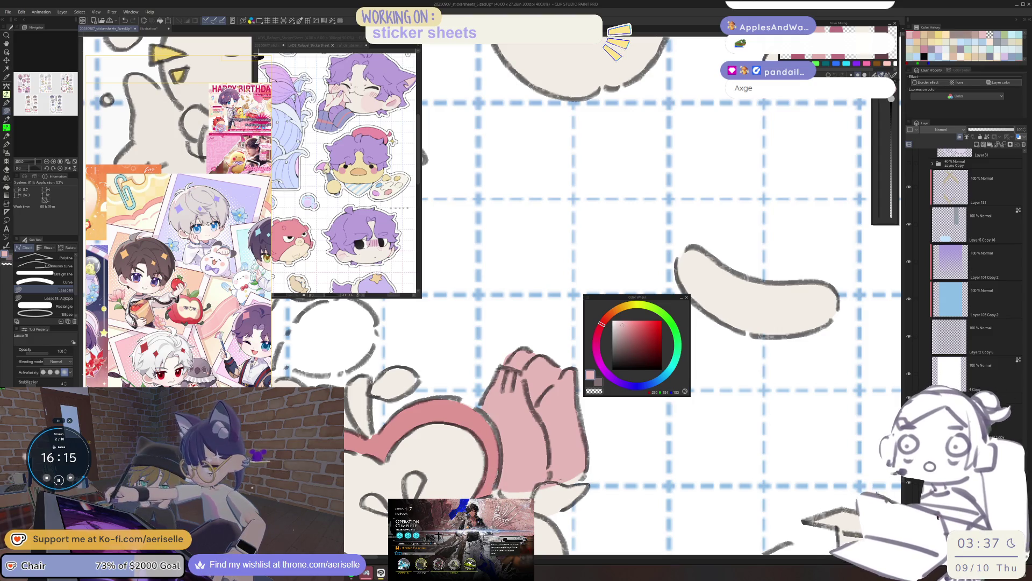
Step: Frame the cat creature and flowers, then begin lasso-filling the tulip in pink
{"action": "key", "text": "e"}
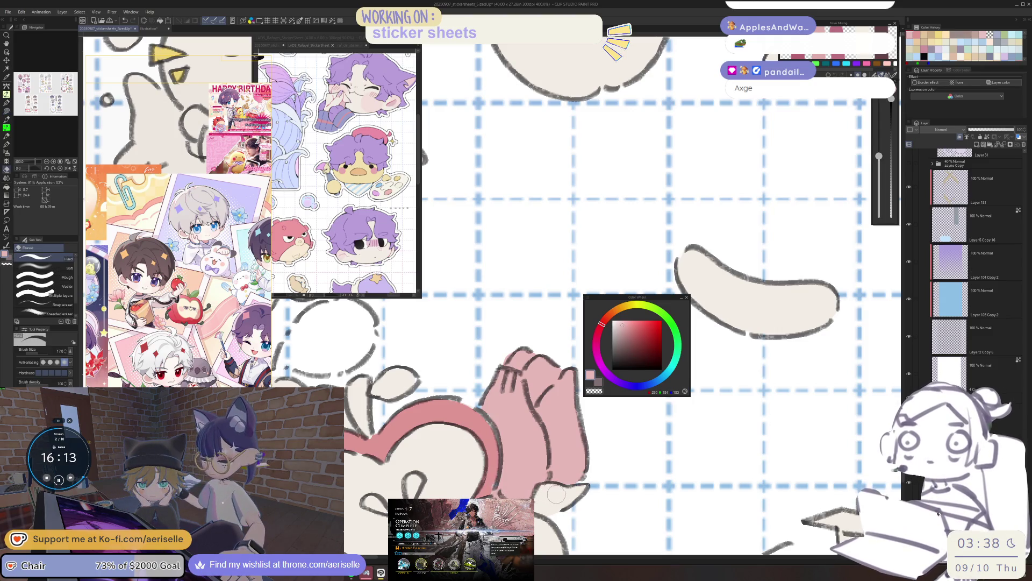
{"action": "scroll", "coordinate": [570, 497], "scroll_direction": "down", "scroll_amount": 3}
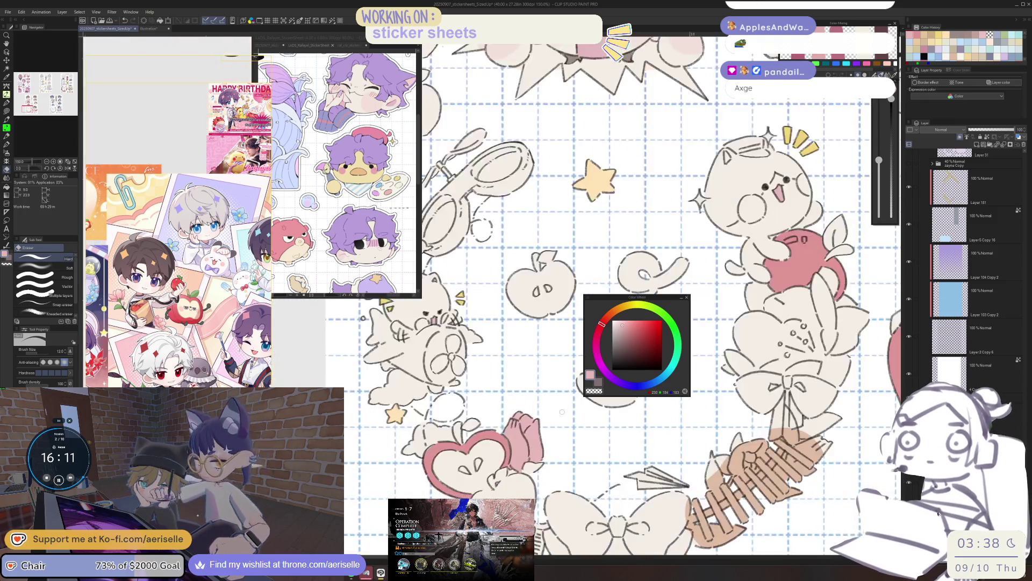
{"action": "mouse_move", "coordinate": [531, 482]}
{"action": "left_mouse_down"}
{"action": "mouse_move", "coordinate": [570, 489]}
{"action": "mouse_move", "coordinate": [649, 299]}
{"action": "mouse_move", "coordinate": [750, 413]}
{"action": "left_mouse_up"}
{"action": "scroll", "coordinate": [629, 315], "scroll_direction": "up", "scroll_amount": 1}
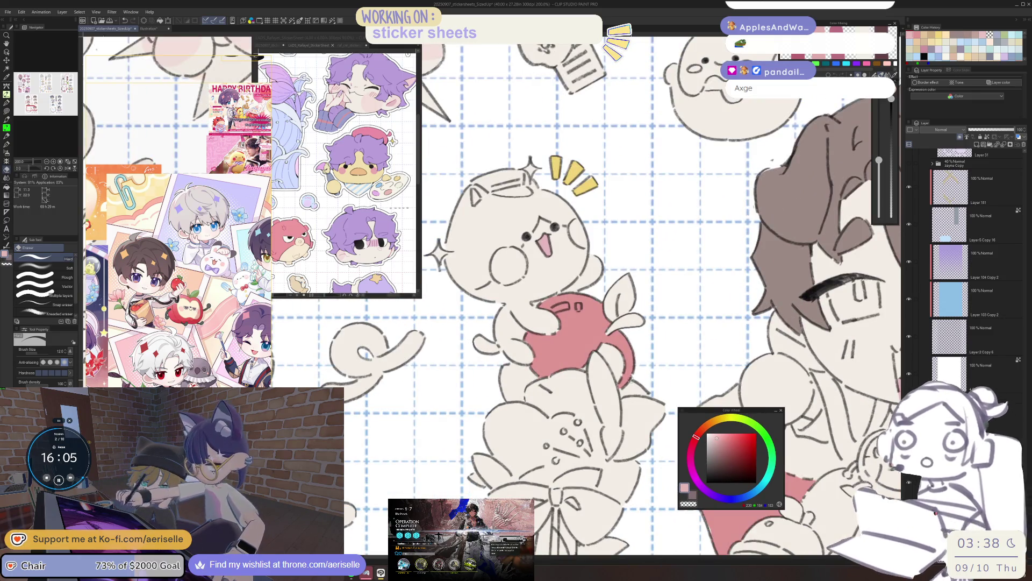
{"action": "key", "text": "u"}
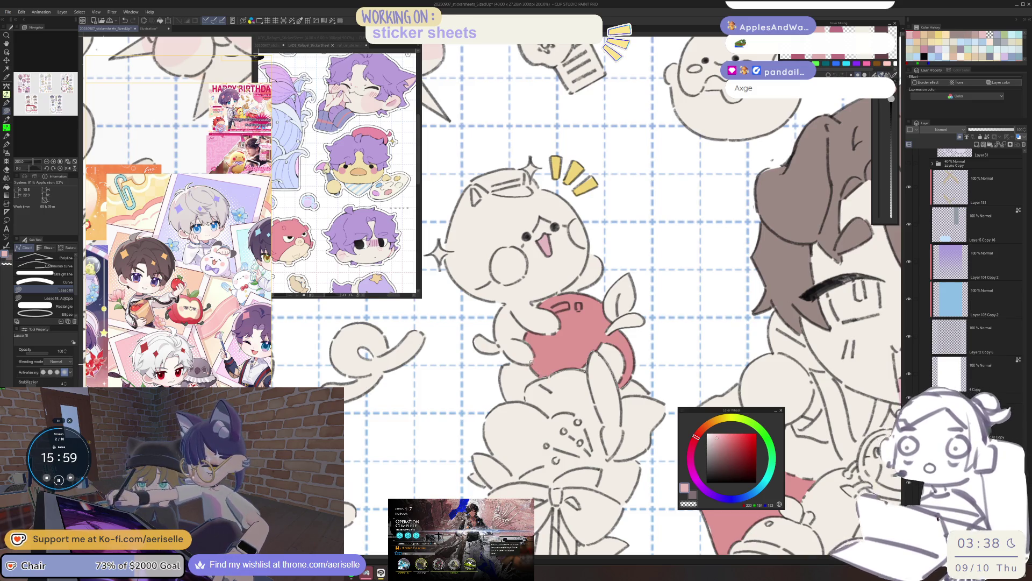
{"action": "left_click_drag", "start_coordinate": [484, 371], "coordinate": [436, 492]}
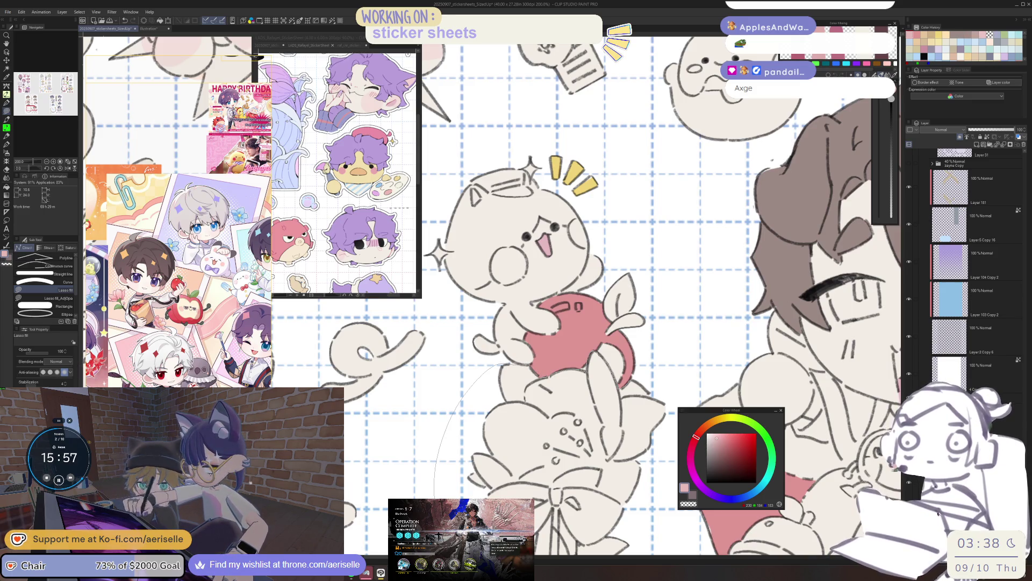
Step: Finish tracing the large flower so it fills pink
{"action": "left_click_drag", "start_coordinate": [533, 481], "coordinate": [597, 488]}
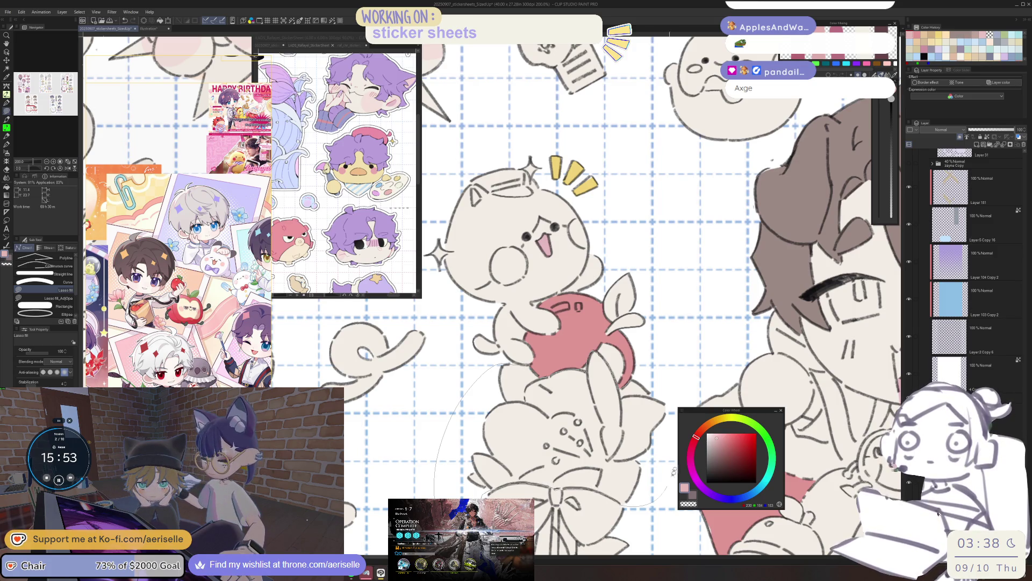
{"action": "left_click_drag", "start_coordinate": [667, 374], "coordinate": [666, 376]}
{"action": "key", "text": "ctrl+minus"}
{"action": "key", "text": "ctrl+minus"}
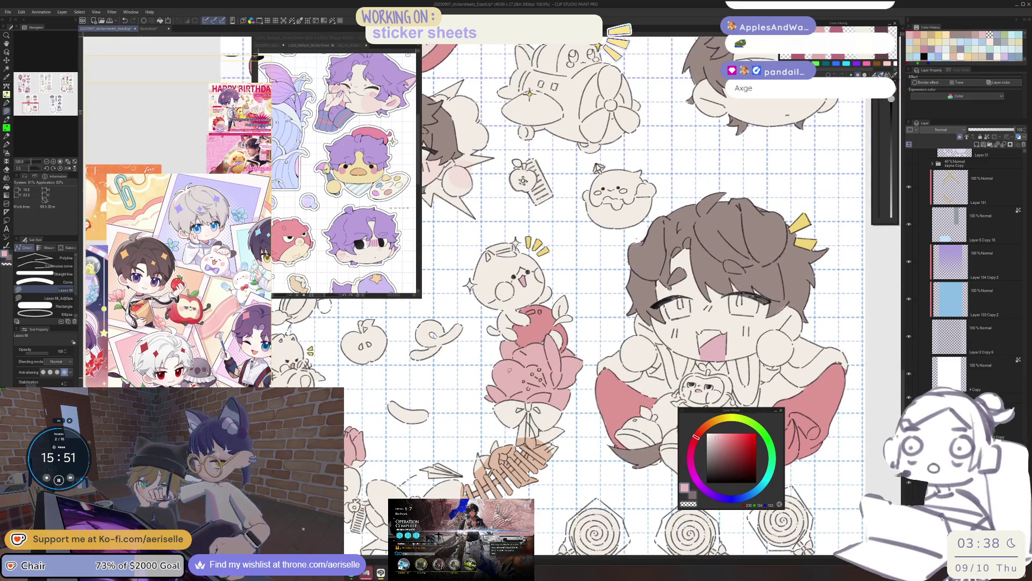
Step: Zoom in and rotate the canvas to inspect the pink flower, then reset the rotation
{"action": "key", "text": "ctrl+plus"}
{"action": "key", "text": "ctrl+plus"}
{"action": "key", "text": "minus"}
{"action": "key", "text": "minus"}
{"action": "scroll", "coordinate": [605, 402], "scroll_direction": "up", "scroll_amount": 2}
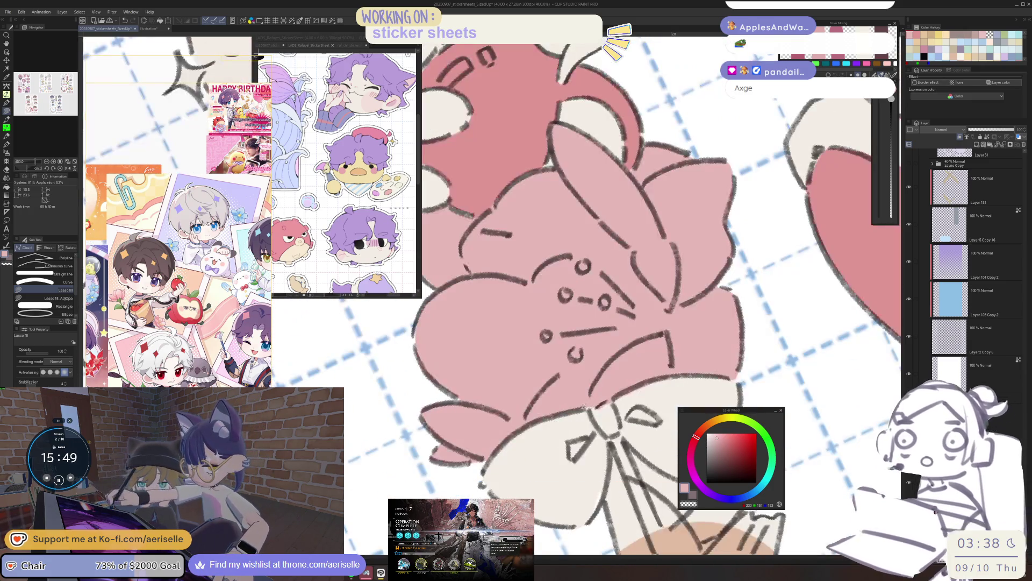
{"action": "key", "text": "e"}
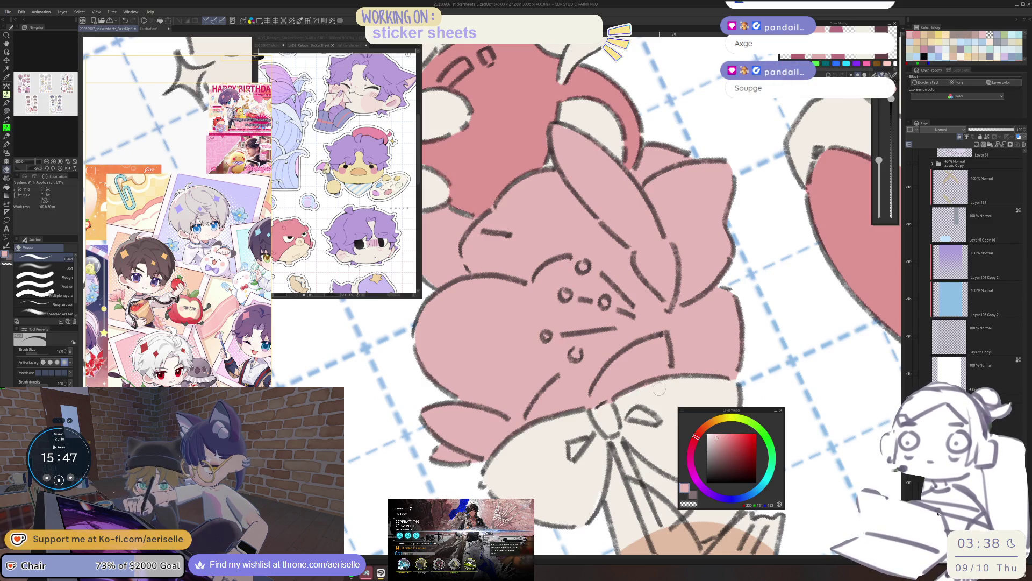
{"action": "scroll", "coordinate": [662, 387], "scroll_direction": "down", "scroll_amount": 2}
{"action": "key", "text": "asciicircum"}
{"action": "key", "text": "asciicircum"}
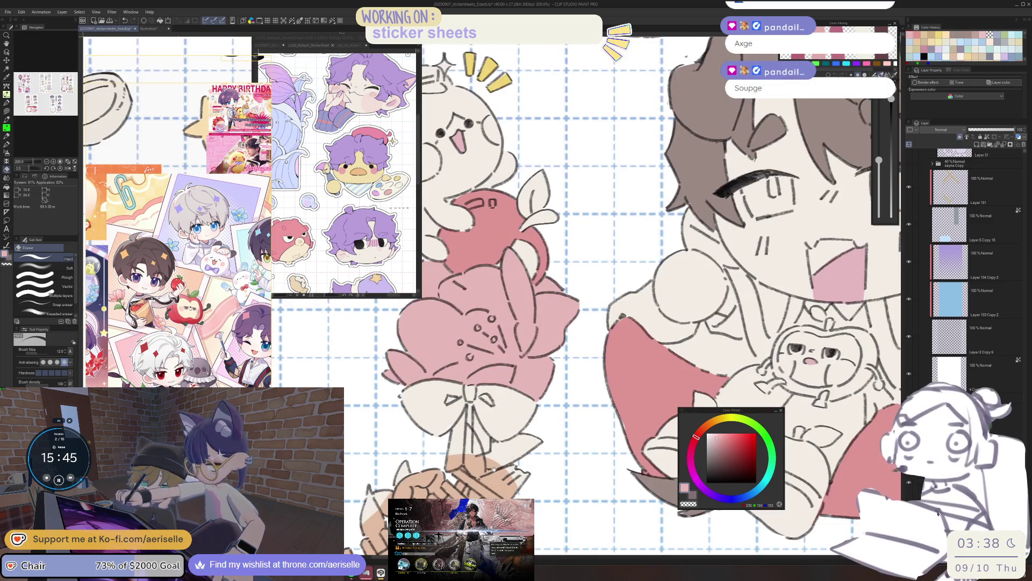
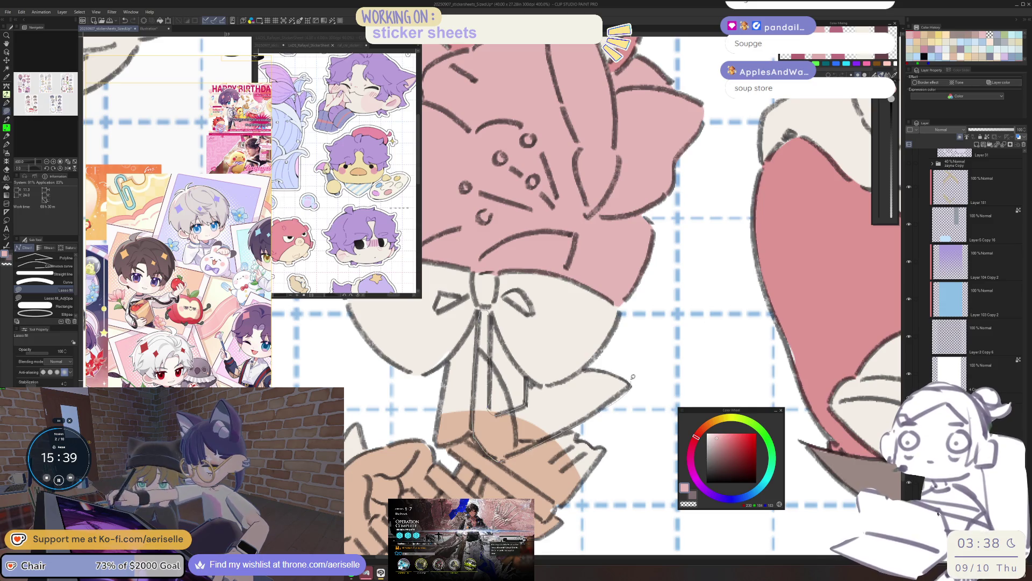
Step: Lasso-fill the three ribbon tail pieces below the bow, plus the area around the hand, pink
{"action": "left_click_drag", "start_coordinate": [631, 385], "coordinate": [581, 435]}
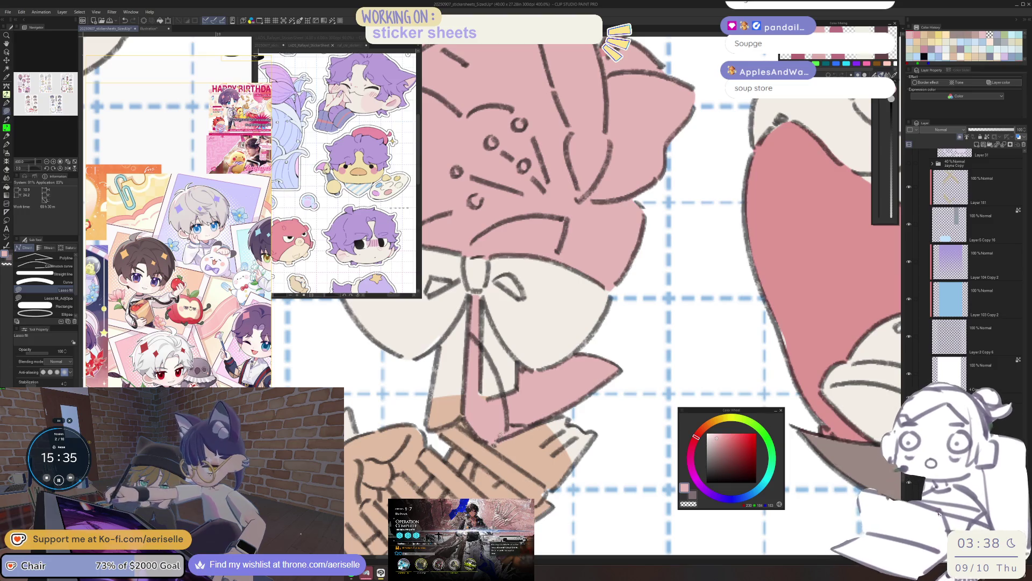
{"action": "left_click_drag", "start_coordinate": [545, 482], "coordinate": [532, 486]}
{"action": "mouse_move", "coordinate": [479, 465]}
{"action": "left_mouse_down"}
{"action": "mouse_move", "coordinate": [512, 435]}
{"action": "mouse_move", "coordinate": [556, 493]}
{"action": "mouse_move", "coordinate": [546, 462]}
{"action": "mouse_move", "coordinate": [510, 453]}
{"action": "left_mouse_up"}
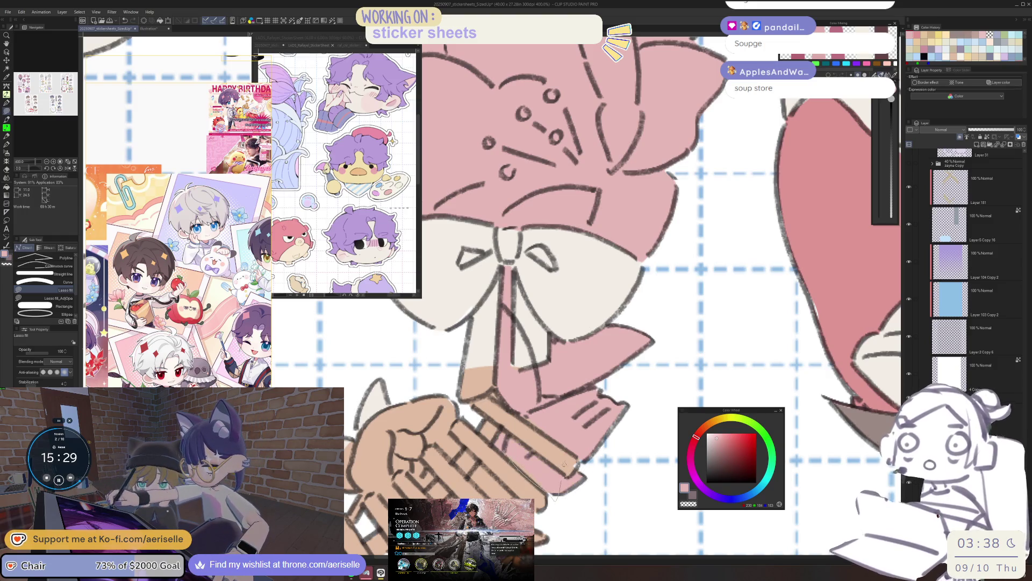
{"action": "scroll", "coordinate": [488, 479], "scroll_direction": "down", "scroll_amount": 5}
{"action": "scroll", "coordinate": [488, 479], "scroll_direction": "up", "scroll_amount": 4}
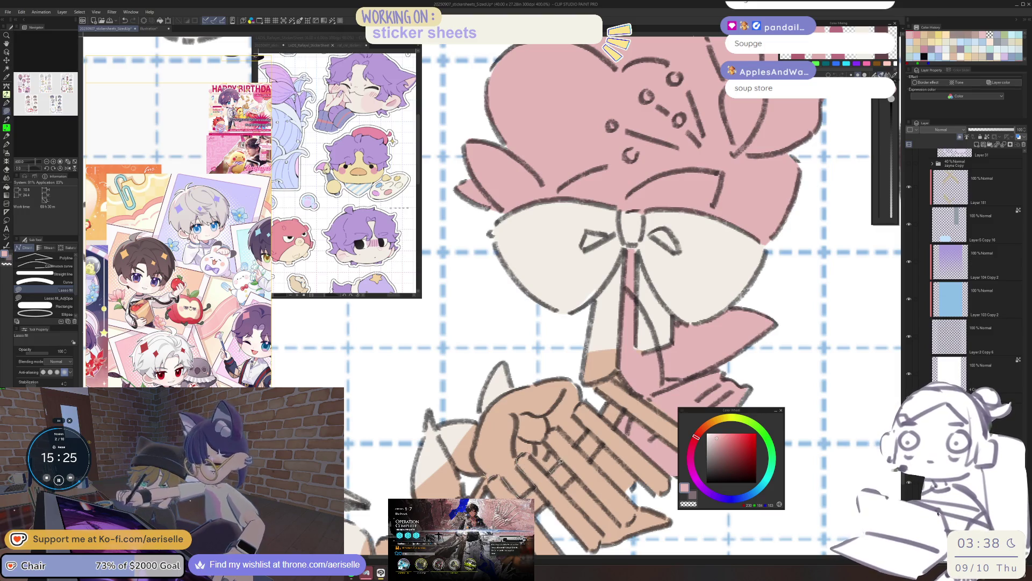
{"action": "mouse_move", "coordinate": [551, 425]}
{"action": "left_mouse_down"}
{"action": "mouse_move", "coordinate": [567, 446]}
{"action": "mouse_move", "coordinate": [584, 411]}
{"action": "mouse_move", "coordinate": [575, 377]}
{"action": "mouse_move", "coordinate": [521, 378]}
{"action": "left_mouse_up"}
{"action": "scroll", "coordinate": [521, 378], "scroll_direction": "down", "scroll_amount": 5}
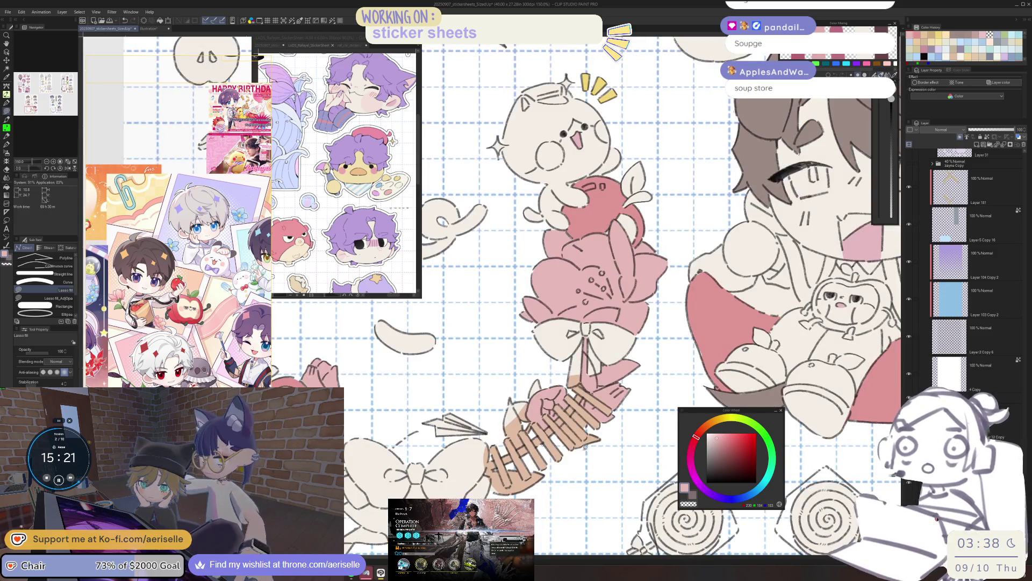
Step: Bring the cat-on-apple sticker into view and pick up its sparkle yellow with Select layer
{"action": "mouse_move", "coordinate": [340, 382]}
{"action": "left_mouse_down"}
{"action": "mouse_move", "coordinate": [498, 343]}
{"action": "mouse_move", "coordinate": [559, 414]}
{"action": "mouse_move", "coordinate": [538, 495]}
{"action": "mouse_move", "coordinate": [473, 516]}
{"action": "mouse_move", "coordinate": [507, 472]}
{"action": "mouse_move", "coordinate": [500, 403]}
{"action": "mouse_move", "coordinate": [545, 358]}
{"action": "mouse_move", "coordinate": [556, 381]}
{"action": "mouse_move", "coordinate": [578, 381]}
{"action": "mouse_move", "coordinate": [562, 399]}
{"action": "left_mouse_up"}
{"action": "scroll", "coordinate": [583, 378], "scroll_direction": "down", "scroll_amount": 5}
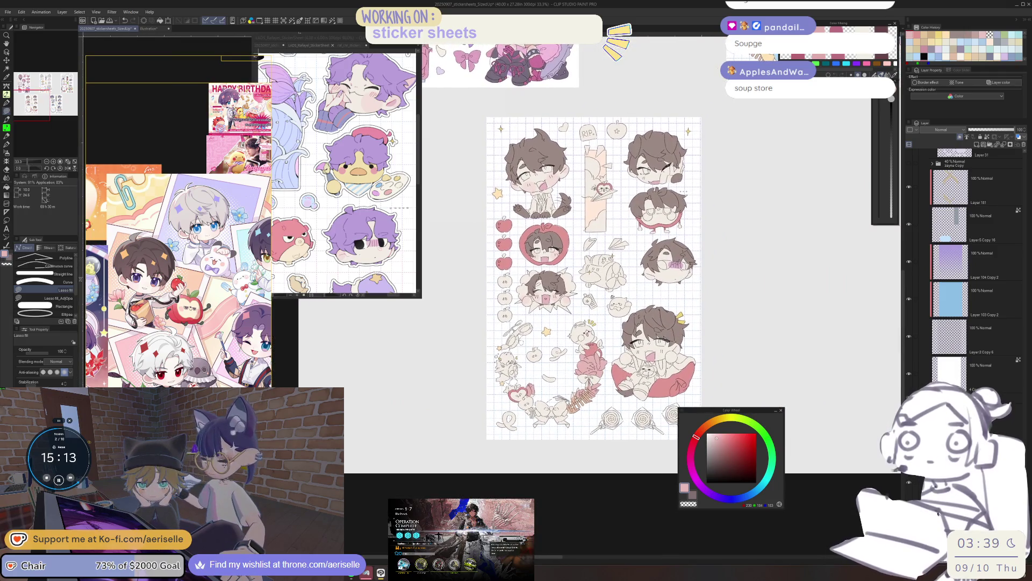
{"action": "scroll", "coordinate": [548, 390], "scroll_direction": "up", "scroll_amount": 5}
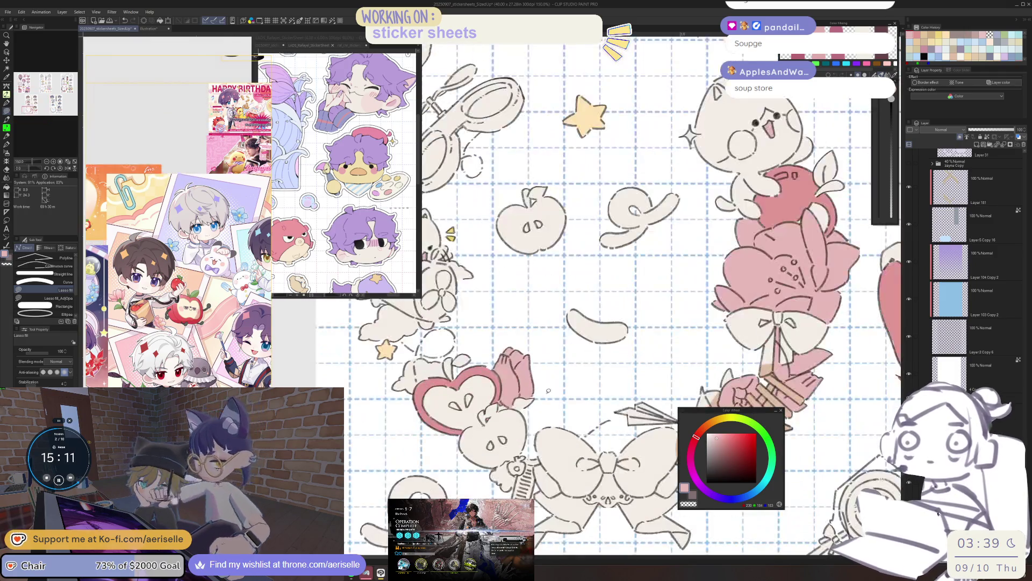
{"action": "scroll", "coordinate": [522, 380], "scroll_direction": "up", "scroll_amount": 3}
{"action": "scroll", "coordinate": [480, 421], "scroll_direction": "down", "scroll_amount": 5}
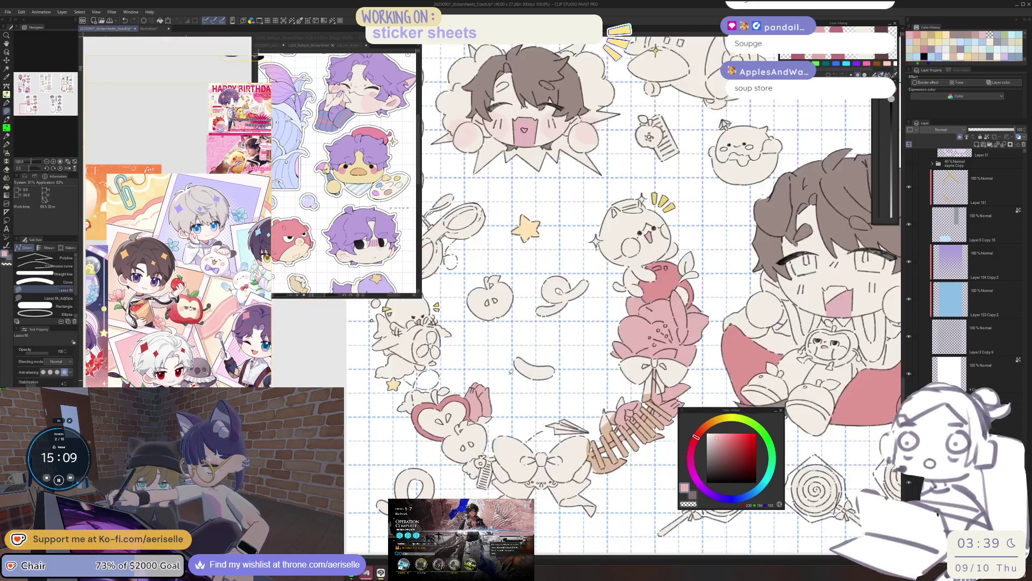
{"action": "scroll", "coordinate": [539, 420], "scroll_direction": "up", "scroll_amount": 2}
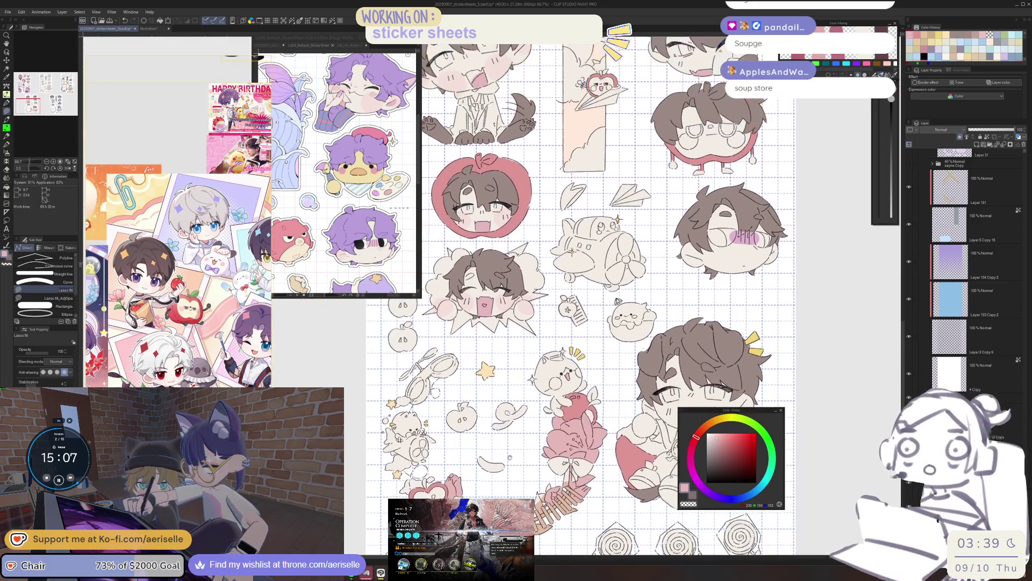
{"action": "scroll", "coordinate": [507, 461], "scroll_direction": "down", "scroll_amount": 2}
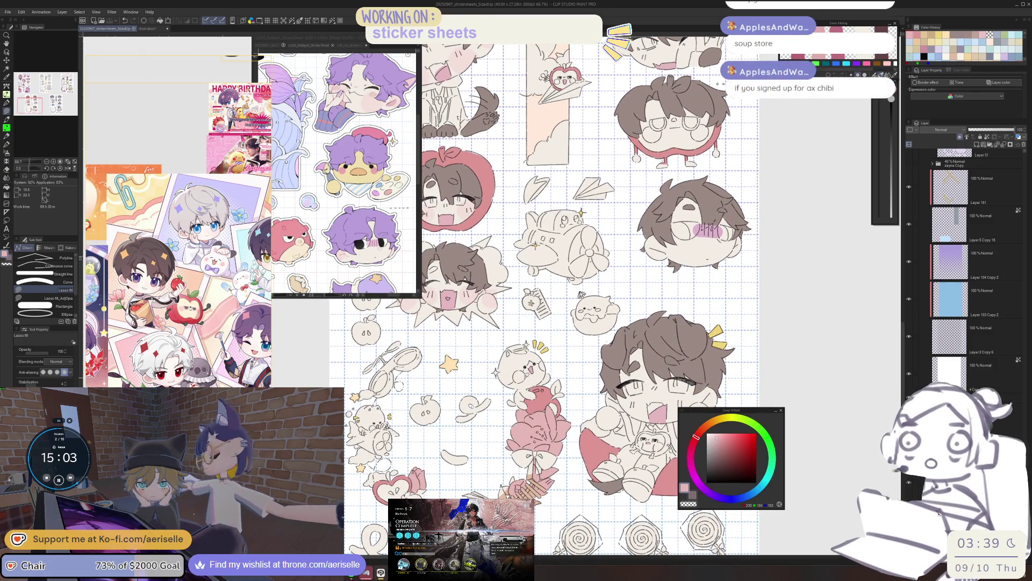
{"action": "scroll", "coordinate": [515, 379], "scroll_direction": "up", "scroll_amount": 1}
{"action": "scroll", "coordinate": [591, 296], "scroll_direction": "down", "scroll_amount": 3}
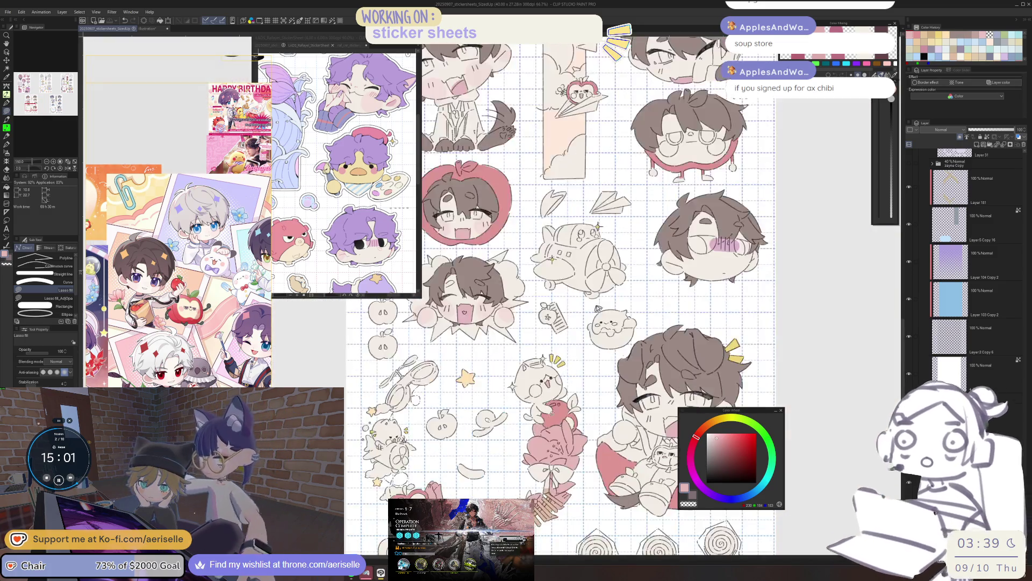
{"action": "scroll", "coordinate": [572, 403], "scroll_direction": "up", "scroll_amount": 3}
{"action": "key", "text": "o"}
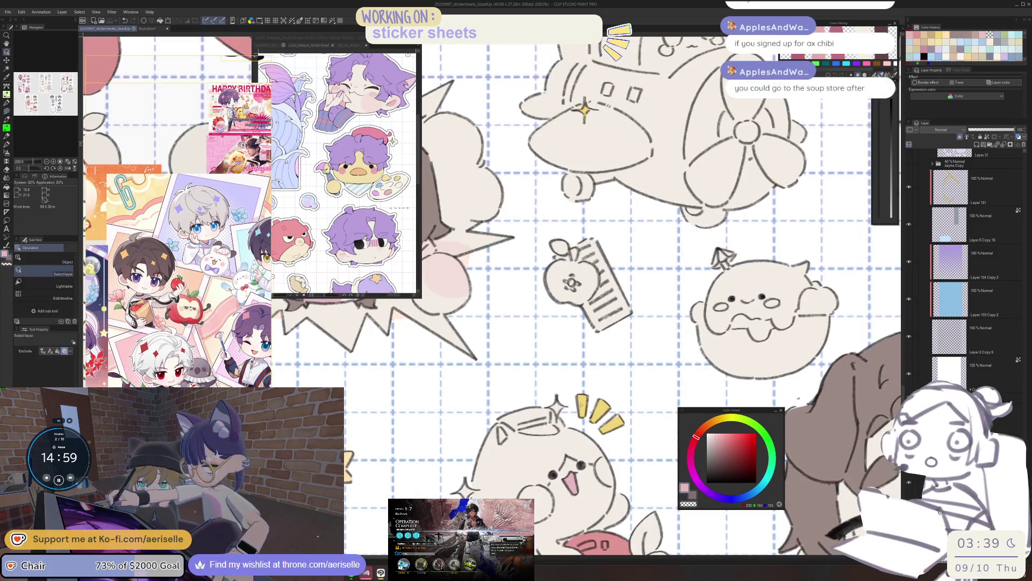
{"action": "left_click", "coordinate": [592, 414]}
Step: With Lasso fill, fill the sparkle left of the cat yellow
{"action": "scroll", "coordinate": [559, 411], "scroll_direction": "up", "scroll_amount": 2}
{"action": "key", "text": "u"}
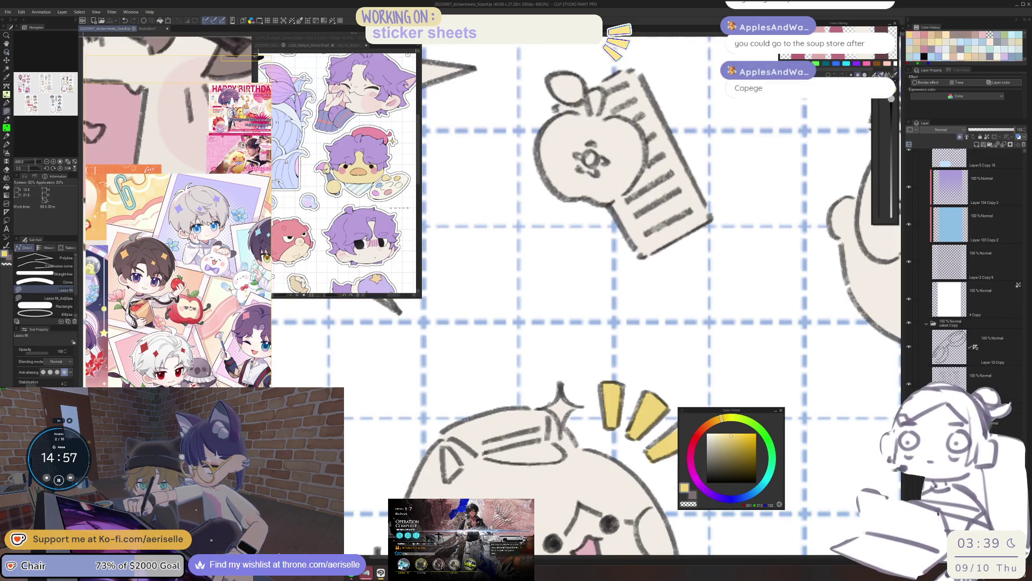
{"action": "scroll", "coordinate": [579, 401], "scroll_direction": "down", "scroll_amount": 4}
{"action": "scroll", "coordinate": [522, 462], "scroll_direction": "up", "scroll_amount": 4}
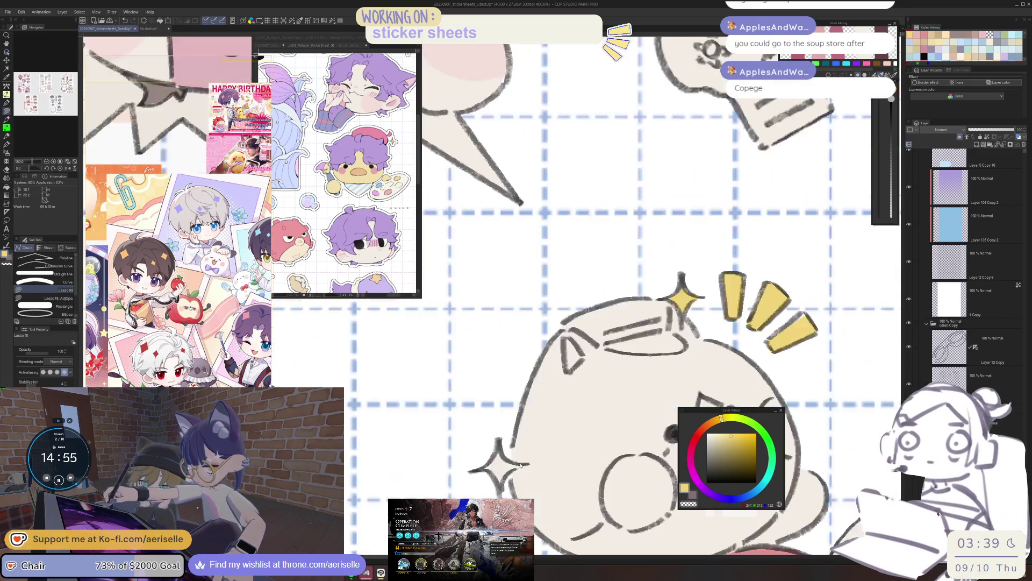
{"action": "mouse_move", "coordinate": [523, 463]}
{"action": "left_mouse_down"}
{"action": "mouse_move", "coordinate": [478, 477]}
{"action": "mouse_move", "coordinate": [520, 462]}
{"action": "left_mouse_up"}
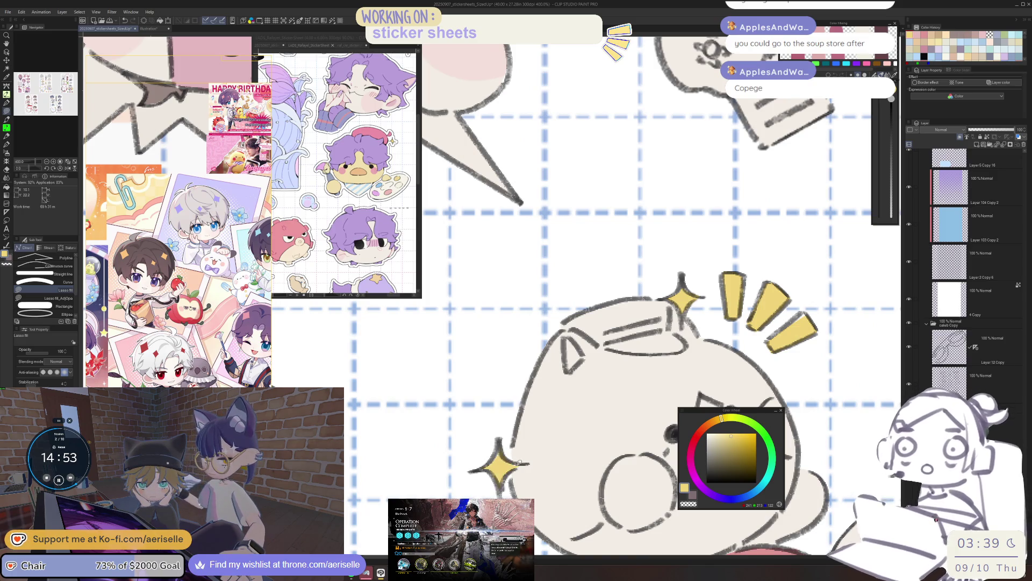
{"action": "scroll", "coordinate": [520, 440], "scroll_direction": "down", "scroll_amount": 5}
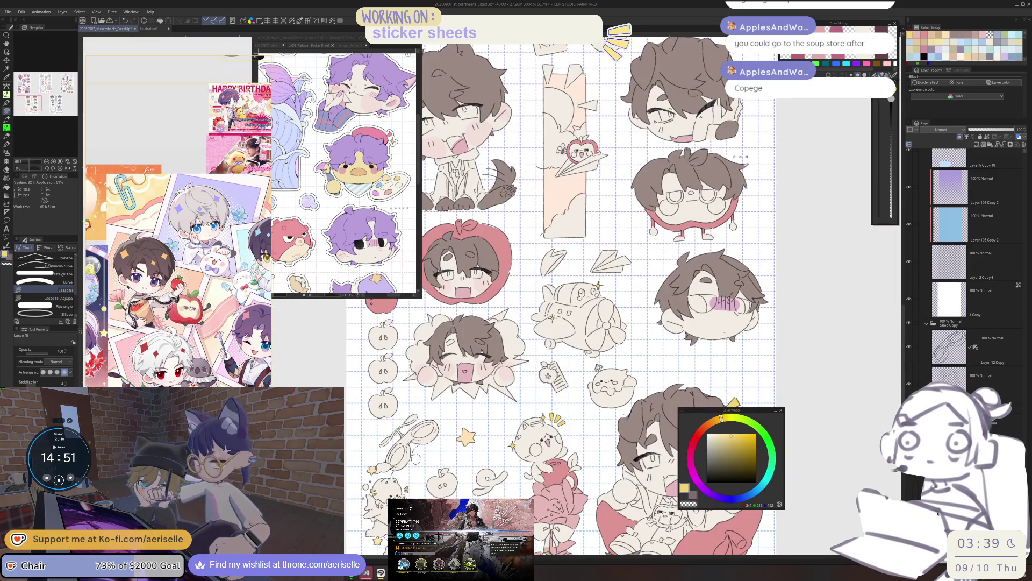
{"action": "scroll", "coordinate": [559, 295], "scroll_direction": "down", "scroll_amount": 4}
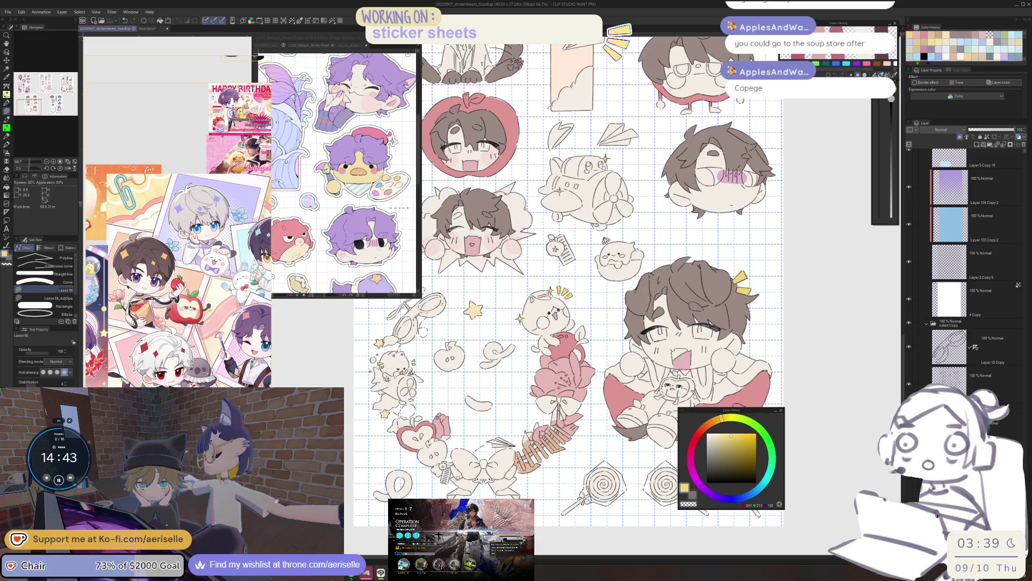
{"action": "scroll", "coordinate": [457, 478], "scroll_direction": "up", "scroll_amount": 5}
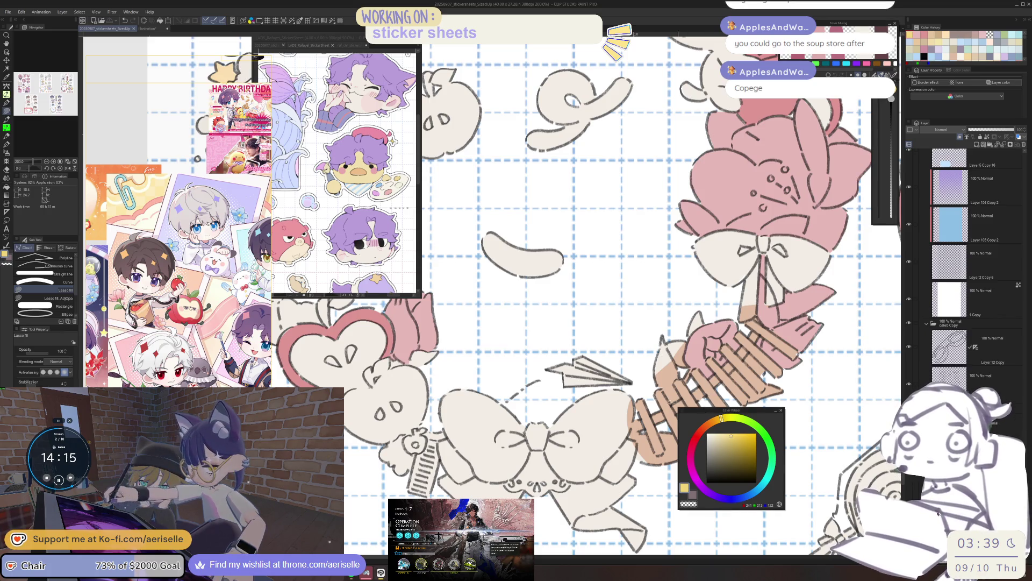
Step: Choose orange on the Color Wheel and lasso-fill the small swirl and petal shape
{"action": "scroll", "coordinate": [602, 516], "scroll_direction": "down", "scroll_amount": 4}
{"action": "left_click_drag", "start_coordinate": [592, 269], "coordinate": [564, 293]}
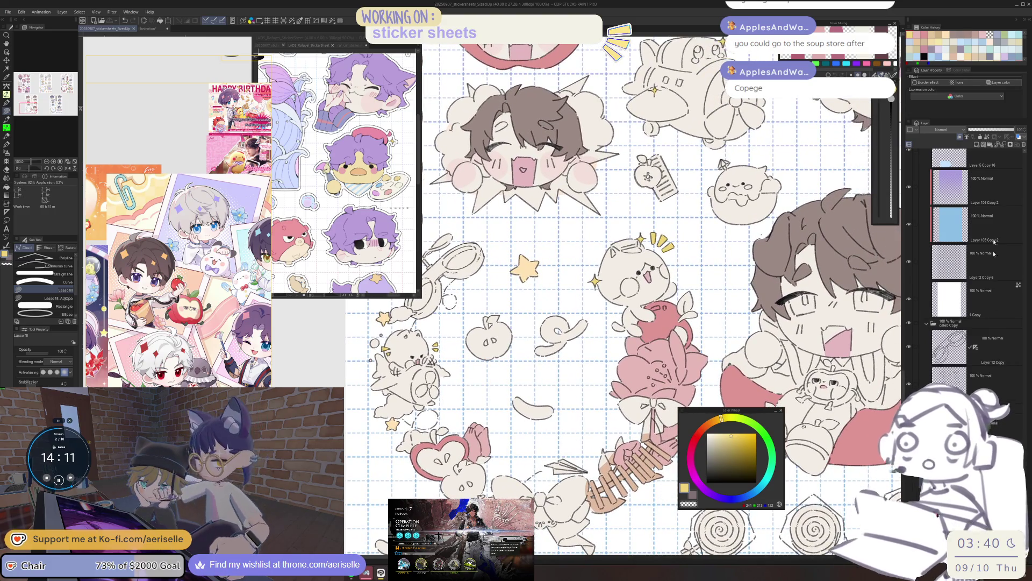
{"action": "left_click", "coordinate": [708, 425]}
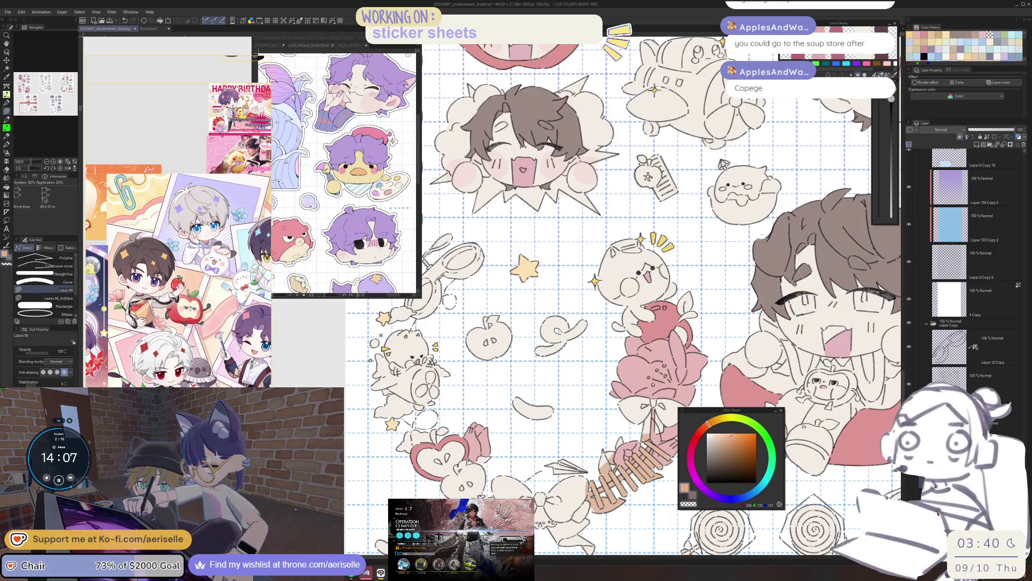
{"action": "mouse_move", "coordinate": [530, 385]}
{"action": "left_mouse_down"}
{"action": "mouse_move", "coordinate": [506, 401]}
{"action": "mouse_move", "coordinate": [584, 296]}
{"action": "mouse_move", "coordinate": [531, 377]}
{"action": "left_mouse_up"}
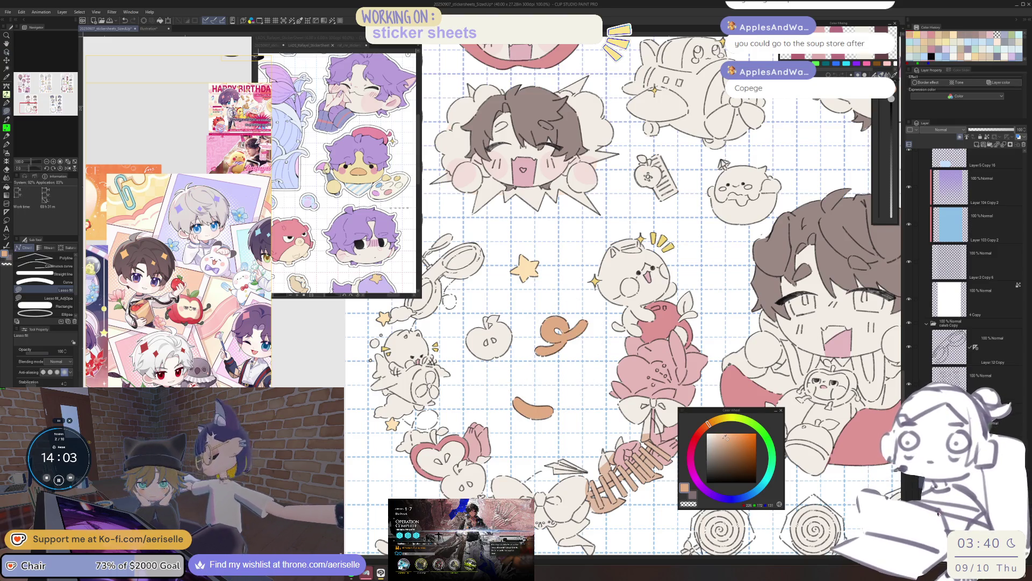
{"action": "left_click", "coordinate": [566, 352], "text": "alt"}
Step: Undo an accidental tan bucket fill on the sticker interior and zoom out
{"action": "key", "text": "g"}
{"action": "key", "text": "g"}
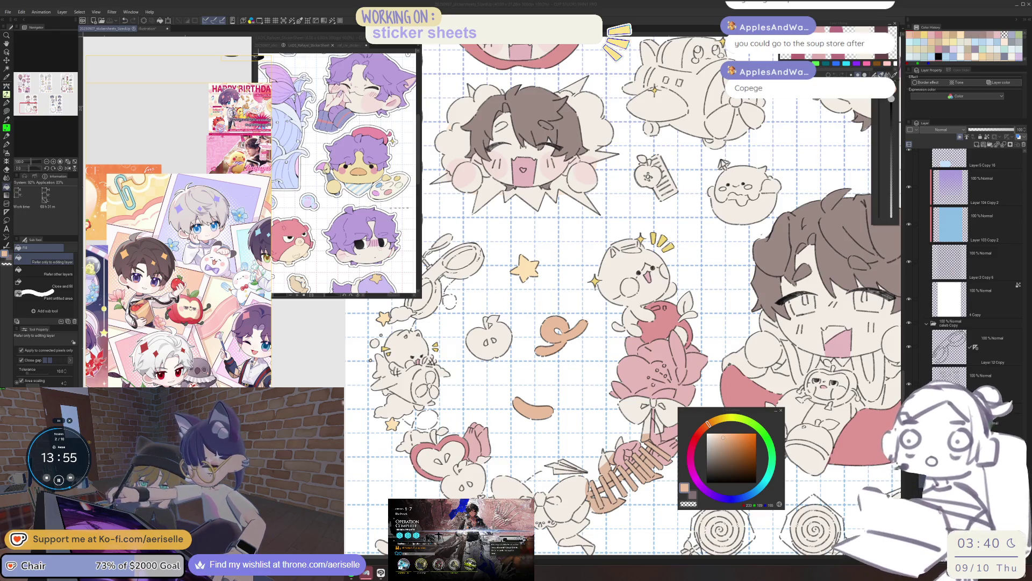
{"action": "left_click", "coordinate": [553, 444]}
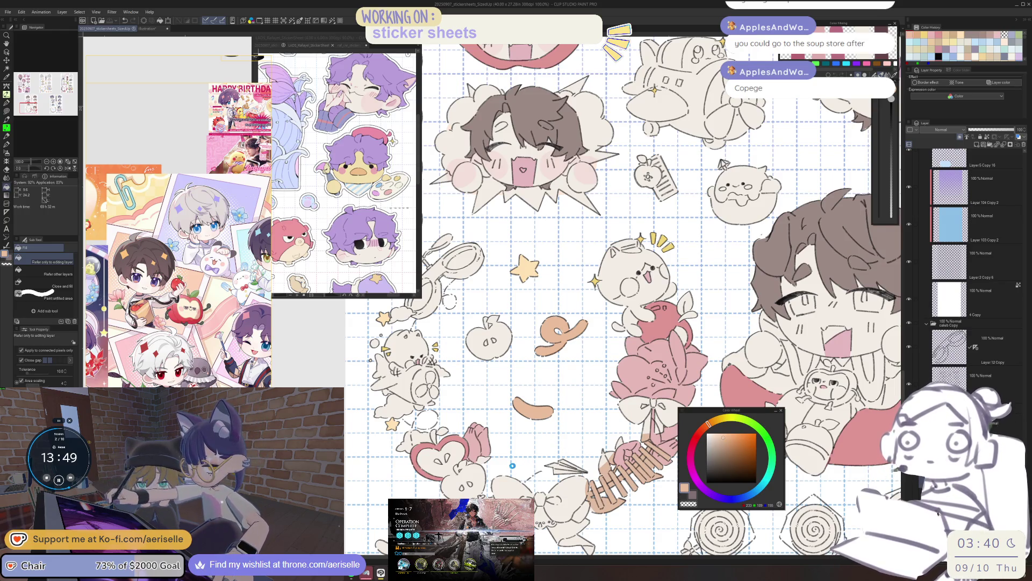
{"action": "left_click", "coordinate": [518, 460]}
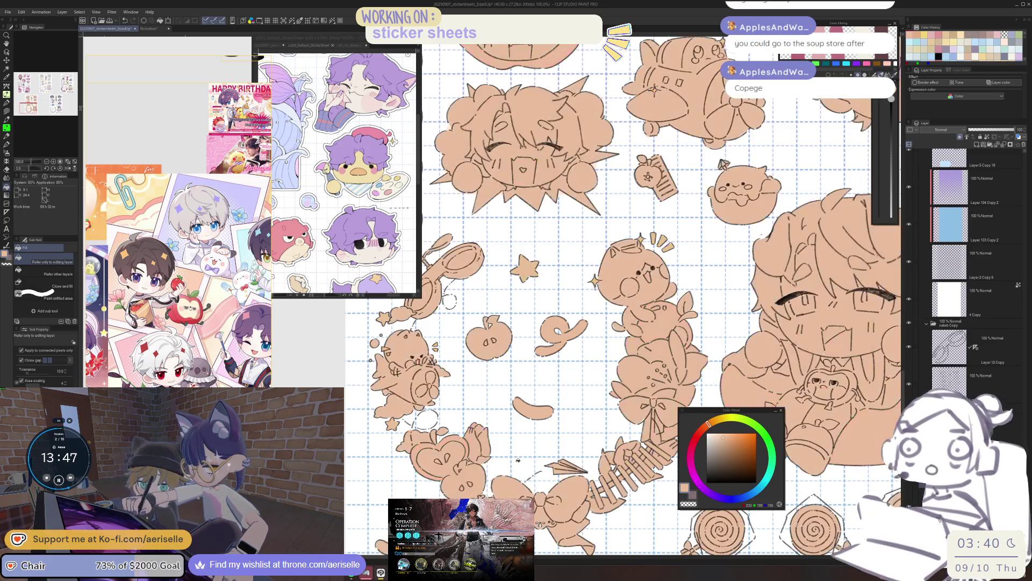
{"action": "key", "text": "ctrl+z"}
{"action": "scroll", "coordinate": [517, 461], "scroll_direction": "down", "scroll_amount": 3}
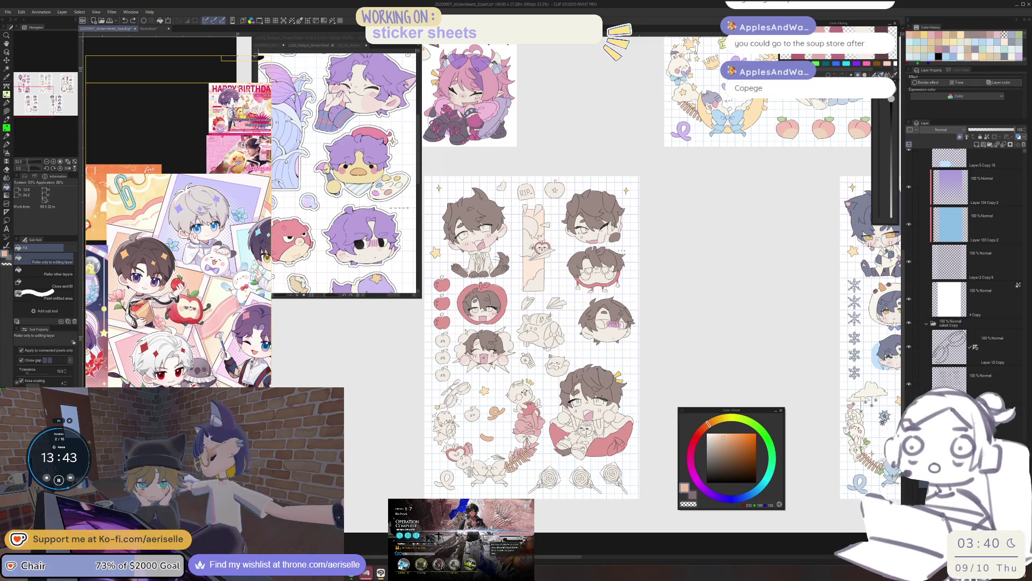
{"action": "scroll", "coordinate": [532, 338], "scroll_direction": "up", "scroll_amount": 1}
Step: Lasso-fill the small heart beside the RIP sticker tan
{"action": "scroll", "coordinate": [508, 183], "scroll_direction": "up", "scroll_amount": 5}
{"action": "key", "text": "u"}
{"action": "left_click_drag", "start_coordinate": [484, 185], "coordinate": [484, 186]}
{"action": "scroll", "coordinate": [528, 247], "scroll_direction": "down", "scroll_amount": 2}
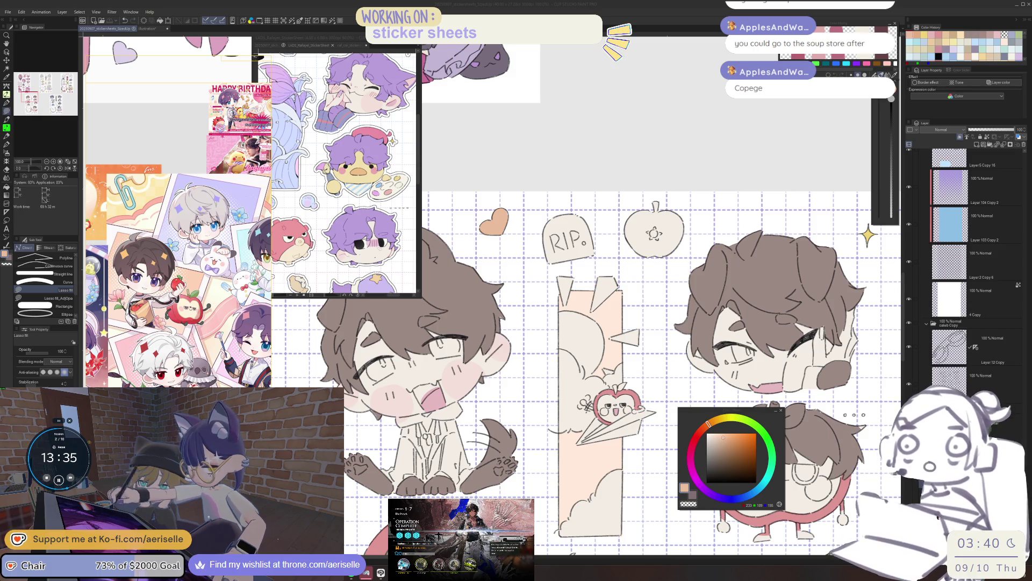
{"action": "scroll", "coordinate": [542, 442], "scroll_direction": "down", "scroll_amount": 3}
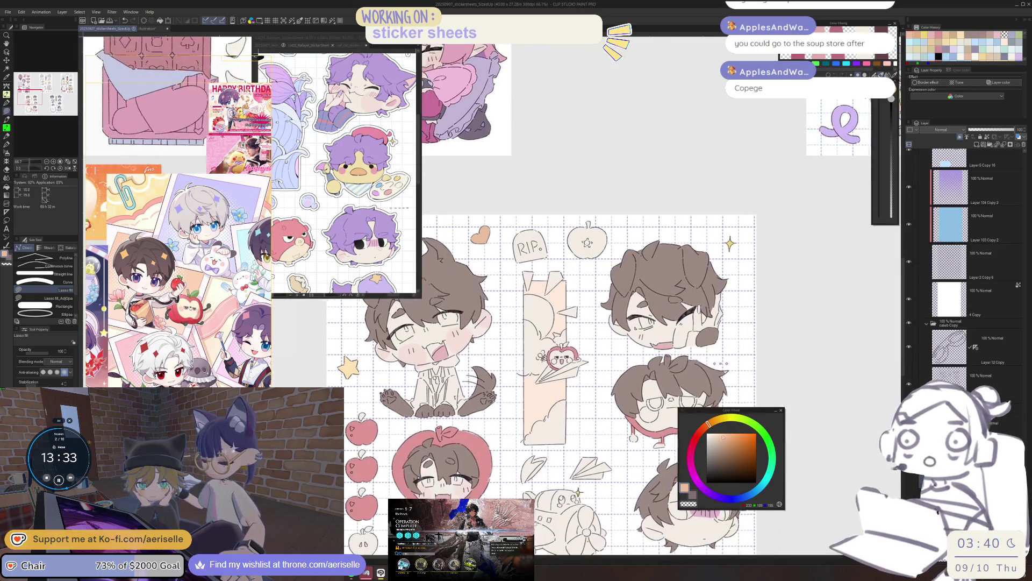
Step: Pan to the lower stickers and neighbouring sheets, ending with the Bong pen selected
{"action": "mouse_move", "coordinate": [537, 323]}
{"action": "left_mouse_down"}
{"action": "mouse_move", "coordinate": [486, 309]}
{"action": "mouse_move", "coordinate": [468, 231]}
{"action": "left_mouse_up"}
{"action": "scroll", "coordinate": [494, 483], "scroll_direction": "down", "scroll_amount": 1}
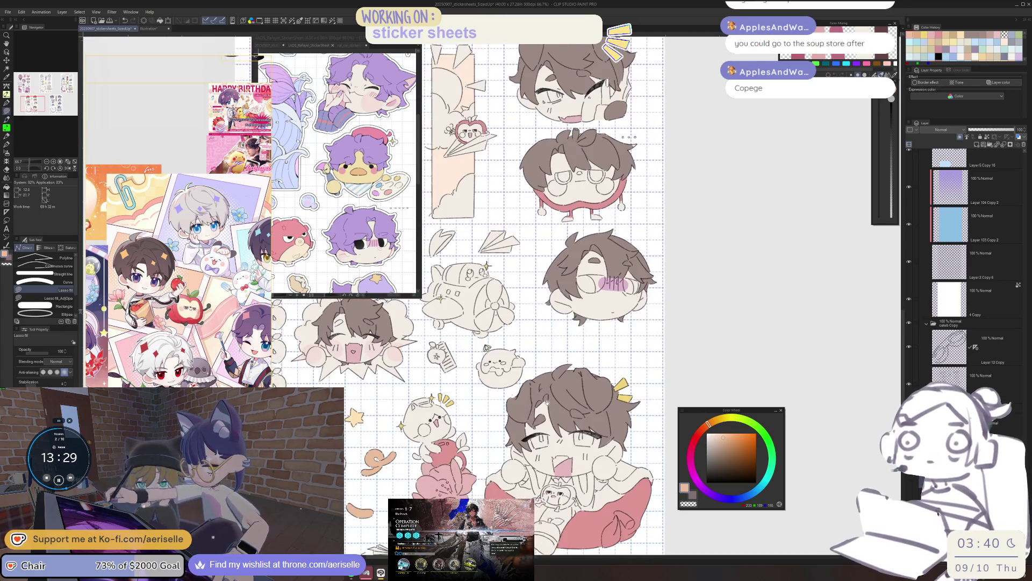
{"action": "scroll", "coordinate": [550, 401], "scroll_direction": "down", "scroll_amount": 1}
{"action": "left_click_drag", "start_coordinate": [554, 476], "coordinate": [600, 529]}
{"action": "scroll", "coordinate": [532, 322], "scroll_direction": "up", "scroll_amount": 4}
{"action": "key", "text": "o"}
{"action": "scroll", "coordinate": [554, 349], "scroll_direction": "down", "scroll_amount": 2}
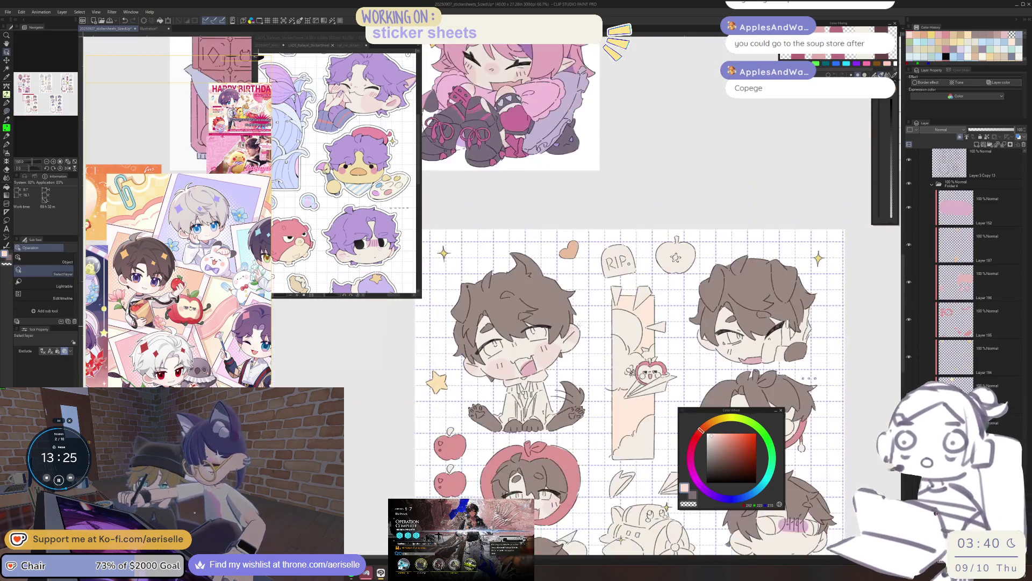
{"action": "key", "text": "p"}
{"action": "scroll", "coordinate": [491, 379], "scroll_direction": "up", "scroll_amount": 3}
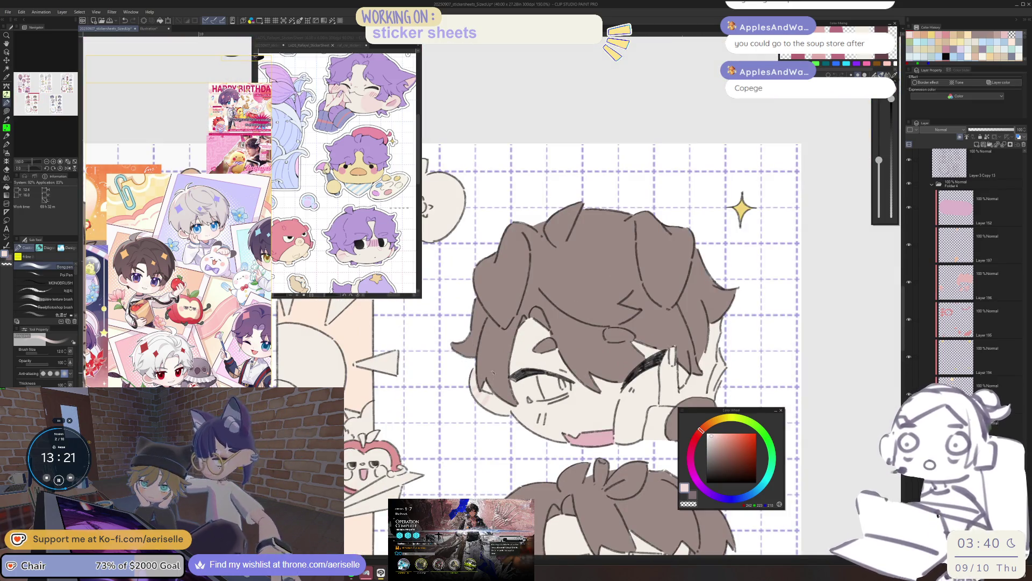
Step: Halve the brush size and paint pink blush on both cheeks of the first chibi
{"action": "key", "text": "bracketleft"}
{"action": "key", "text": "bracketleft"}
{"action": "key", "text": "bracketleft"}
{"action": "left_click_drag", "start_coordinate": [521, 422], "coordinate": [551, 427]}
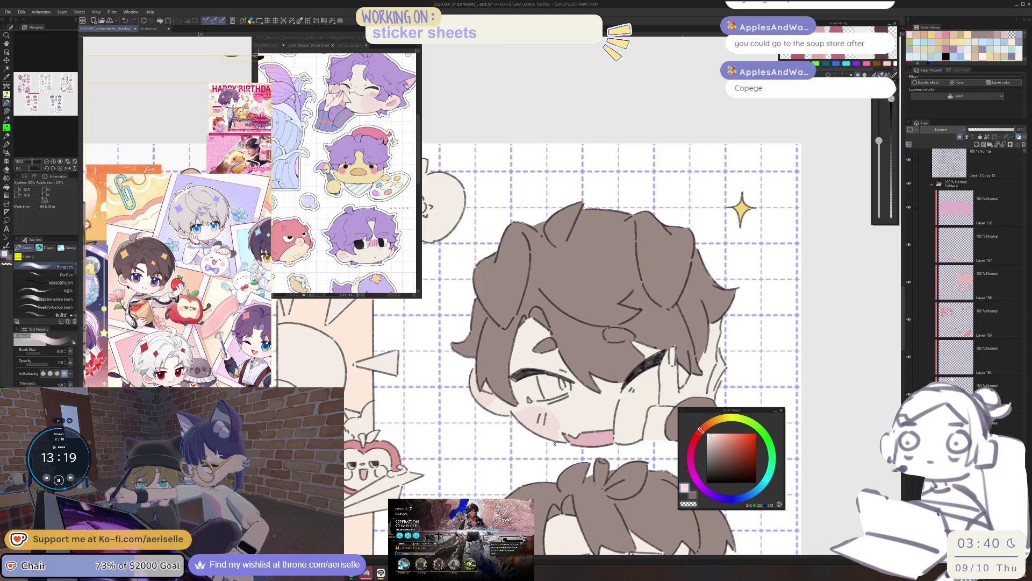
{"action": "mouse_move", "coordinate": [643, 382]}
{"action": "left_mouse_down"}
{"action": "mouse_move", "coordinate": [655, 403]}
{"action": "mouse_move", "coordinate": [675, 404]}
{"action": "mouse_move", "coordinate": [585, 434]}
{"action": "left_mouse_up"}
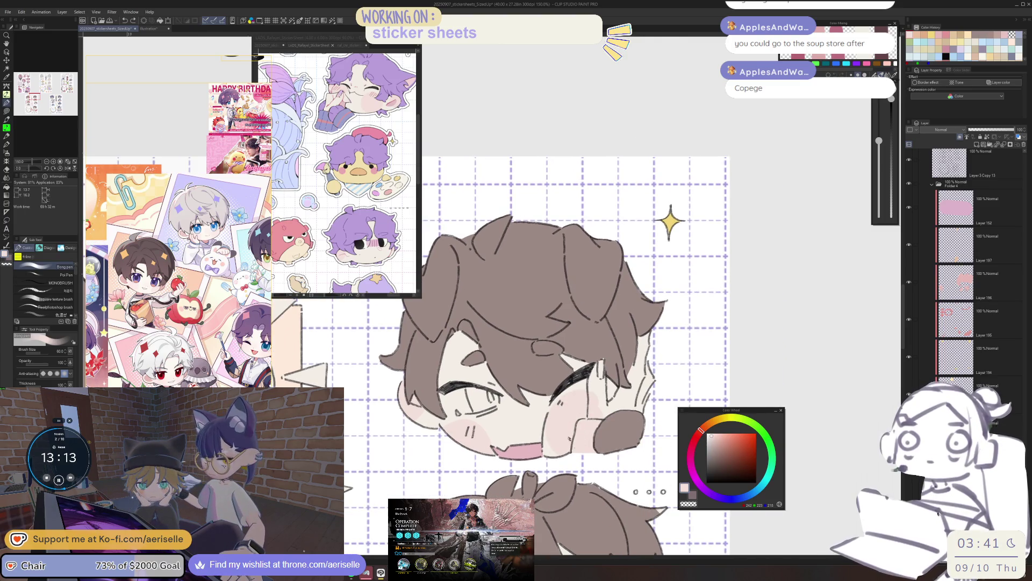
{"action": "key", "text": "e"}
{"action": "key", "text": "bracketright"}
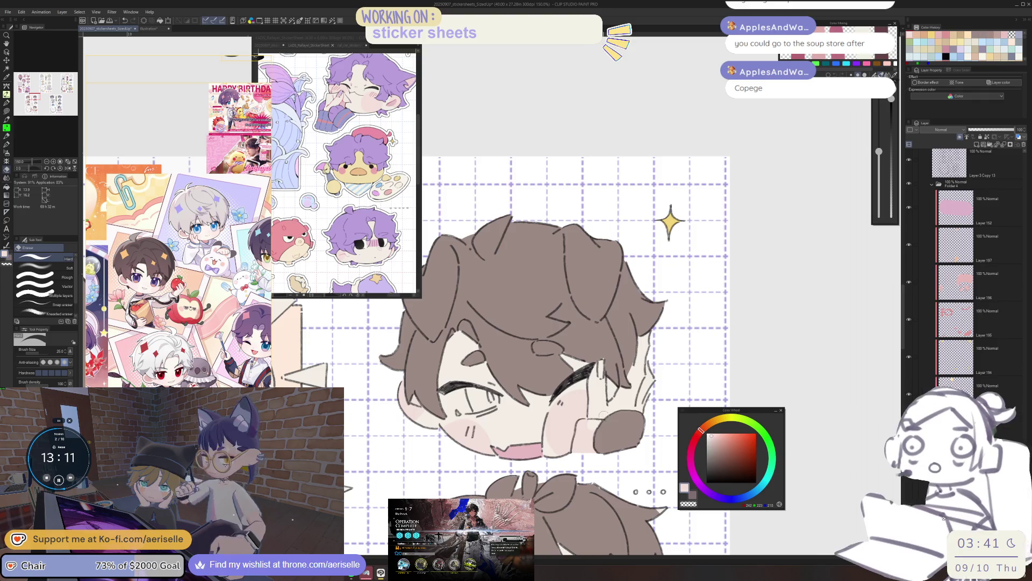
Step: Bring the large boy's head into view and dab pink blush on his cheek
{"action": "scroll", "coordinate": [591, 425], "scroll_direction": "down", "scroll_amount": 1}
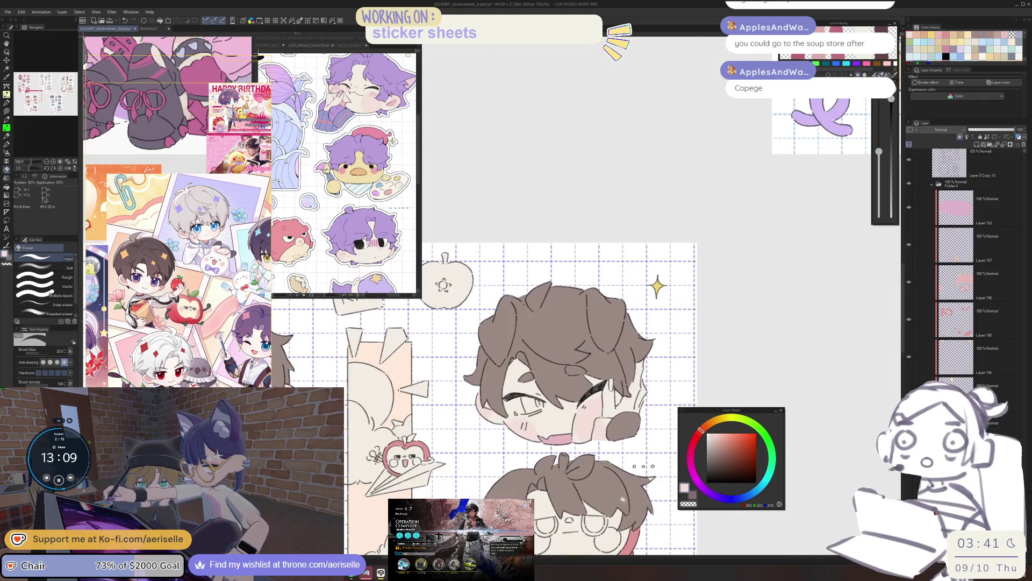
{"action": "left_click_drag", "start_coordinate": [642, 421], "coordinate": [634, 321]}
{"action": "scroll", "coordinate": [619, 492], "scroll_direction": "down", "scroll_amount": 1}
{"action": "mouse_move", "coordinate": [618, 492]}
{"action": "left_mouse_down"}
{"action": "mouse_move", "coordinate": [643, 402]}
{"action": "mouse_move", "coordinate": [702, 353]}
{"action": "left_mouse_up"}
{"action": "scroll", "coordinate": [780, 366], "scroll_direction": "up", "scroll_amount": 3}
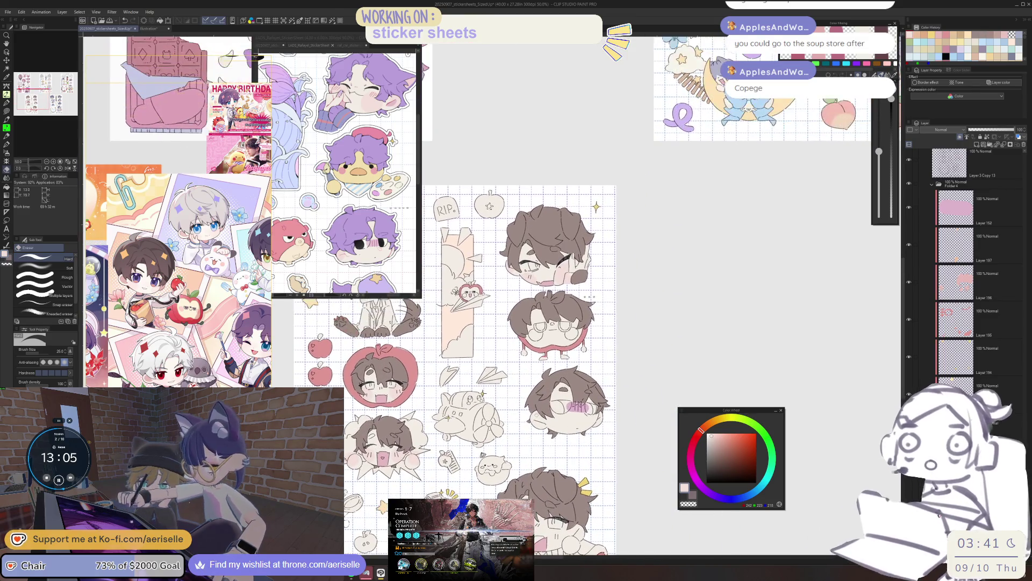
{"action": "key", "text": "p"}
{"action": "mouse_move", "coordinate": [427, 496]}
{"action": "left_mouse_down"}
{"action": "mouse_move", "coordinate": [355, 489]}
{"action": "mouse_move", "coordinate": [334, 409]}
{"action": "left_mouse_up"}
{"action": "scroll", "coordinate": [355, 489], "scroll_direction": "down", "scroll_amount": 1}
{"action": "left_click_drag", "start_coordinate": [493, 417], "coordinate": [493, 377]}
{"action": "scroll", "coordinate": [493, 376], "scroll_direction": "up", "scroll_amount": 2}
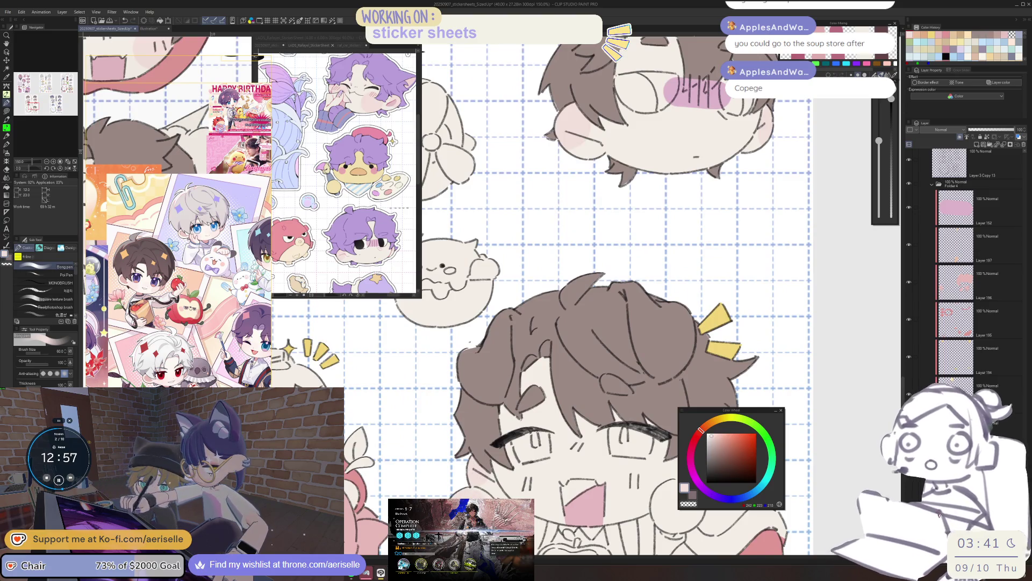
{"action": "mouse_move", "coordinate": [677, 501]}
{"action": "left_mouse_down"}
{"action": "mouse_move", "coordinate": [546, 477]}
{"action": "mouse_move", "coordinate": [534, 464]}
{"action": "left_mouse_up"}
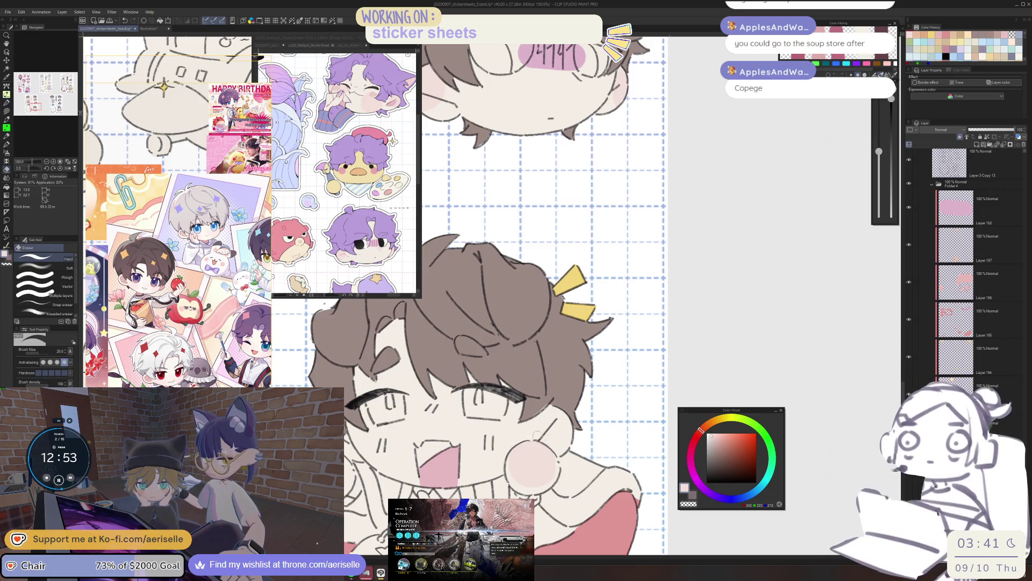
{"action": "left_click_drag", "start_coordinate": [554, 419], "coordinate": [562, 433]}
Step: Paint blush on the large boy's left and right cheeks, undoing the last stroke
{"action": "left_click_drag", "start_coordinate": [493, 439], "coordinate": [563, 426]}
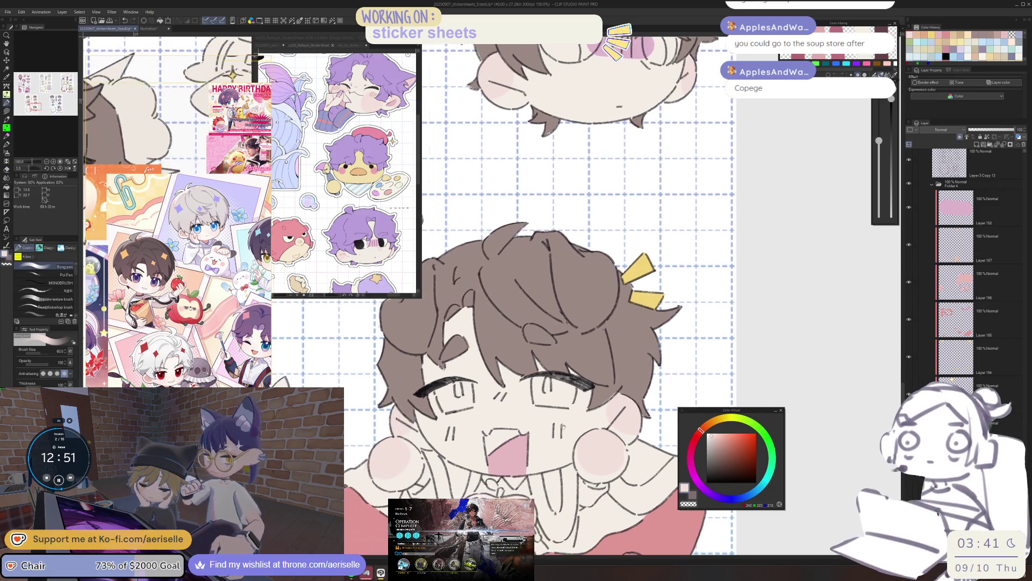
{"action": "mouse_move", "coordinate": [446, 424]}
{"action": "left_mouse_down"}
{"action": "mouse_move", "coordinate": [472, 456]}
{"action": "mouse_move", "coordinate": [442, 448]}
{"action": "mouse_move", "coordinate": [431, 471]}
{"action": "left_mouse_up"}
{"action": "mouse_move", "coordinate": [562, 419]}
{"action": "left_mouse_down"}
{"action": "mouse_move", "coordinate": [548, 454]}
{"action": "mouse_move", "coordinate": [570, 457]}
{"action": "mouse_move", "coordinate": [548, 457]}
{"action": "left_mouse_up"}
{"action": "key", "text": "ctrl+z"}
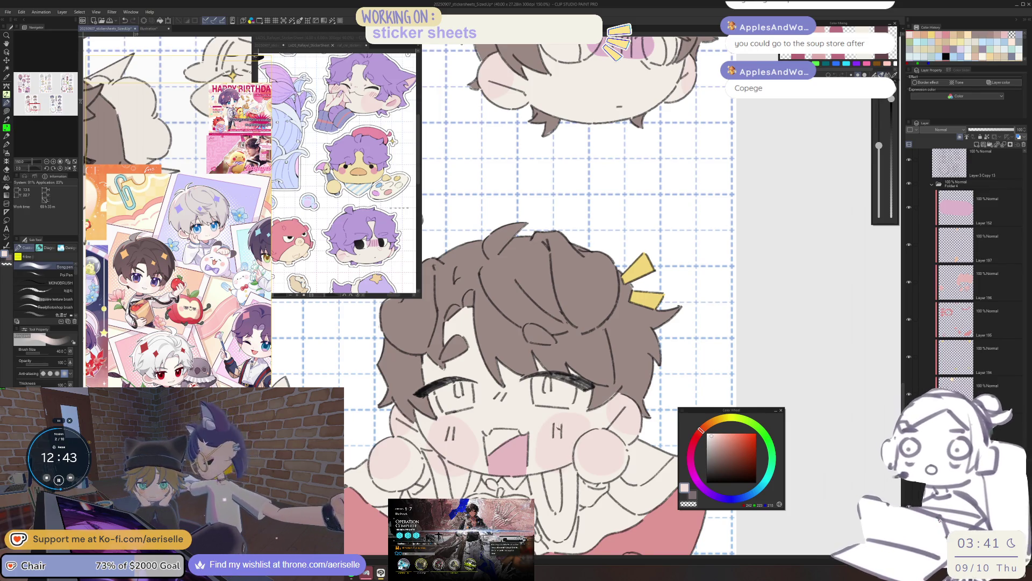
Step: Tilt the view around the large boy, straighten it again and zoom out
{"action": "scroll", "coordinate": [586, 296], "scroll_direction": "down", "scroll_amount": 3}
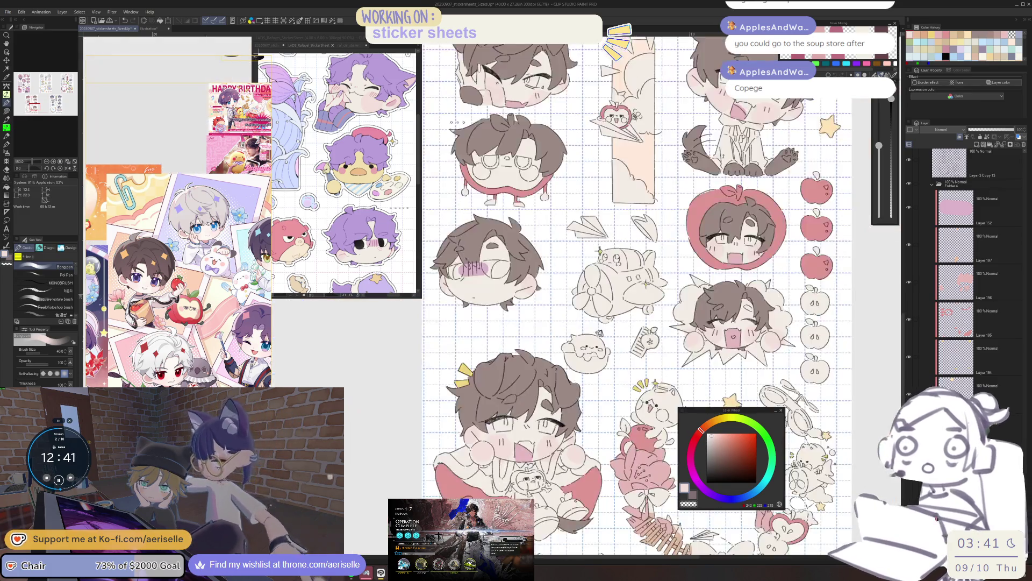
{"action": "scroll", "coordinate": [645, 269], "scroll_direction": "up", "scroll_amount": 3}
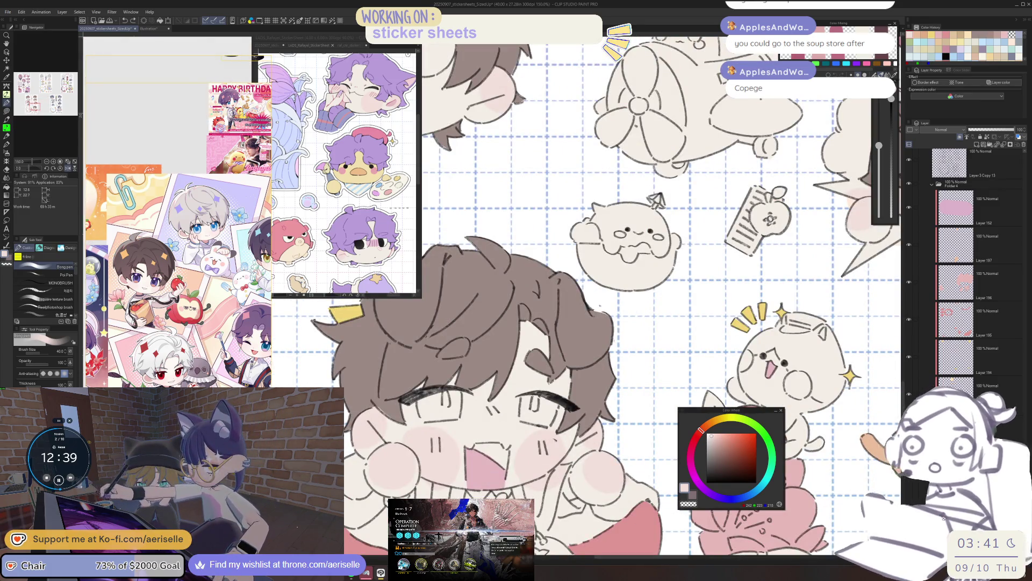
{"action": "mouse_move", "coordinate": [592, 268]}
{"action": "left_mouse_down"}
{"action": "mouse_move", "coordinate": [591, 301]}
{"action": "mouse_move", "coordinate": [672, 355]}
{"action": "left_mouse_up"}
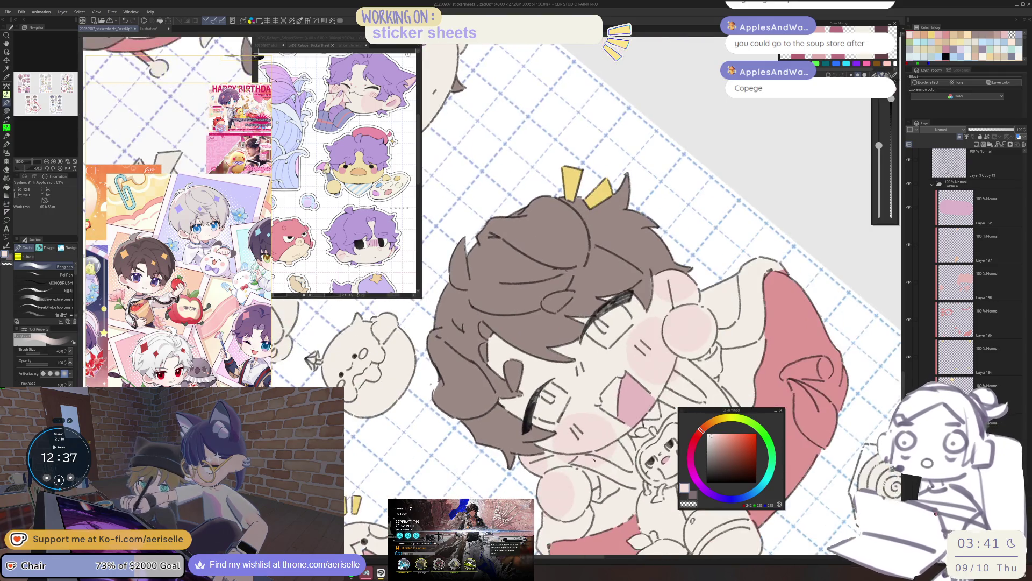
{"action": "key", "text": "e"}
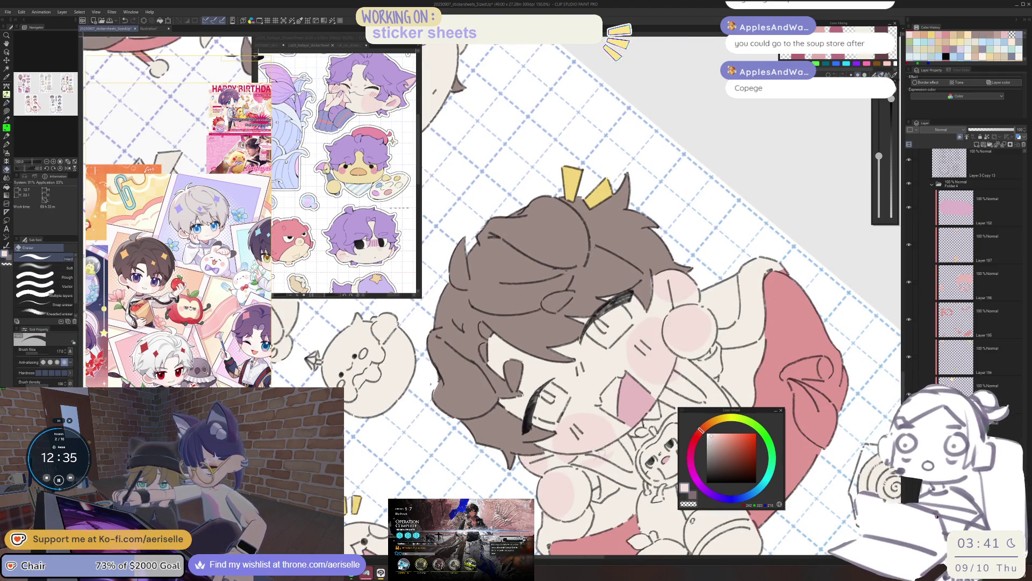
{"action": "key", "text": "ctrl+at"}
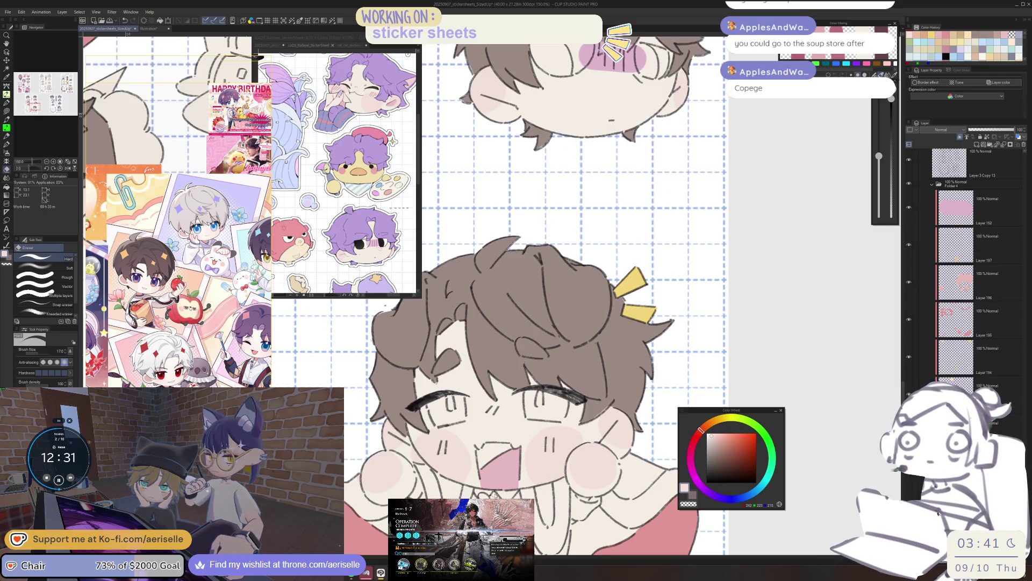
{"action": "key", "text": "ctrl+minus"}
{"action": "key", "text": "ctrl+minus"}
{"action": "key", "text": "ctrl+minus"}
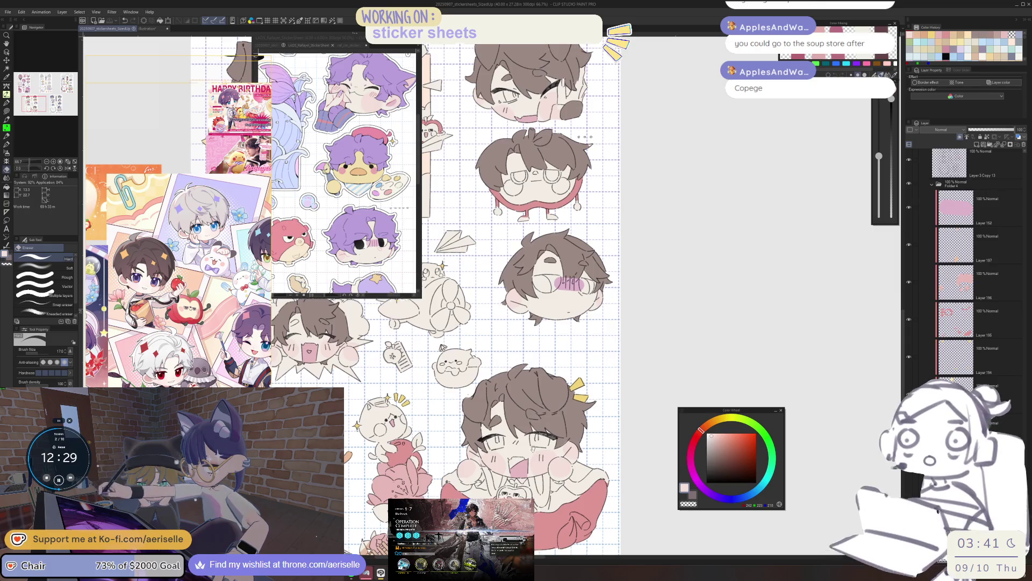
Step: Zoom out to review all the sticker sheets, then choose purple on the Color Wheel
{"action": "left_click_drag", "start_coordinate": [537, 269], "coordinate": [605, 197]}
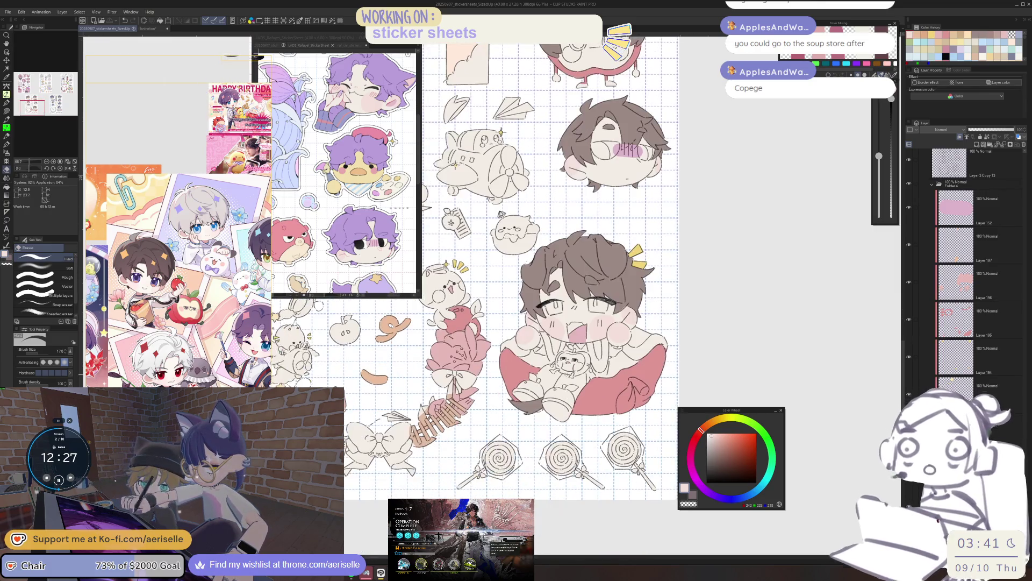
{"action": "scroll", "coordinate": [537, 269], "scroll_direction": "up", "scroll_amount": 5}
{"action": "scroll", "coordinate": [538, 268], "scroll_direction": "down", "scroll_amount": 5}
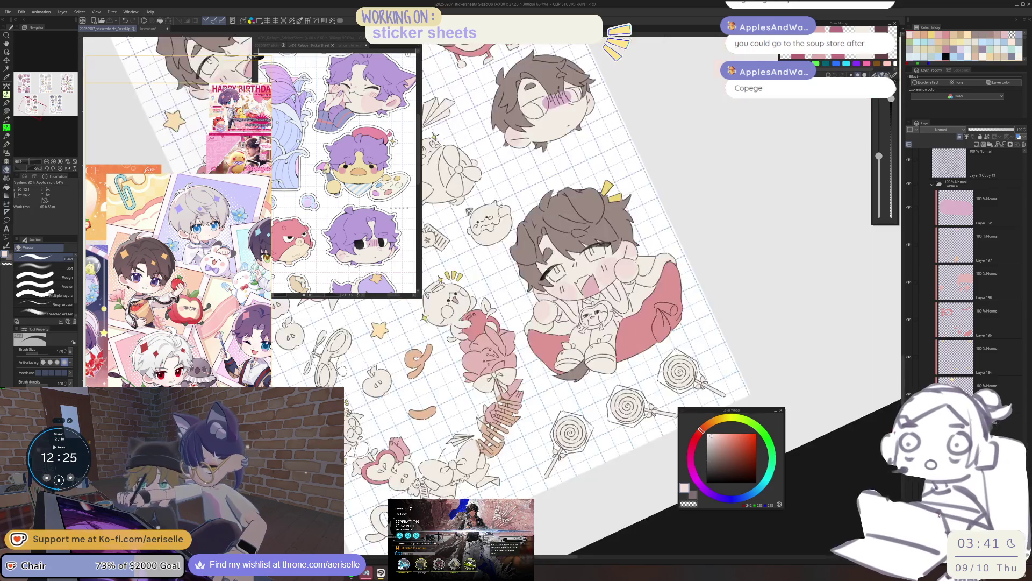
{"action": "key", "text": "ctrl+minus"}
{"action": "key", "text": "ctrl+minus"}
{"action": "key", "text": "ctrl+minus"}
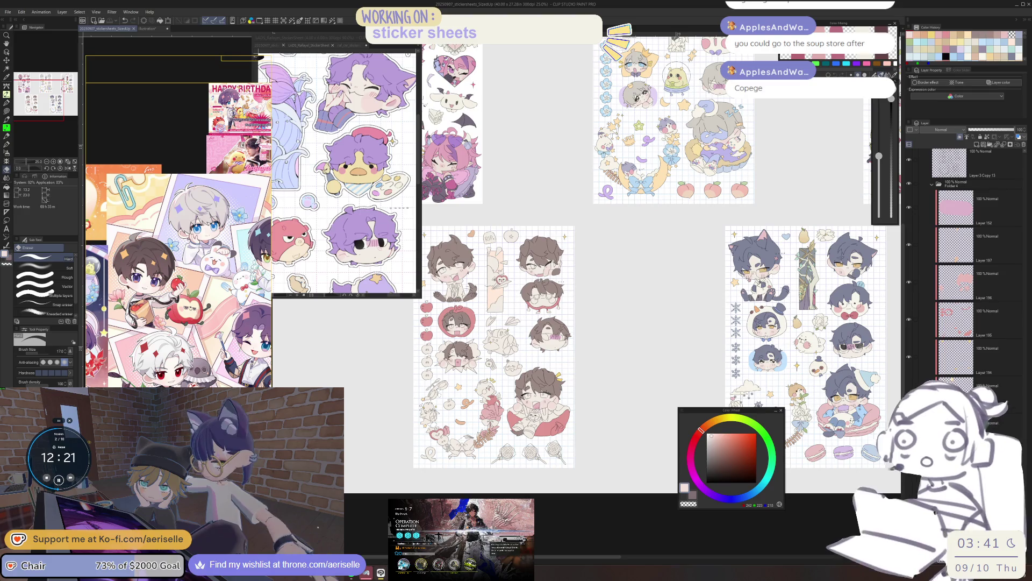
{"action": "scroll", "coordinate": [520, 397], "scroll_direction": "up", "scroll_amount": 5}
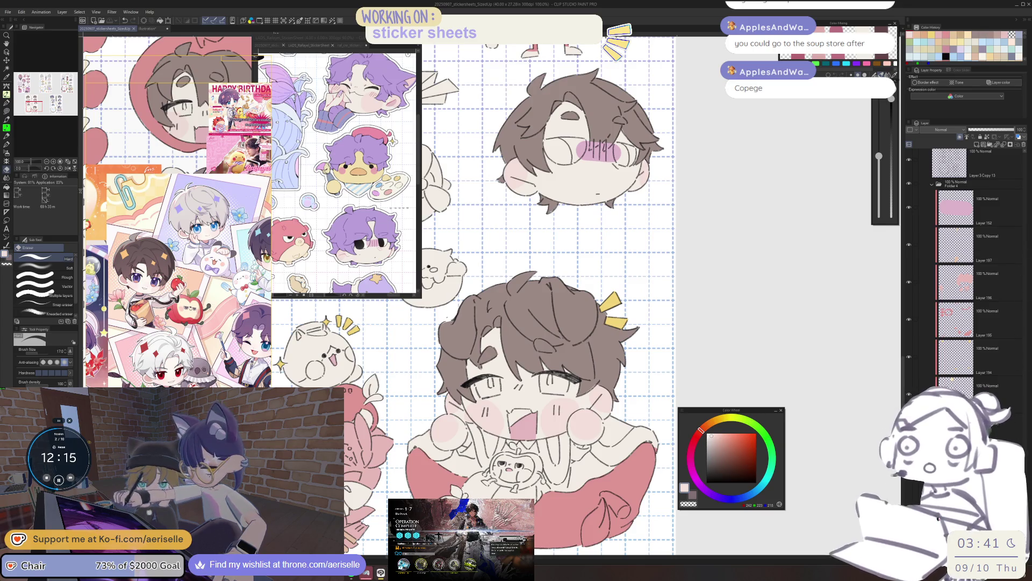
{"action": "scroll", "coordinate": [968, 269], "scroll_direction": "down", "scroll_amount": 5}
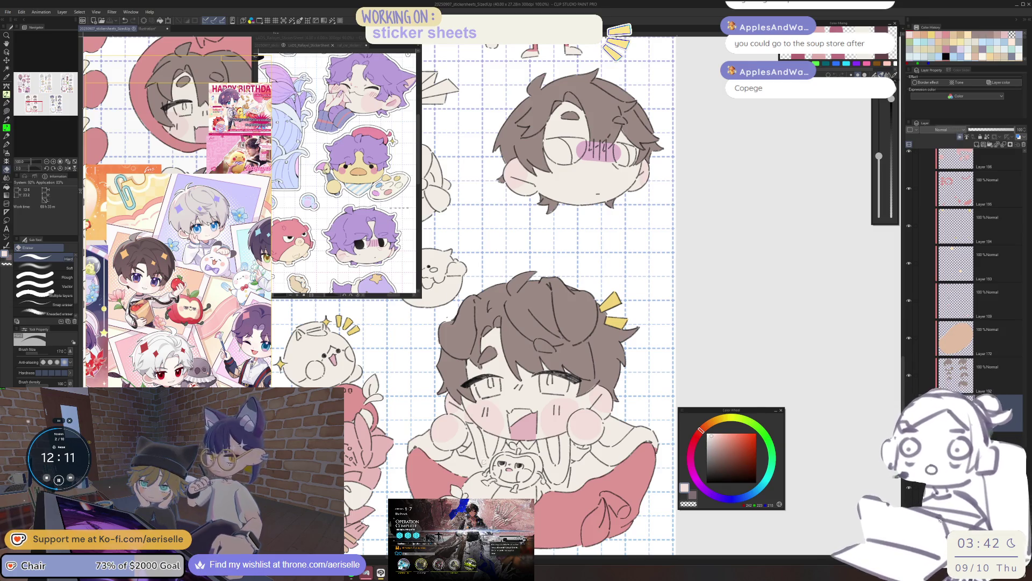
{"action": "left_click", "coordinate": [720, 499]}
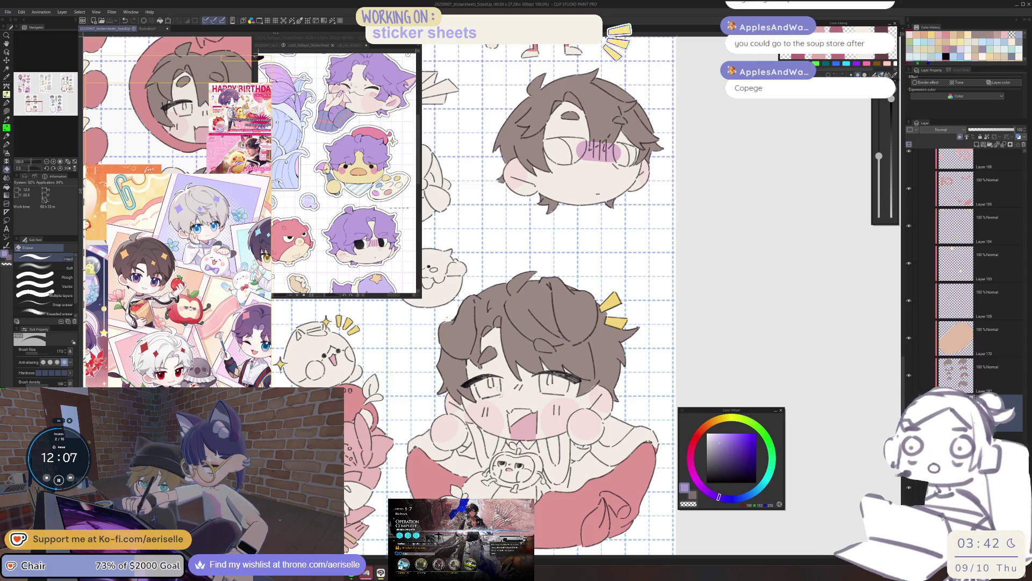
Step: Lasso-fill both of the boy's eyes purple
{"action": "scroll", "coordinate": [488, 372], "scroll_direction": "up", "scroll_amount": 5}
{"action": "key", "text": "u"}
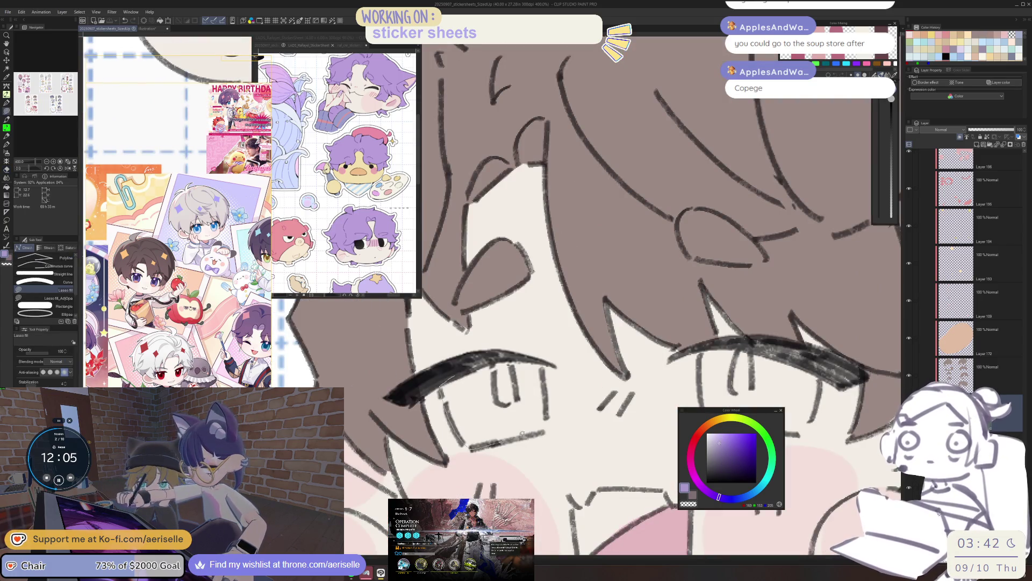
{"action": "left_click_drag", "start_coordinate": [527, 356], "coordinate": [489, 410]}
{"action": "scroll", "coordinate": [488, 410], "scroll_direction": "down", "scroll_amount": 3}
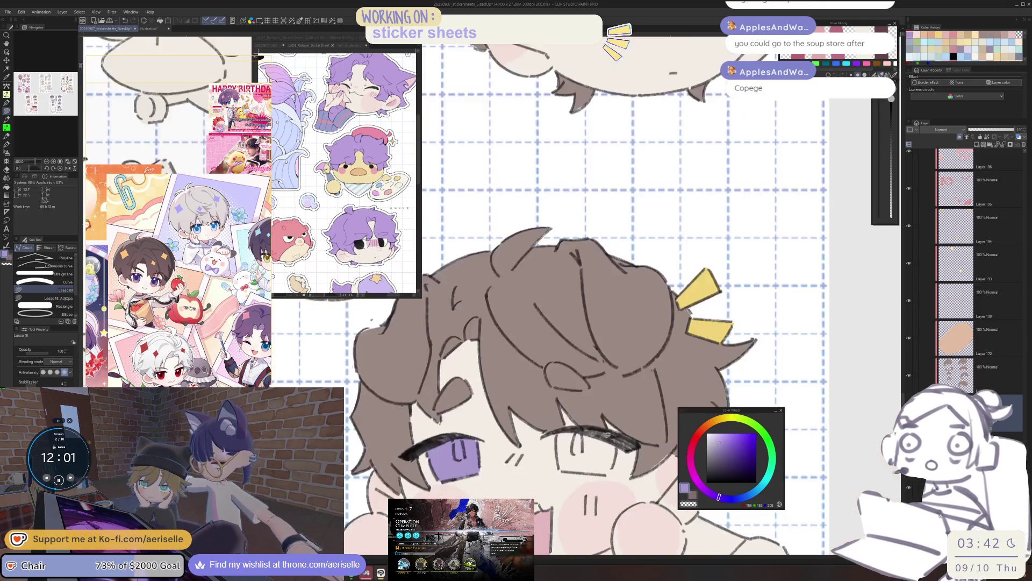
{"action": "scroll", "coordinate": [514, 412], "scroll_direction": "up", "scroll_amount": 4}
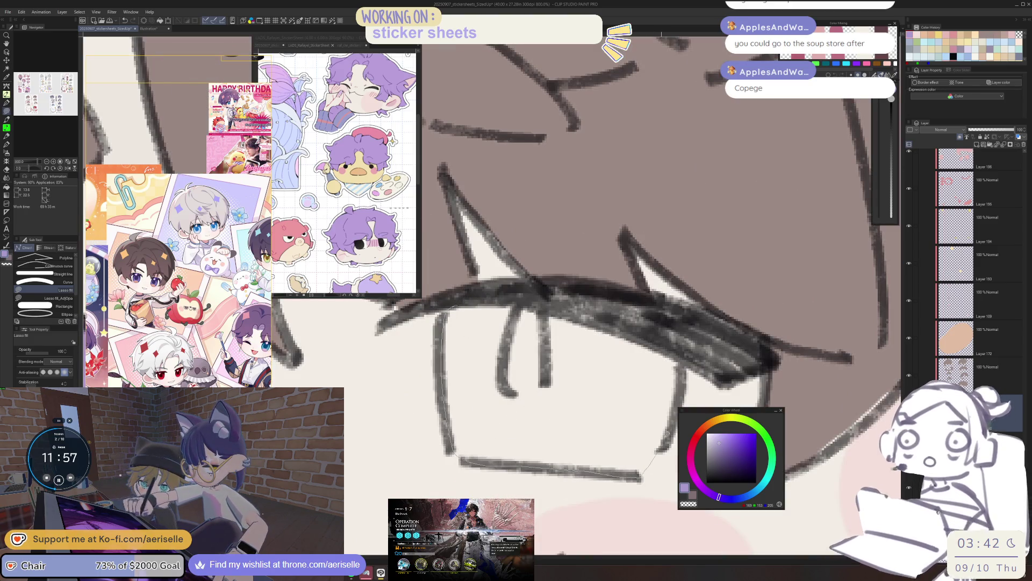
{"action": "left_click_drag", "start_coordinate": [649, 322], "coordinate": [529, 301]}
{"action": "scroll", "coordinate": [457, 431], "scroll_direction": "down", "scroll_amount": 3}
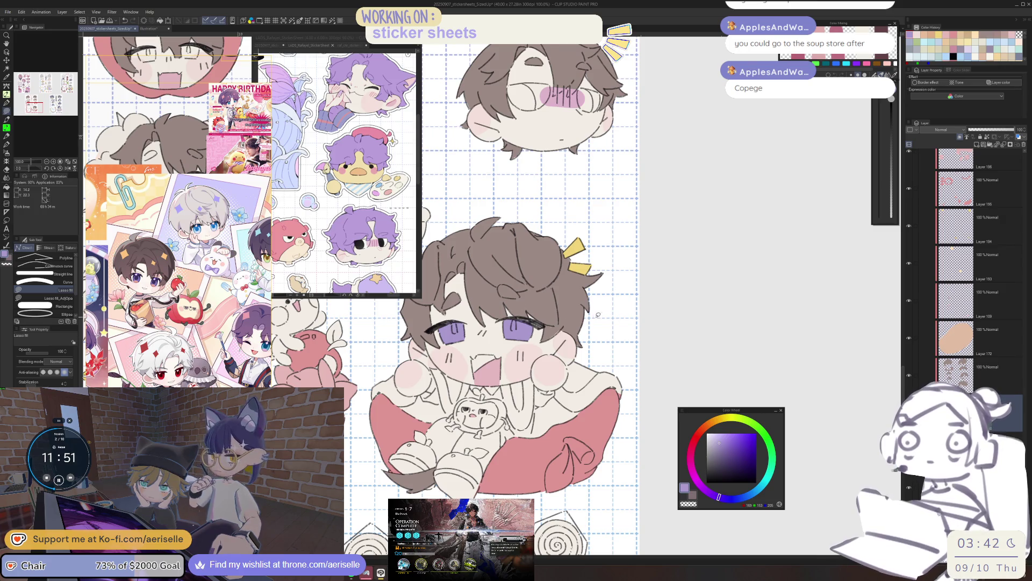
{"action": "scroll", "coordinate": [599, 315], "scroll_direction": "down", "scroll_amount": 2}
{"action": "scroll", "coordinate": [599, 315], "scroll_direction": "up", "scroll_amount": 5}
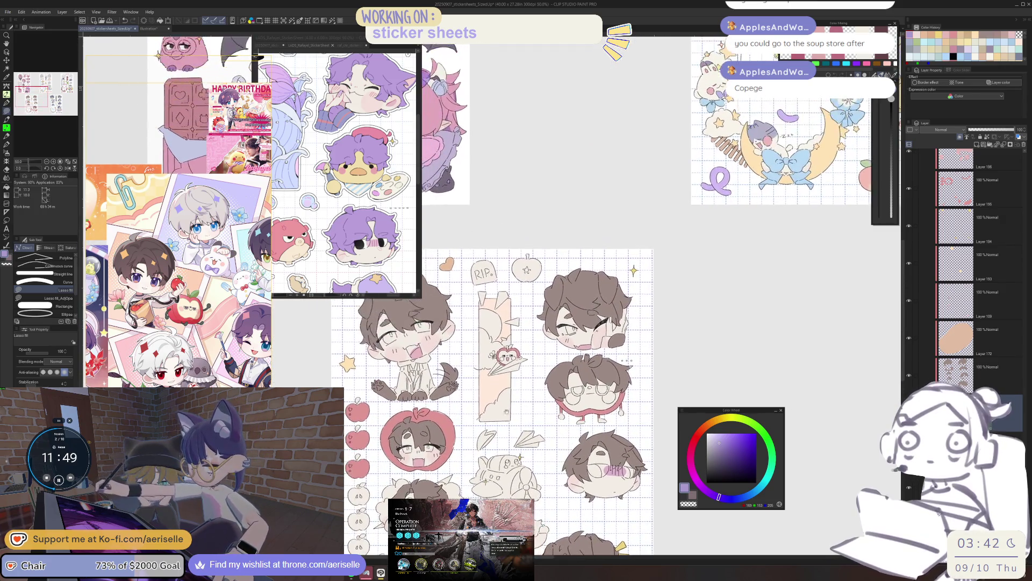
{"action": "scroll", "coordinate": [537, 349], "scroll_direction": "up", "scroll_amount": 5}
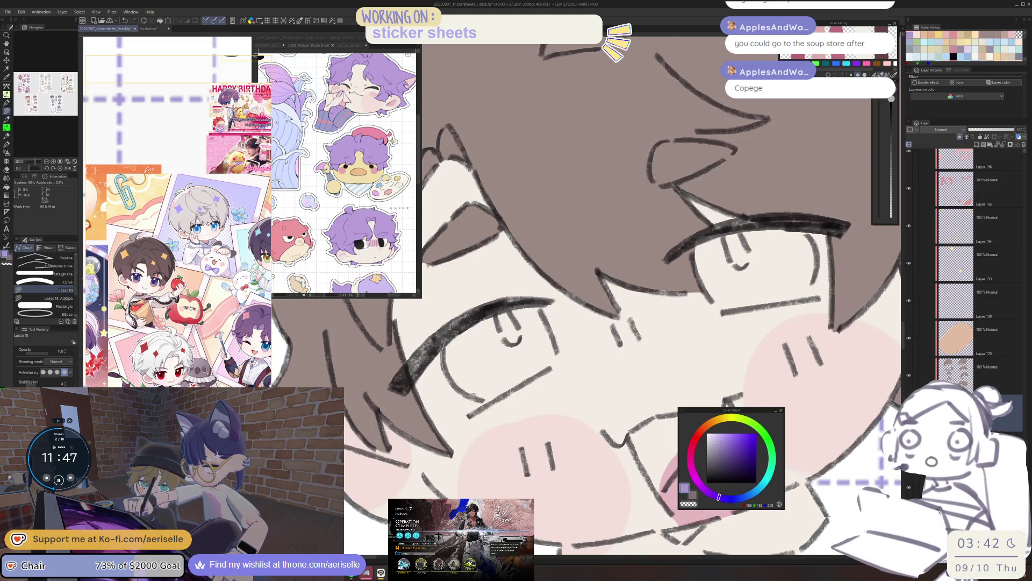
{"action": "mouse_move", "coordinate": [522, 302]}
{"action": "left_mouse_down"}
{"action": "mouse_move", "coordinate": [544, 305]}
{"action": "mouse_move", "coordinate": [530, 374]}
{"action": "left_mouse_up"}
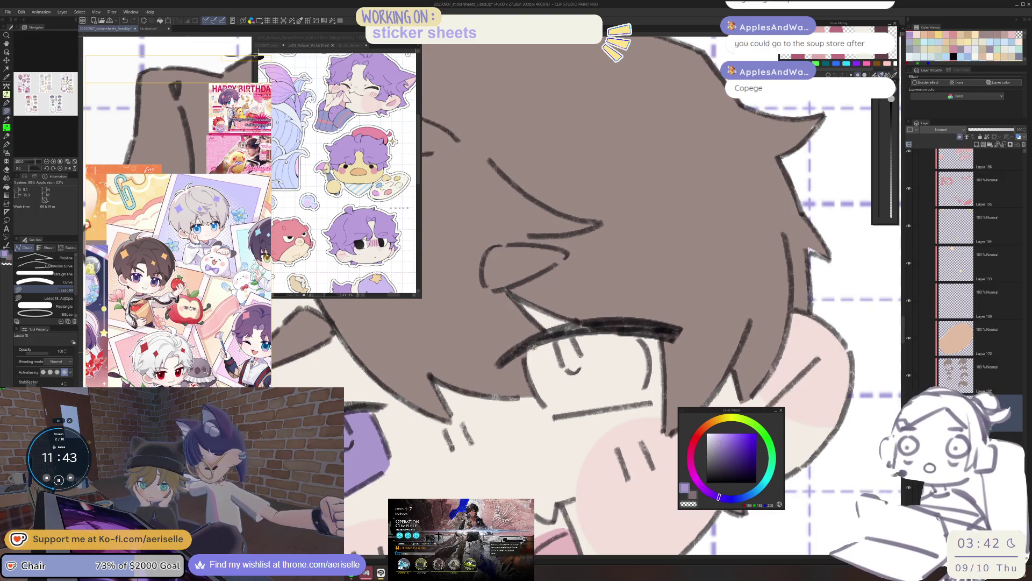
{"action": "left_click_drag", "start_coordinate": [531, 374], "coordinate": [609, 323]}
Step: Fill the left and right eyes of the apple-framed face purple
{"action": "scroll", "coordinate": [609, 322], "scroll_direction": "down", "scroll_amount": 6}
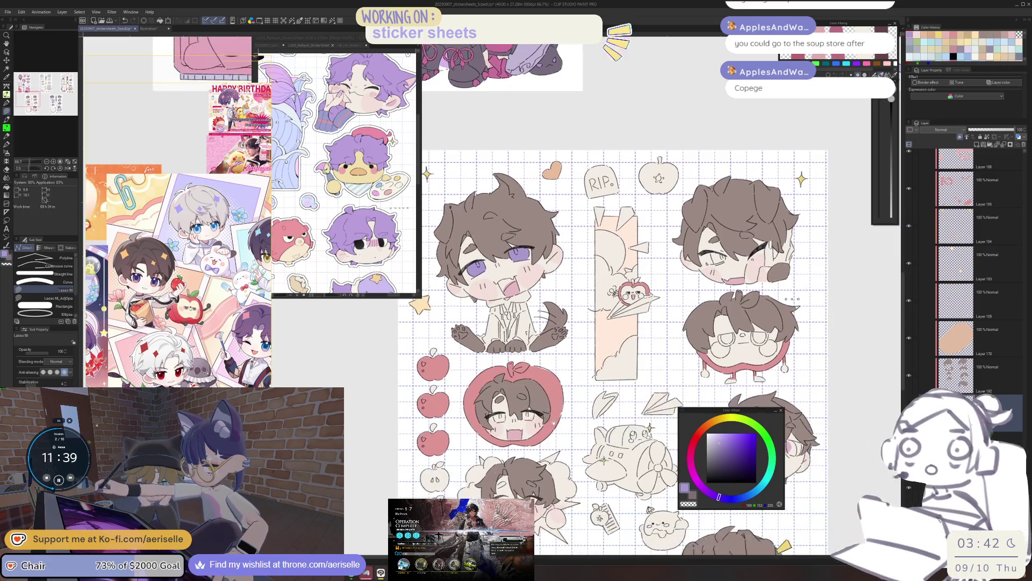
{"action": "scroll", "coordinate": [544, 341], "scroll_direction": "up", "scroll_amount": 6}
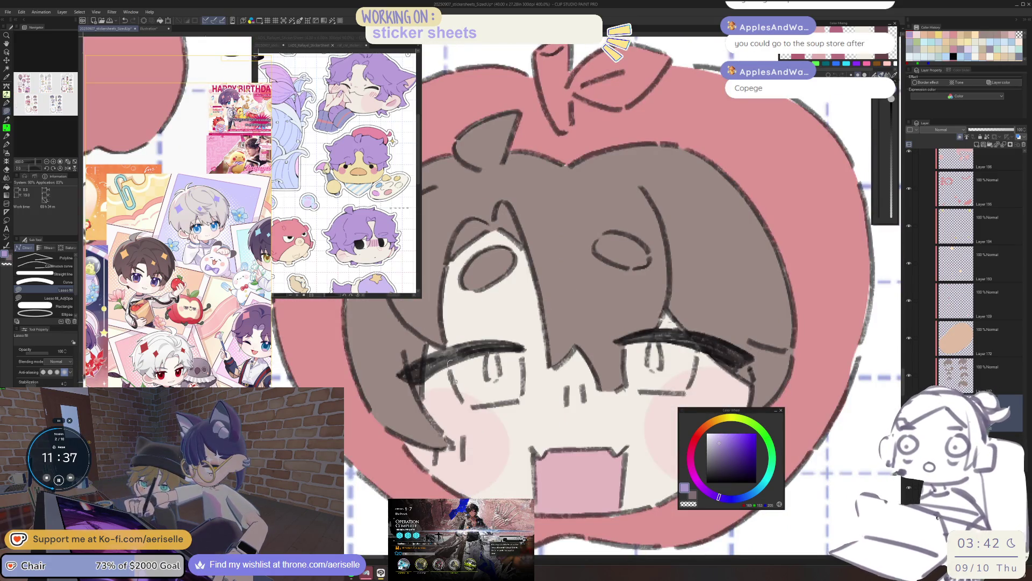
{"action": "mouse_move", "coordinate": [475, 402]}
{"action": "left_mouse_down"}
{"action": "mouse_move", "coordinate": [519, 401]}
{"action": "mouse_move", "coordinate": [451, 352]}
{"action": "mouse_move", "coordinate": [331, 377]}
{"action": "left_mouse_up"}
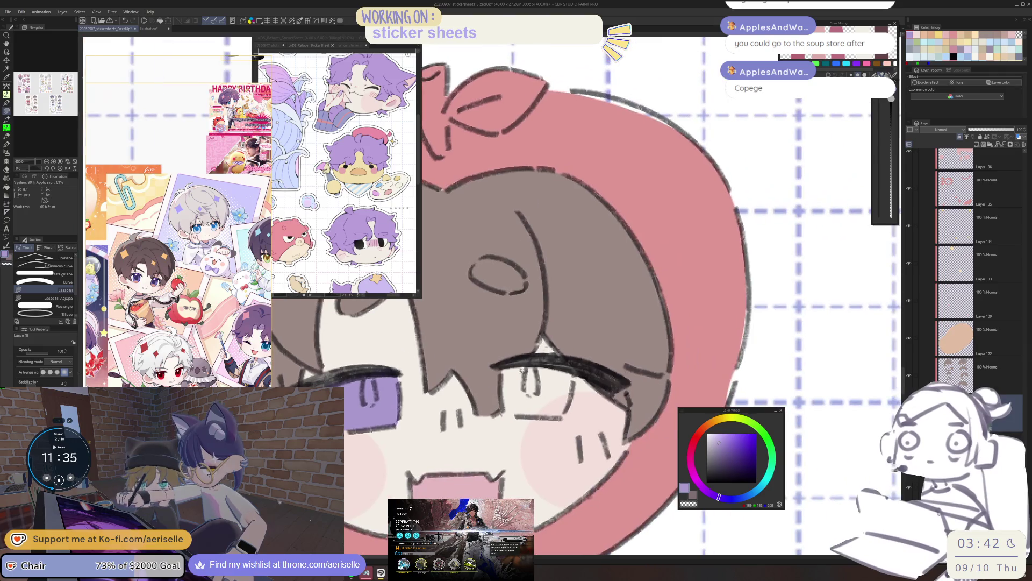
{"action": "scroll", "coordinate": [503, 369], "scroll_direction": "down", "scroll_amount": 6}
{"action": "mouse_move", "coordinate": [573, 371]}
{"action": "left_mouse_down"}
{"action": "mouse_move", "coordinate": [503, 368]}
{"action": "mouse_move", "coordinate": [422, 312]}
{"action": "mouse_move", "coordinate": [282, 293]}
{"action": "left_mouse_up"}
Step: Fill the big head's eye purple and save the sticker sheet with Ctrl+S
{"action": "mouse_move", "coordinate": [430, 215]}
{"action": "left_mouse_down"}
{"action": "mouse_move", "coordinate": [436, 322]}
{"action": "mouse_move", "coordinate": [484, 403]}
{"action": "mouse_move", "coordinate": [506, 468]}
{"action": "mouse_move", "coordinate": [419, 537]}
{"action": "left_mouse_up"}
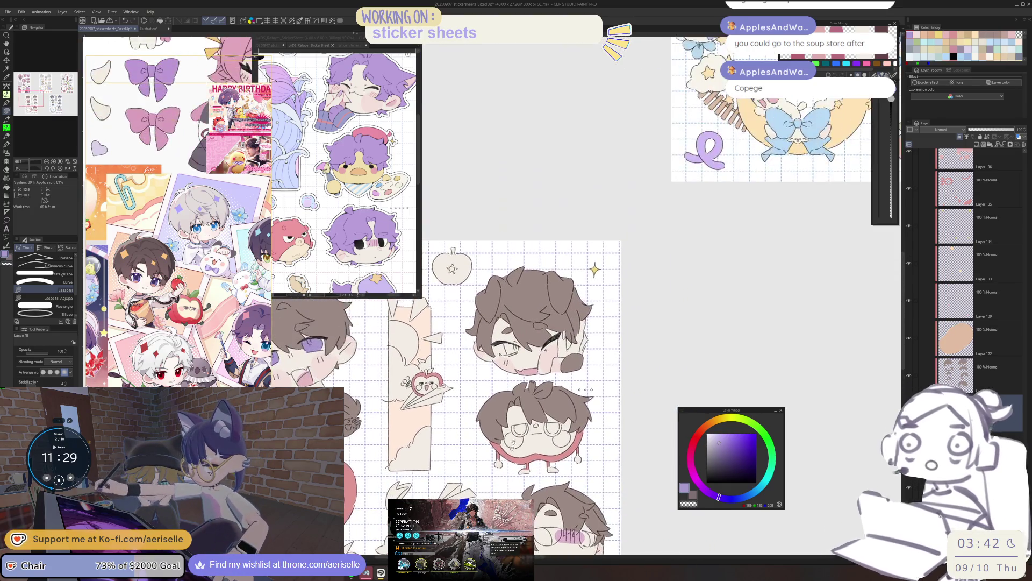
{"action": "scroll", "coordinate": [510, 342], "scroll_direction": "up", "scroll_amount": 8}
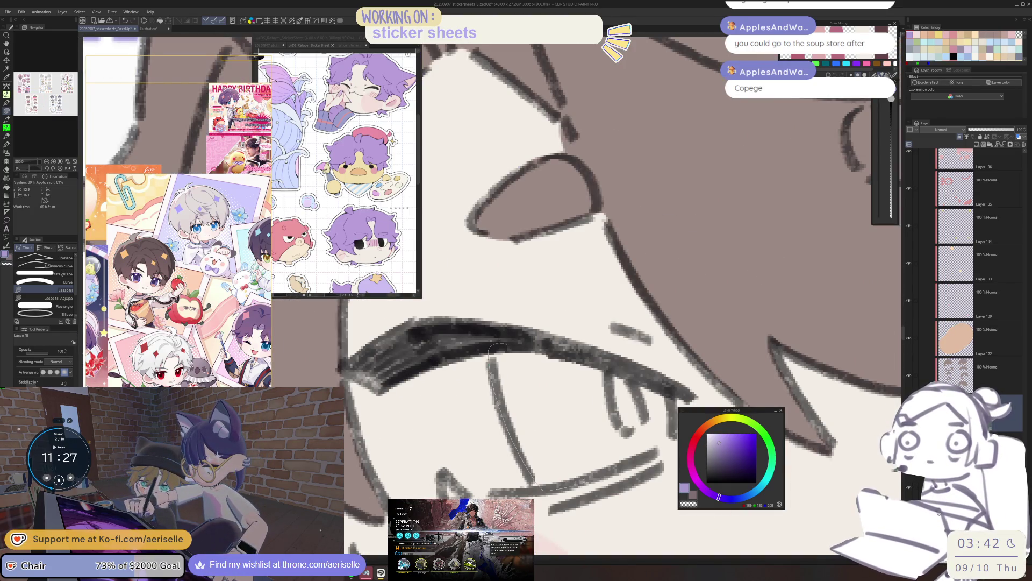
{"action": "left_click_drag", "start_coordinate": [675, 438], "coordinate": [584, 352]}
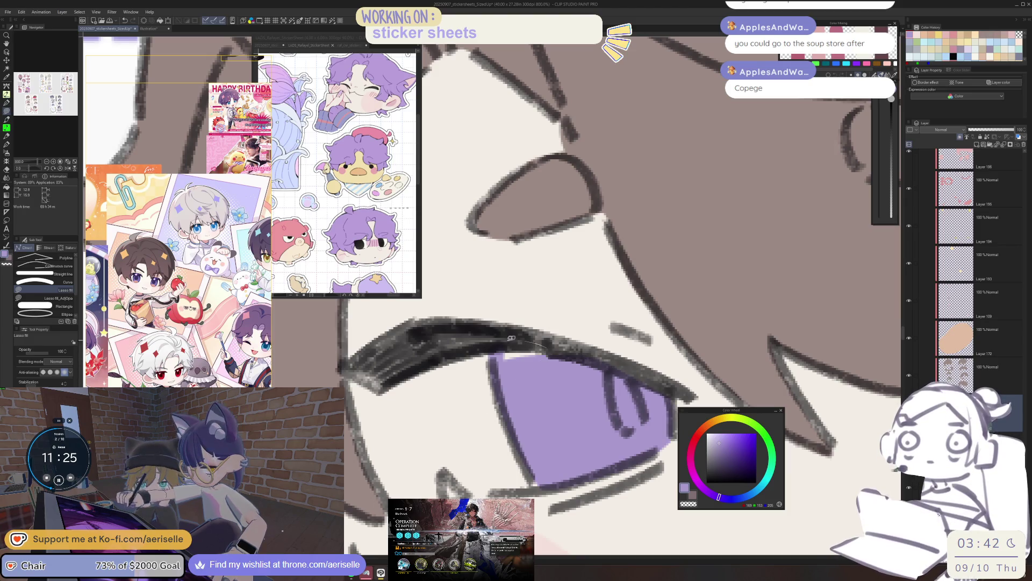
{"action": "scroll", "coordinate": [524, 349], "scroll_direction": "down", "scroll_amount": 8}
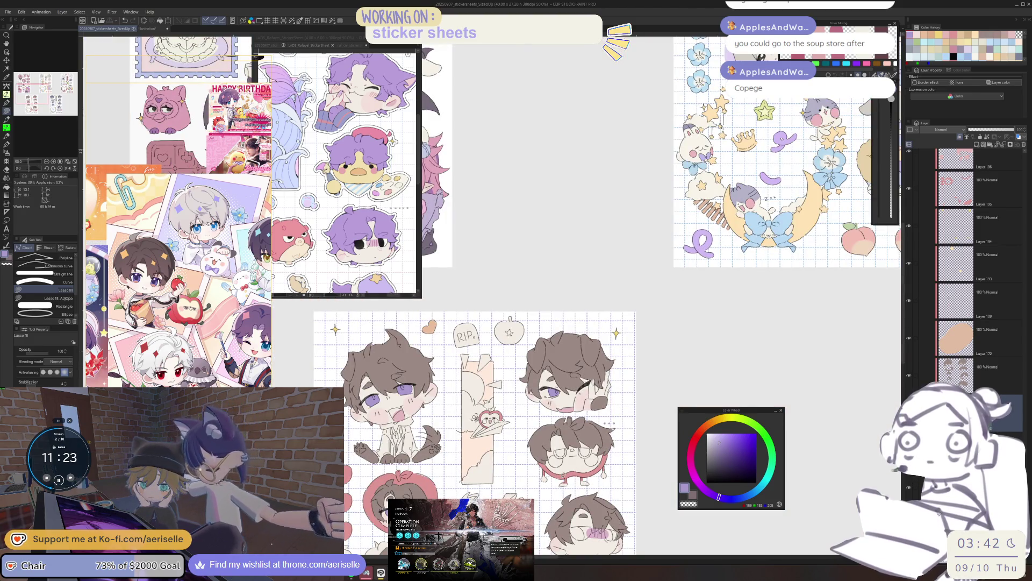
{"action": "key", "text": "ctrl+s"}
Step: Pan down to the lollipop stickers and make Layer 194 the working layer
{"action": "mouse_move", "coordinate": [484, 376]}
{"action": "left_mouse_down"}
{"action": "mouse_move", "coordinate": [515, 267]}
{"action": "mouse_move", "coordinate": [566, 194]}
{"action": "left_mouse_up"}
{"action": "left_click_drag", "start_coordinate": [507, 461], "coordinate": [509, 415]}
{"action": "left_click_drag", "start_coordinate": [564, 323], "coordinate": [555, 331]}
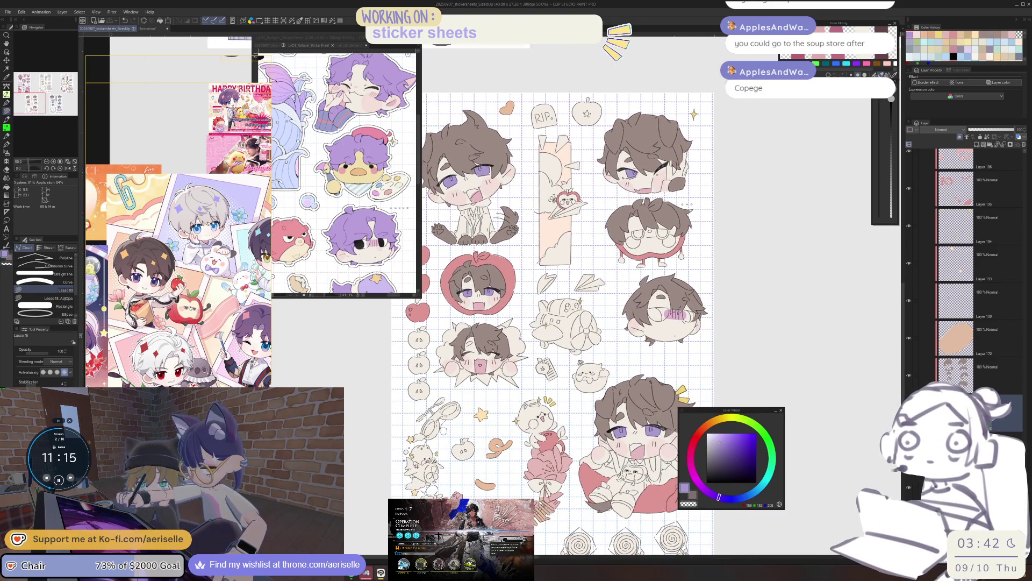
{"action": "left_click", "coordinate": [976, 226]}
Step: Add a new layer above Layer 194 and pick a pale cream-yellow fill colour
{"action": "left_click", "coordinate": [978, 144]}
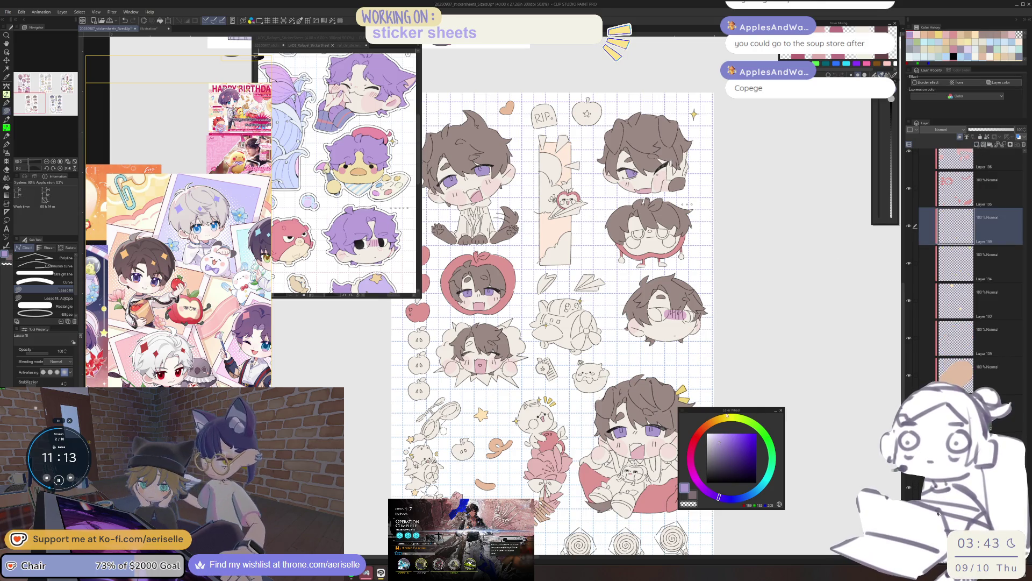
{"action": "left_click", "coordinate": [724, 419]}
{"action": "left_click", "coordinate": [709, 436]}
{"action": "left_click_drag", "start_coordinate": [724, 419], "coordinate": [719, 419]}
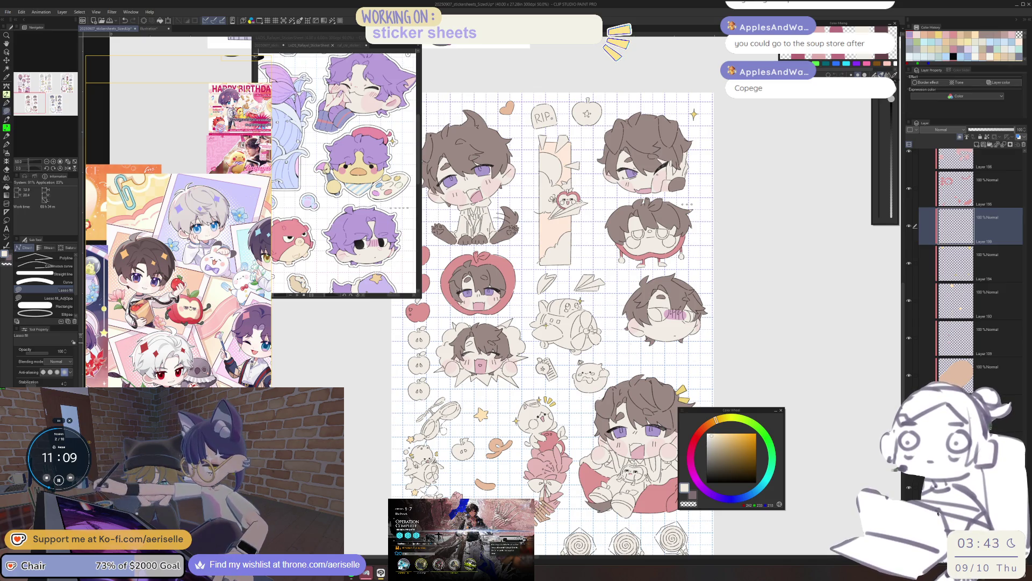
{"action": "left_click", "coordinate": [722, 419]}
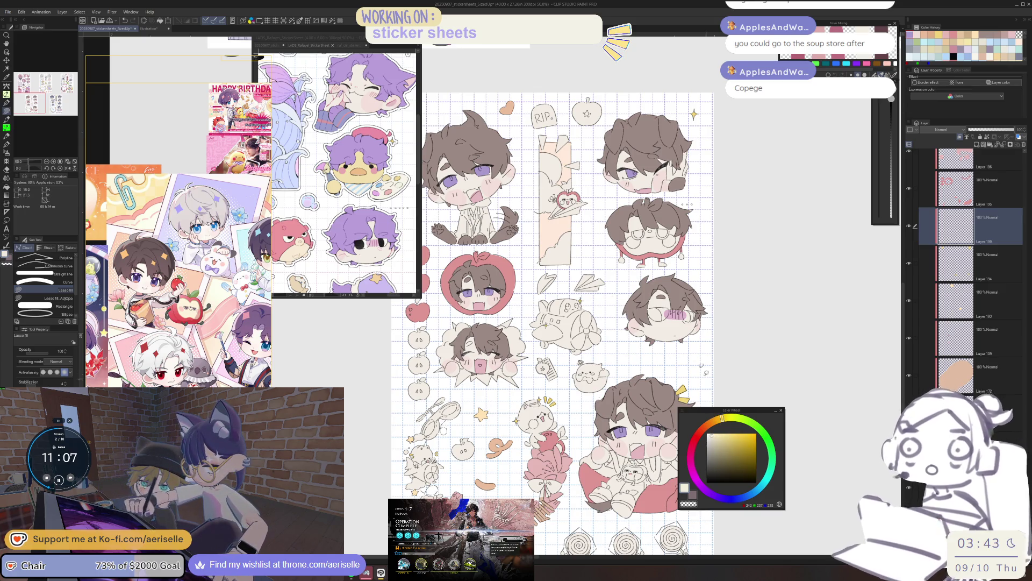
{"action": "scroll", "coordinate": [351, 304], "scroll_direction": "up", "scroll_amount": 2}
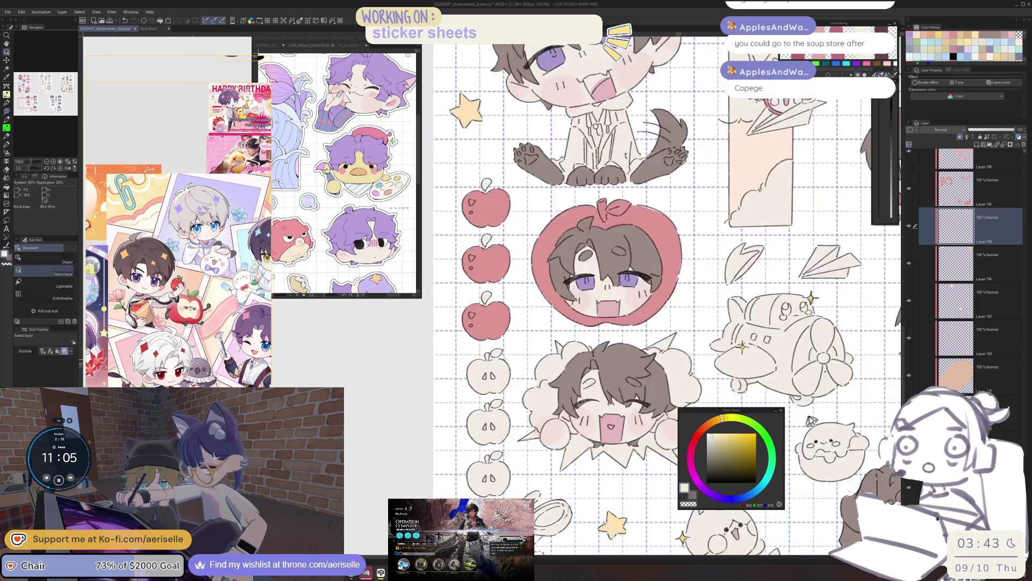
Step: Lasso-fill the lower three apples, the leaf and the glasses head's hair area with cream
{"action": "left_click_drag", "start_coordinate": [523, 469], "coordinate": [516, 406]}
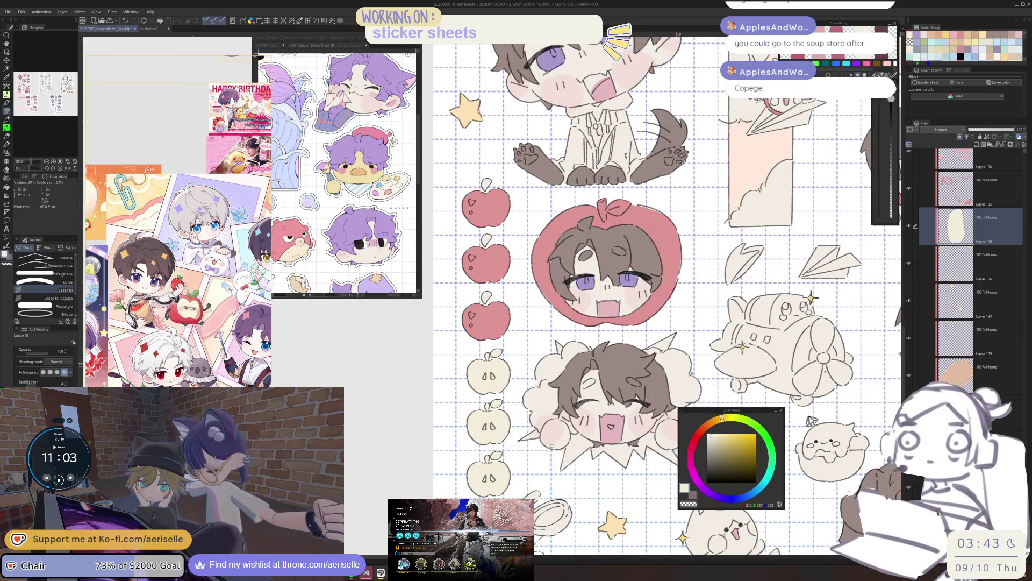
{"action": "mouse_move", "coordinate": [812, 421]}
{"action": "left_mouse_down"}
{"action": "mouse_move", "coordinate": [597, 430]}
{"action": "mouse_move", "coordinate": [565, 419]}
{"action": "left_mouse_up"}
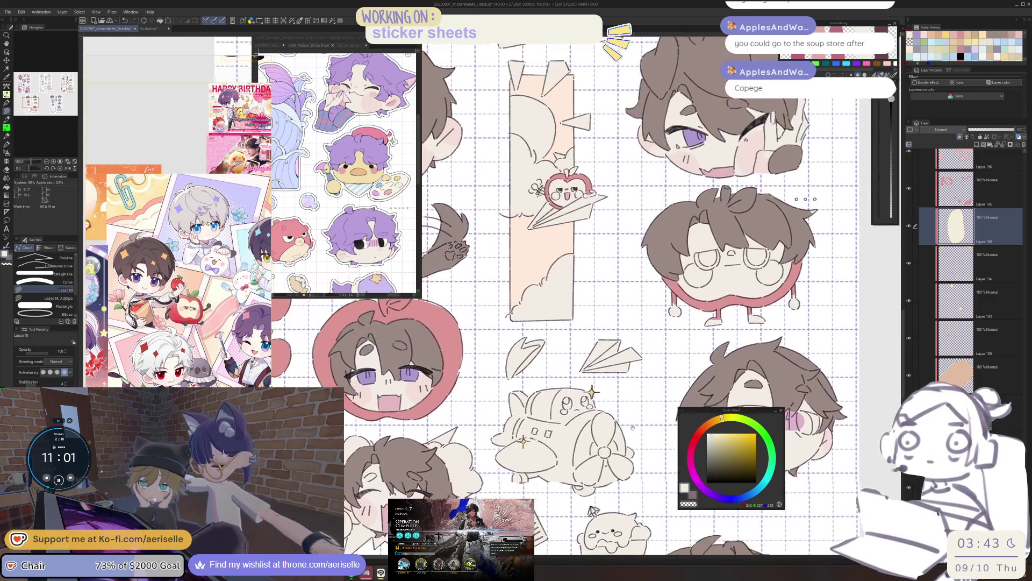
{"action": "scroll", "coordinate": [538, 377], "scroll_direction": "up", "scroll_amount": 2}
{"action": "mouse_move", "coordinate": [575, 327]}
{"action": "left_mouse_down"}
{"action": "mouse_move", "coordinate": [534, 403]}
{"action": "mouse_move", "coordinate": [516, 376]}
{"action": "left_mouse_up"}
{"action": "scroll", "coordinate": [537, 397], "scroll_direction": "down", "scroll_amount": 2}
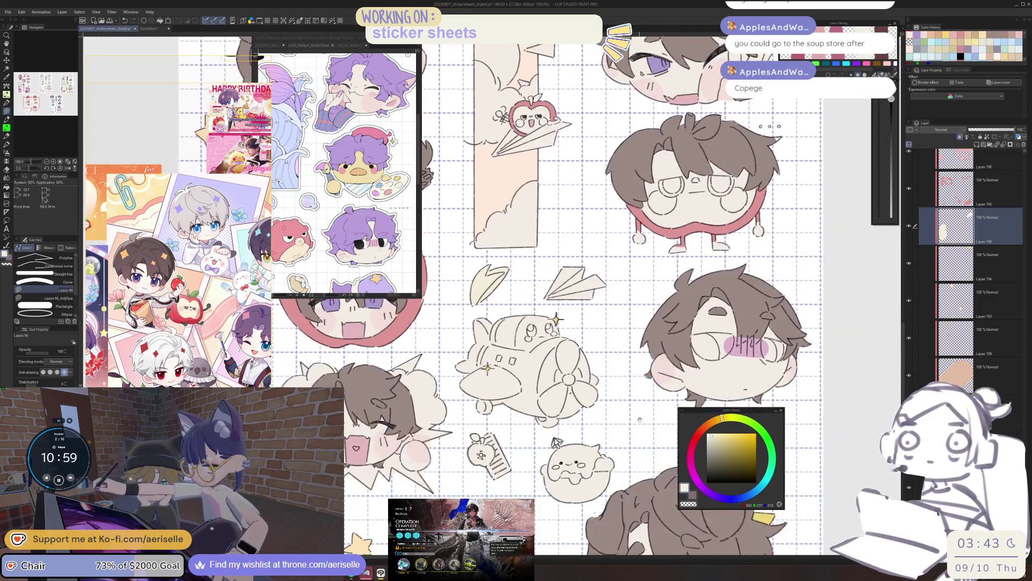
{"action": "left_click_drag", "start_coordinate": [573, 398], "coordinate": [526, 415]}
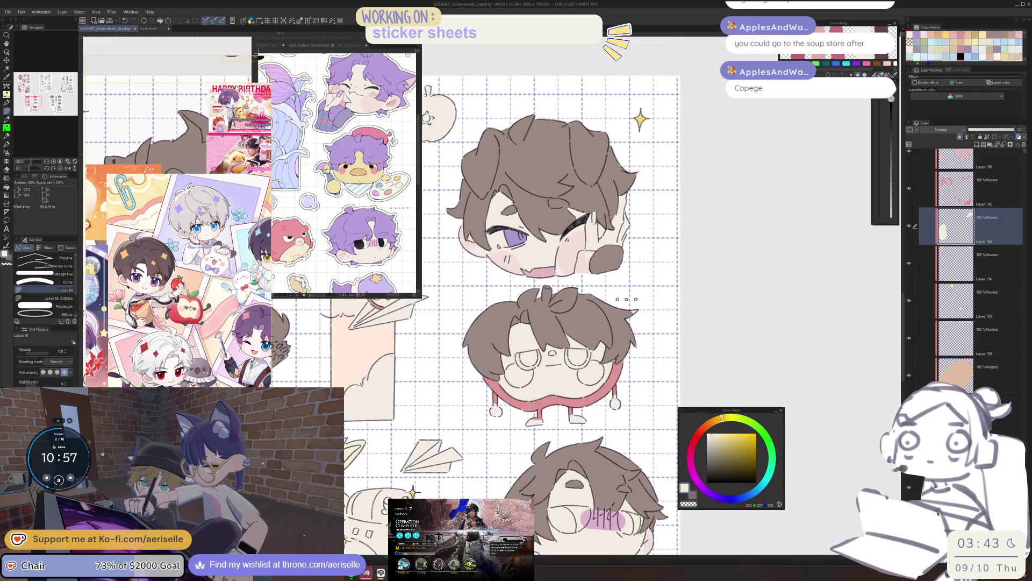
{"action": "mouse_move", "coordinate": [495, 371]}
{"action": "left_mouse_down"}
{"action": "mouse_move", "coordinate": [497, 322]}
{"action": "mouse_move", "coordinate": [618, 314]}
{"action": "mouse_move", "coordinate": [618, 376]}
{"action": "mouse_move", "coordinate": [565, 336]}
{"action": "left_mouse_up"}
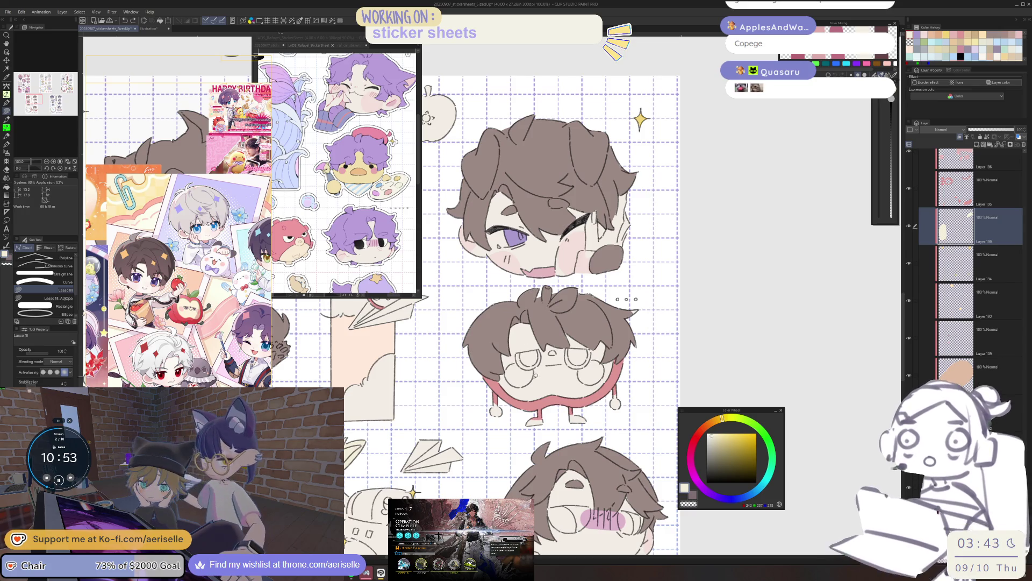
Step: Move Layer 199 lower in the layer stack and view the bottom of the sheet
{"action": "left_click", "coordinate": [989, 416]}
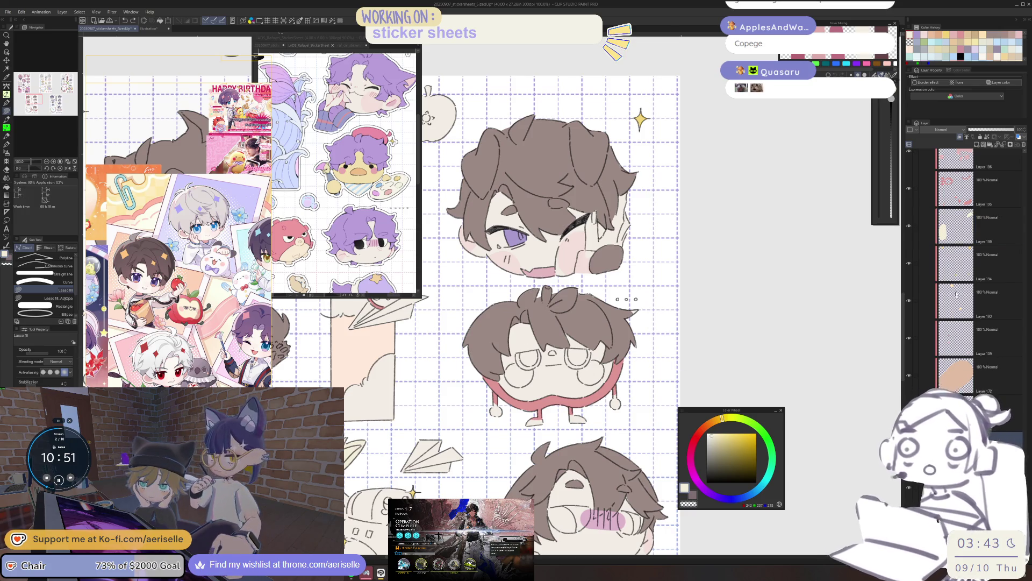
{"action": "left_click_drag", "start_coordinate": [964, 238], "coordinate": [963, 414]}
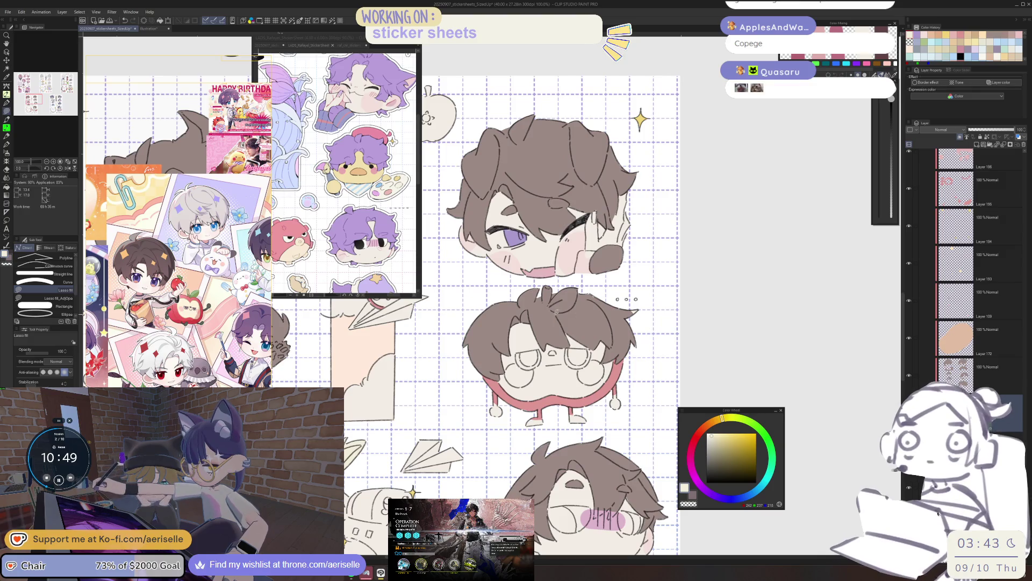
{"action": "scroll", "coordinate": [526, 443], "scroll_direction": "down", "scroll_amount": 1}
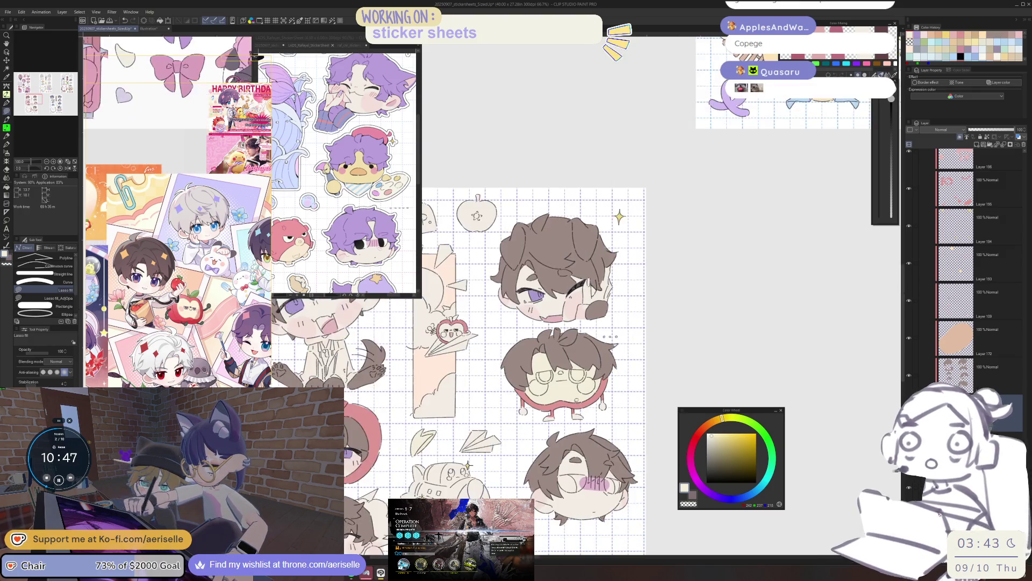
{"action": "mouse_move", "coordinate": [526, 443]}
{"action": "left_mouse_down"}
{"action": "mouse_move", "coordinate": [624, 441]}
{"action": "mouse_move", "coordinate": [646, 361]}
{"action": "mouse_move", "coordinate": [550, 295]}
{"action": "mouse_move", "coordinate": [500, 233]}
{"action": "mouse_move", "coordinate": [523, 135]}
{"action": "mouse_move", "coordinate": [513, 111]}
{"action": "left_mouse_up"}
{"action": "scroll", "coordinate": [490, 409], "scroll_direction": "up", "scroll_amount": 3}
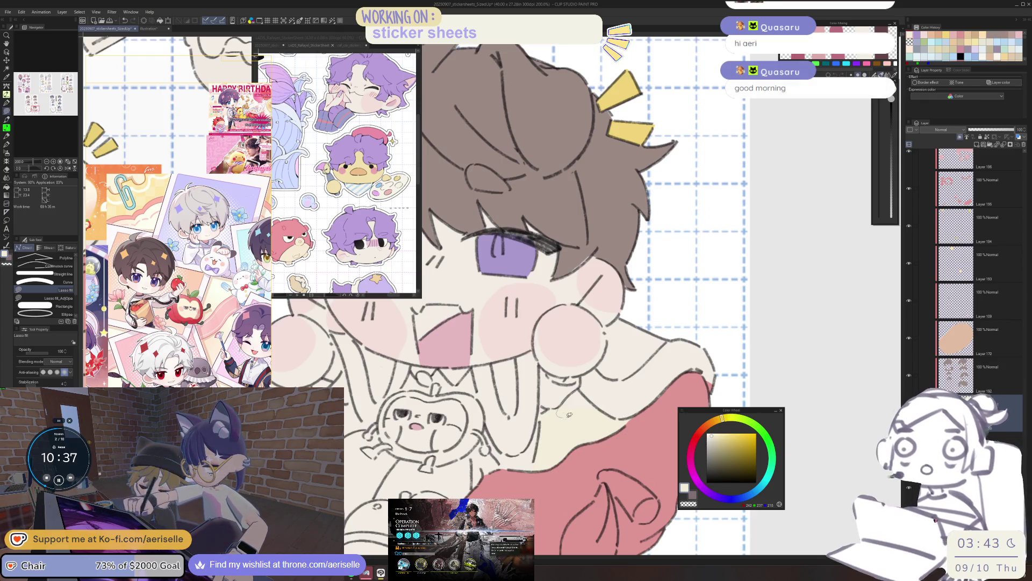
Step: Centre the bottom chibi face in view and save the sticker sheet with Ctrl+S
{"action": "left_click_drag", "start_coordinate": [414, 395], "coordinate": [503, 381]}
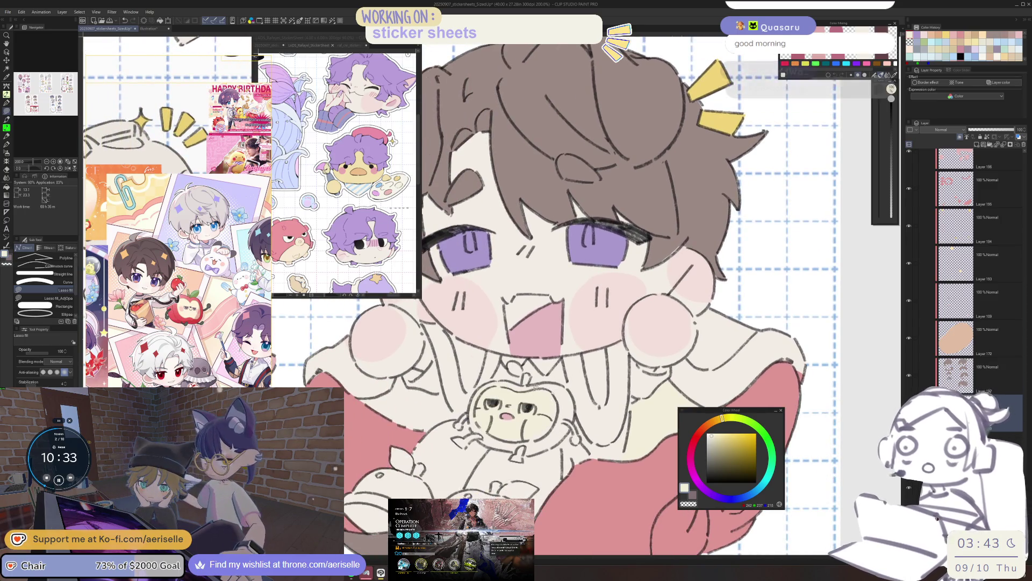
{"action": "scroll", "coordinate": [588, 430], "scroll_direction": "down", "scroll_amount": 3}
{"action": "scroll", "coordinate": [591, 473], "scroll_direction": "down", "scroll_amount": 5}
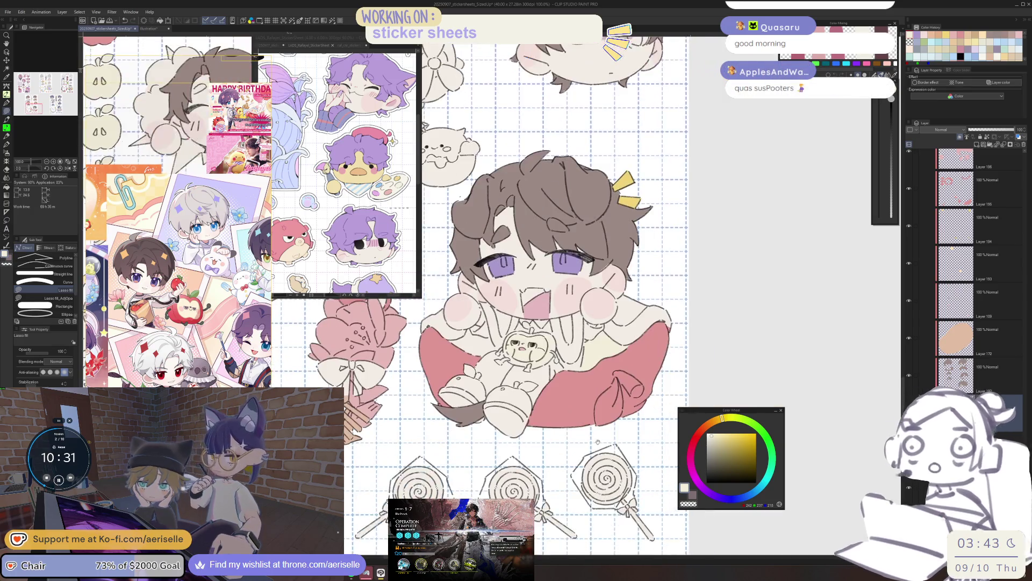
{"action": "scroll", "coordinate": [584, 458], "scroll_direction": "up", "scroll_amount": 6}
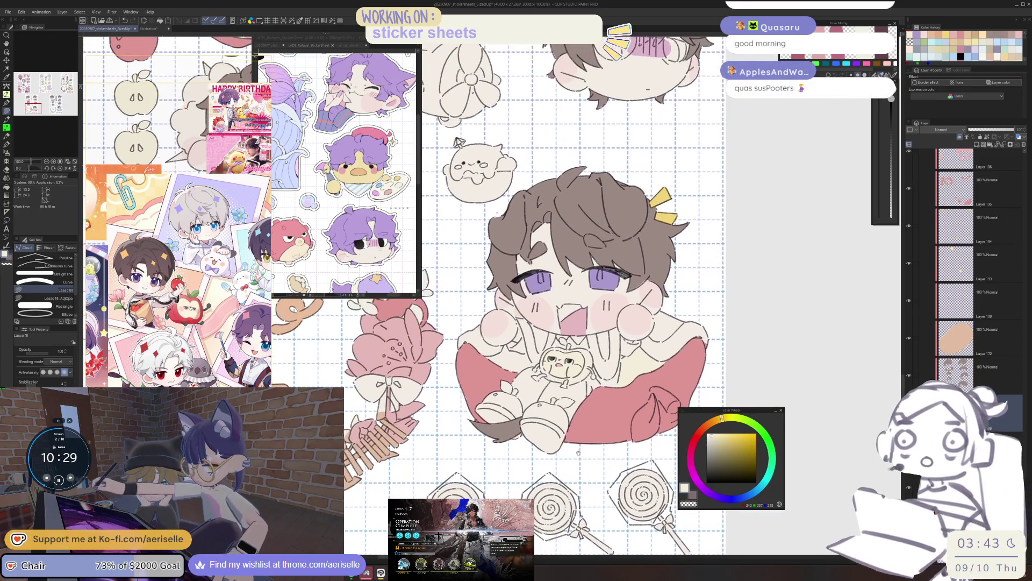
{"action": "scroll", "coordinate": [556, 461], "scroll_direction": "left", "scroll_amount": 10}
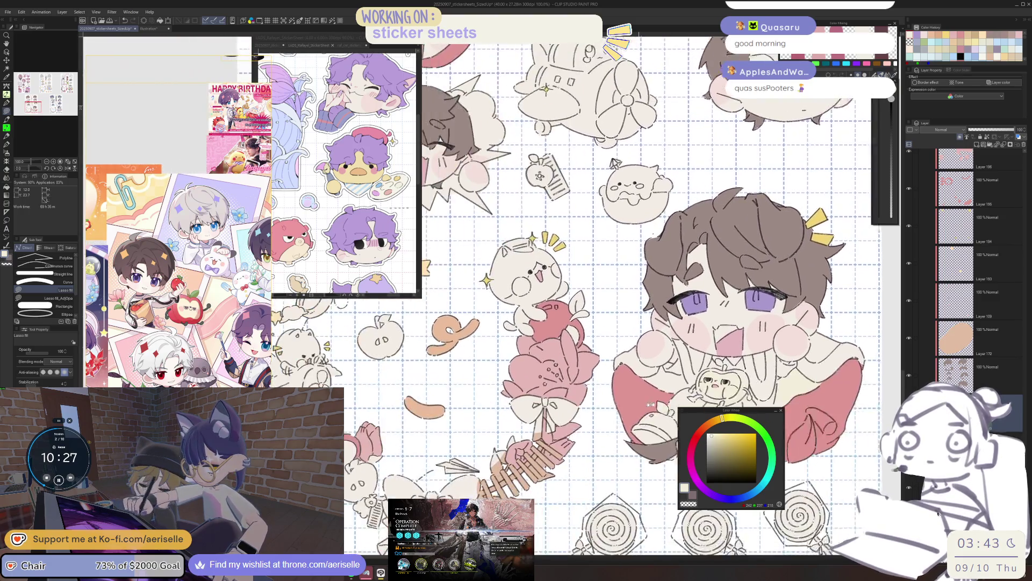
{"action": "scroll", "coordinate": [557, 462], "scroll_direction": "up", "scroll_amount": 3}
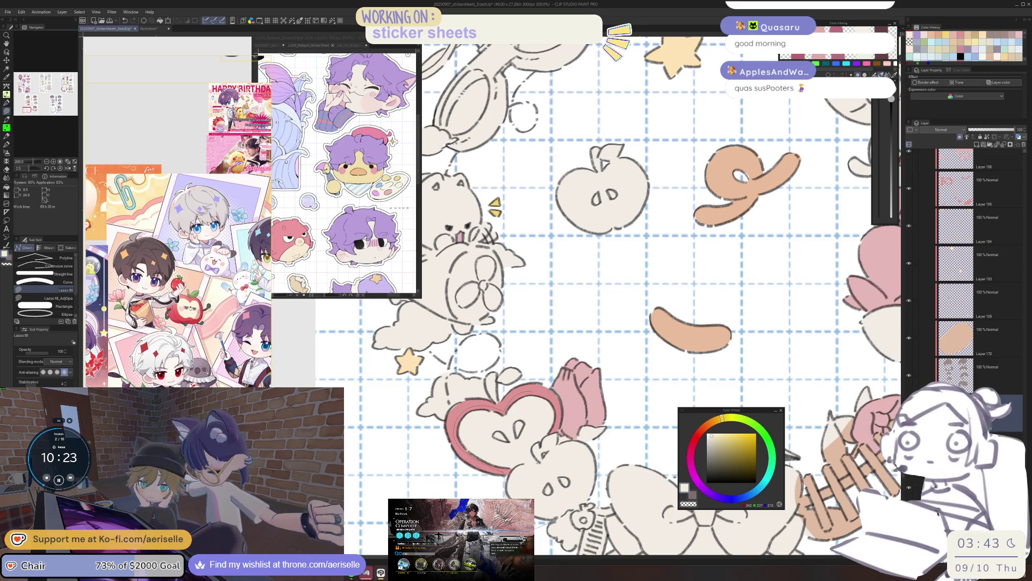
{"action": "mouse_move", "coordinate": [602, 463]}
{"action": "left_mouse_down"}
{"action": "mouse_move", "coordinate": [584, 439]}
{"action": "mouse_move", "coordinate": [544, 445]}
{"action": "left_mouse_up"}
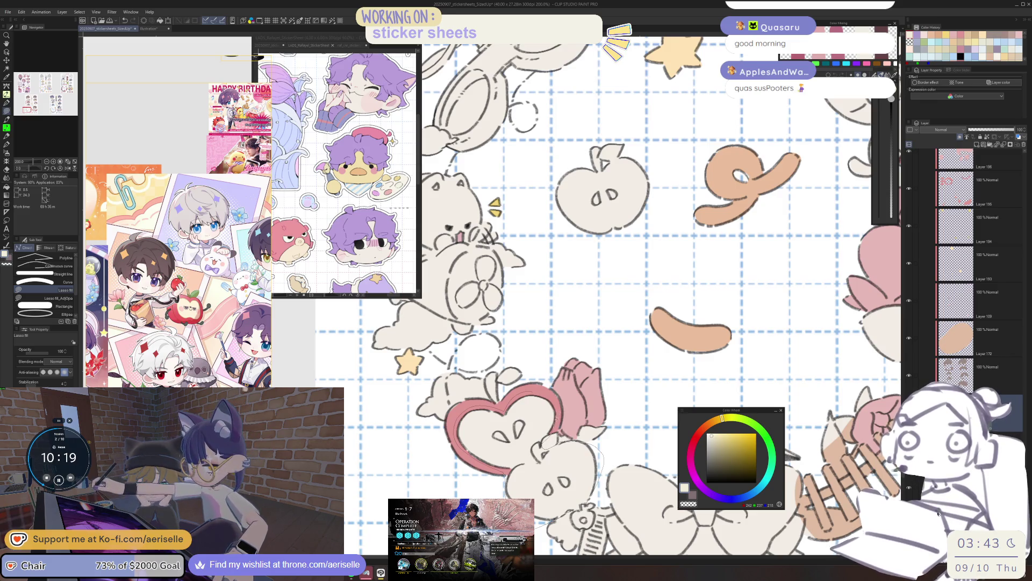
{"action": "scroll", "coordinate": [588, 363], "scroll_direction": "down", "scroll_amount": 3}
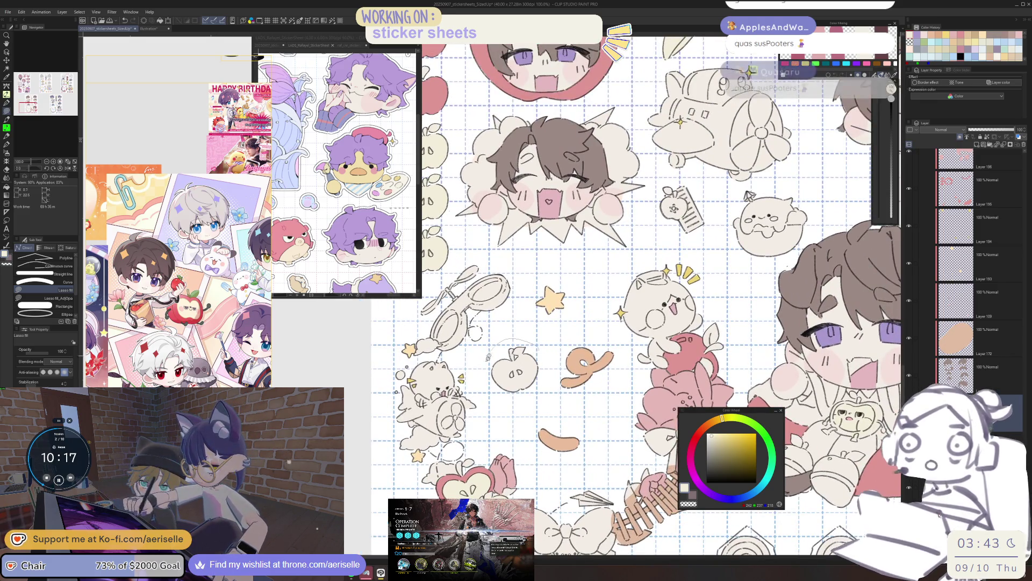
{"action": "scroll", "coordinate": [585, 395], "scroll_direction": "right", "scroll_amount": 5}
{"action": "scroll", "coordinate": [585, 395], "scroll_direction": "down", "scroll_amount": 2}
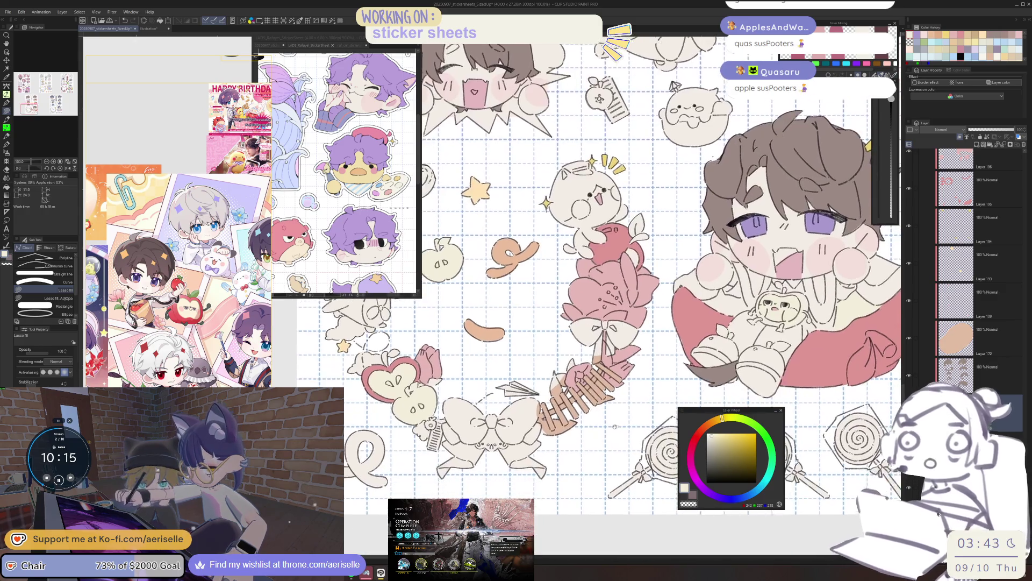
{"action": "scroll", "coordinate": [583, 426], "scroll_direction": "up", "scroll_amount": 2}
{"action": "key", "text": "ctrl+s"}
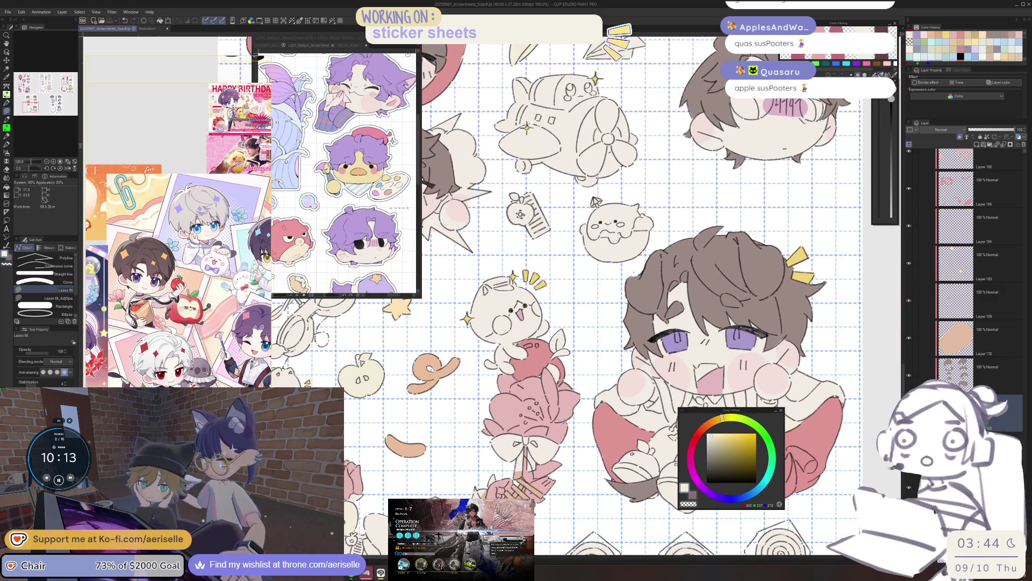
Step: Bring up the Hue/Saturation/Luminosity adjustment with Ctrl+U
{"action": "scroll", "coordinate": [565, 421], "scroll_direction": "down", "scroll_amount": 2}
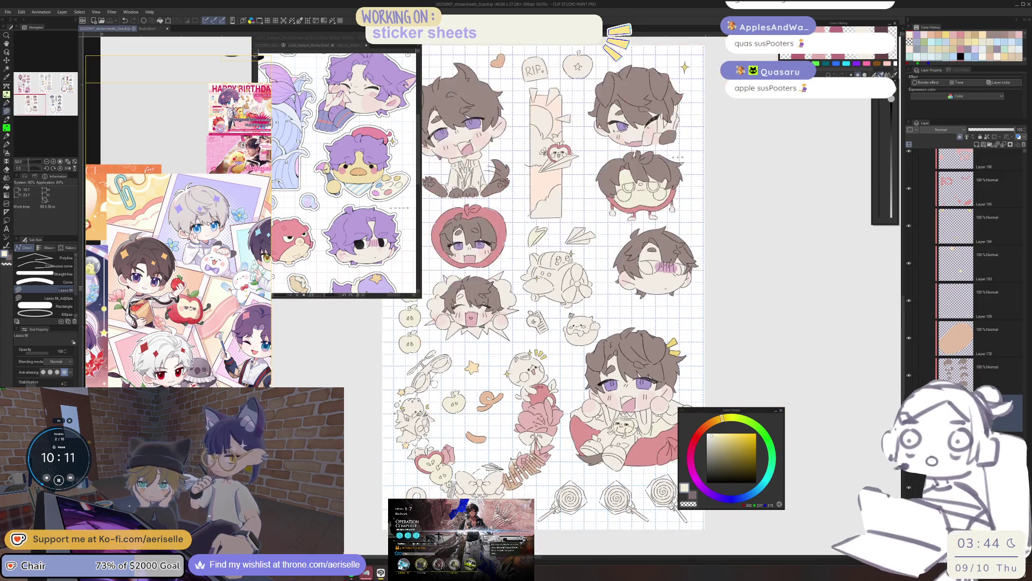
{"action": "scroll", "coordinate": [543, 323], "scroll_direction": "up", "scroll_amount": 5}
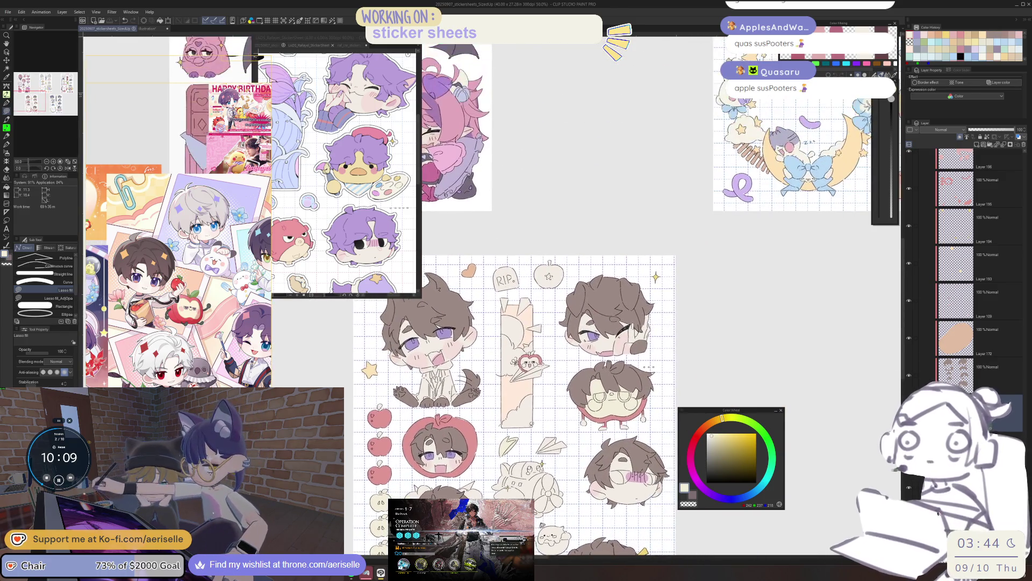
{"action": "scroll", "coordinate": [523, 358], "scroll_direction": "up", "scroll_amount": 5}
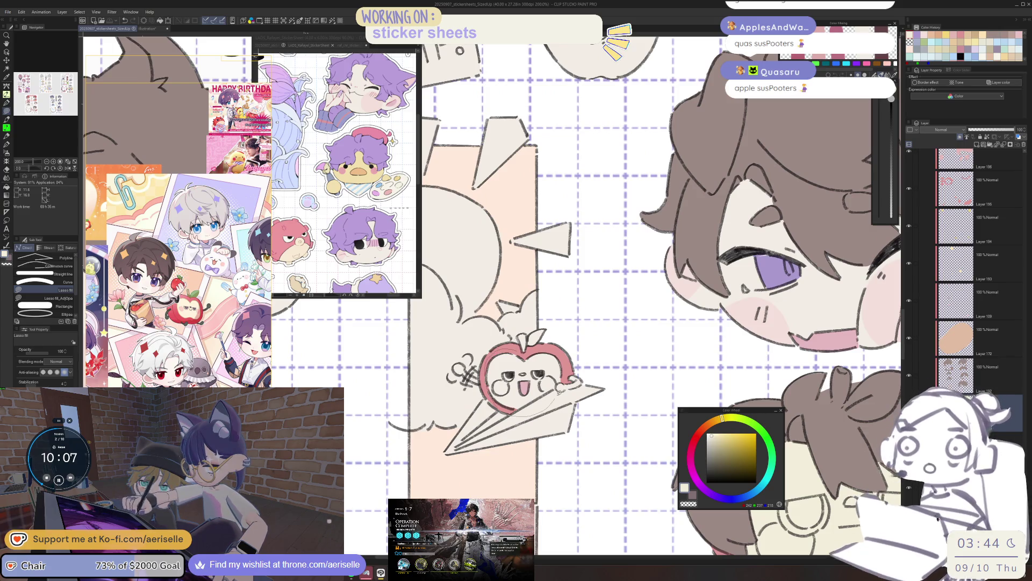
{"action": "scroll", "coordinate": [563, 340], "scroll_direction": "down", "scroll_amount": 4}
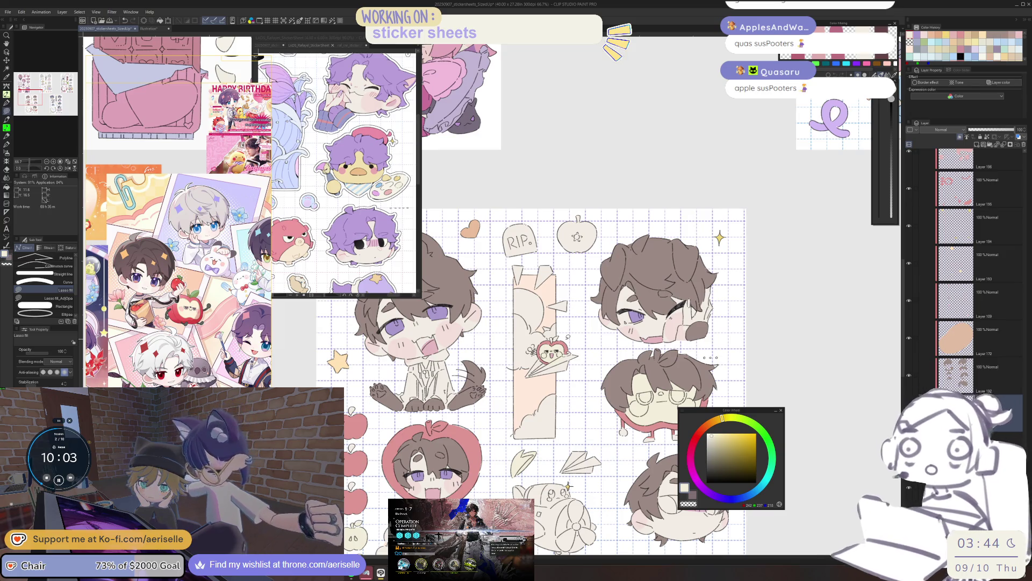
{"action": "key", "text": "ctrl+u"}
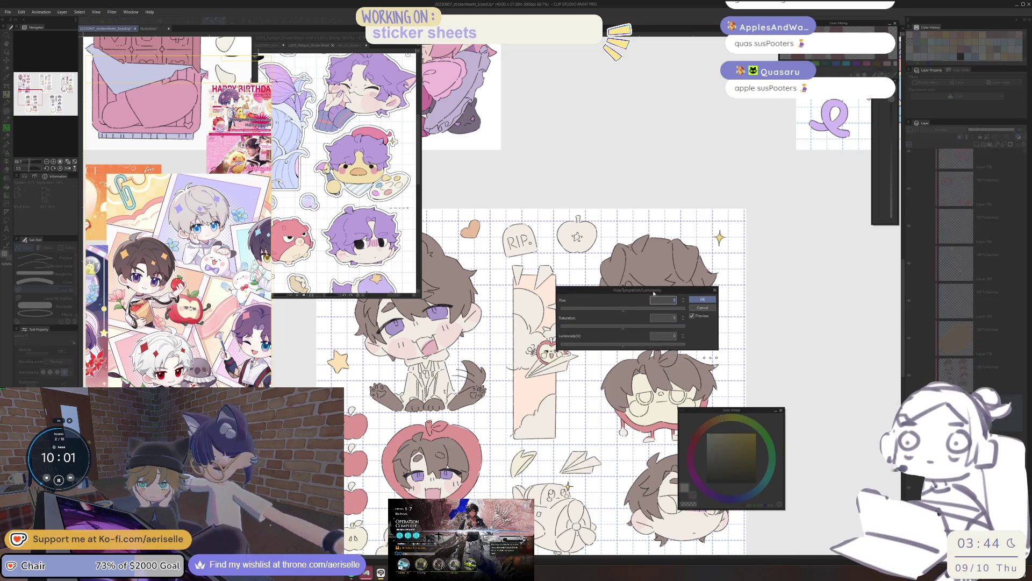
Step: Try luminosity at 4, then cancel the Hue/Saturation/Luminosity dialog without applying
{"action": "left_click_drag", "start_coordinate": [624, 290], "coordinate": [586, 420]}
{"action": "left_click_drag", "start_coordinate": [586, 474], "coordinate": [591, 476]}
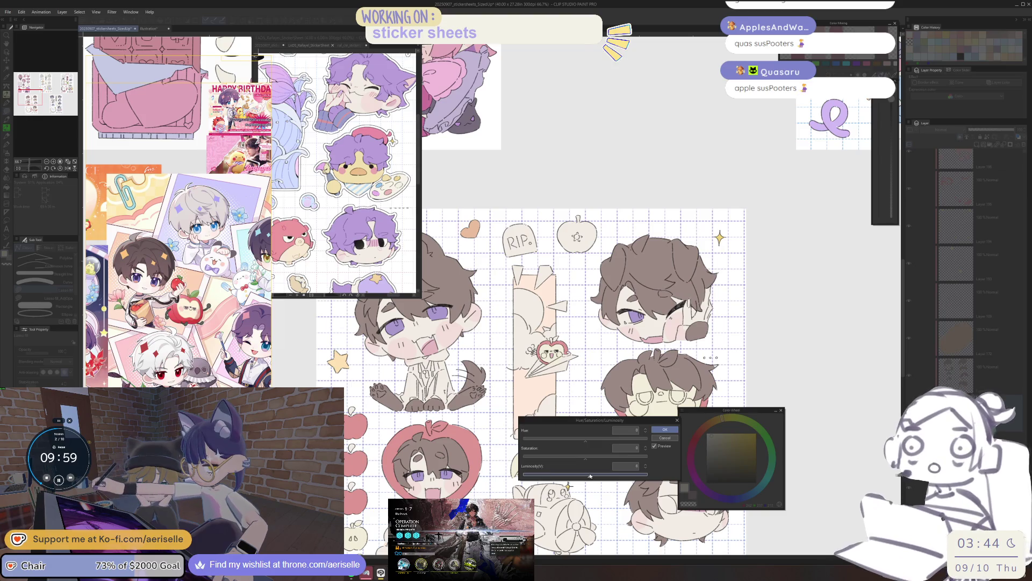
{"action": "left_click", "coordinate": [663, 431]}
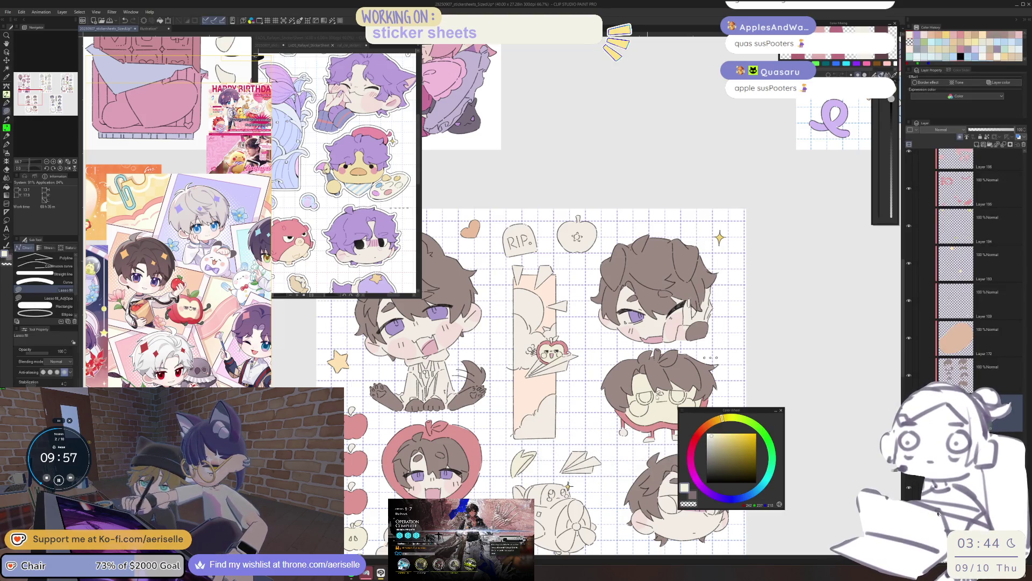
Step: Lasso-fill the tall bookmark's background with light blue
{"action": "key", "text": "o"}
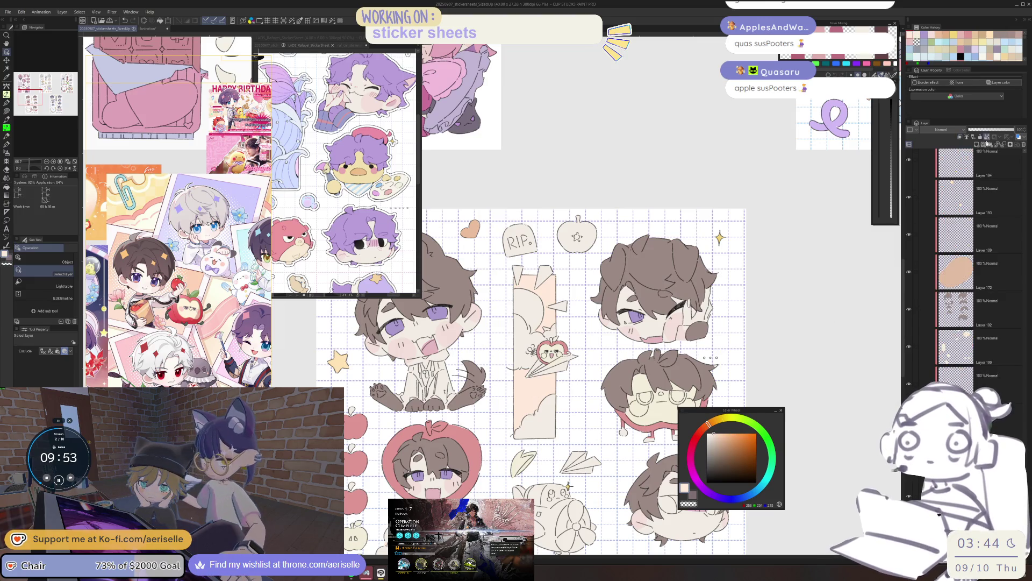
{"action": "left_click", "coordinate": [755, 491]}
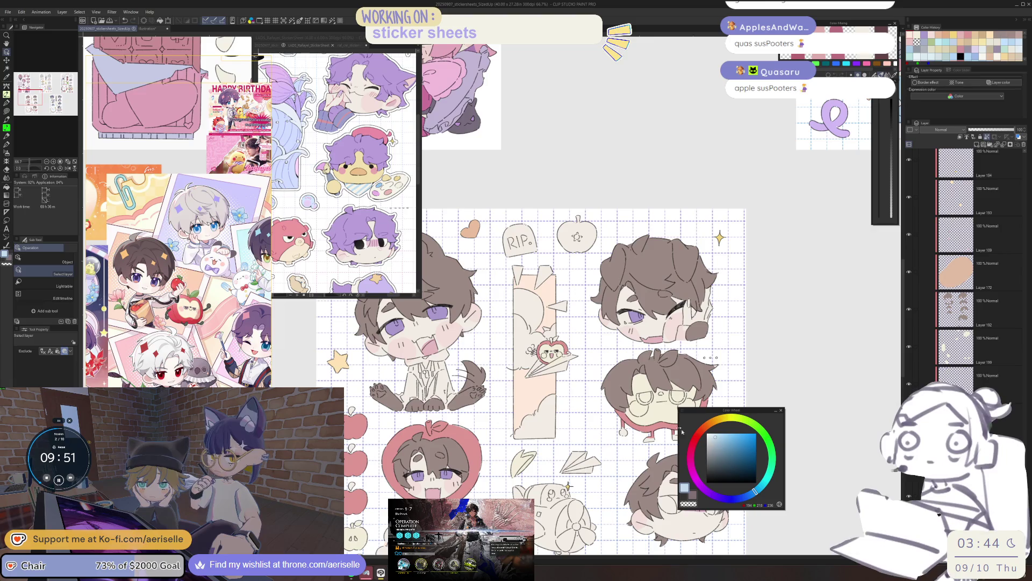
{"action": "key", "text": "u"}
{"action": "mouse_move", "coordinate": [508, 274]}
{"action": "left_mouse_down"}
{"action": "mouse_move", "coordinate": [508, 392]}
{"action": "mouse_move", "coordinate": [557, 277]}
{"action": "left_mouse_up"}
{"action": "left_click_drag", "start_coordinate": [500, 414], "coordinate": [519, 430]}
{"action": "scroll", "coordinate": [613, 387], "scroll_direction": "down", "scroll_amount": 1}
Step: Scroll down to the rest of the bookmark's sky strip around the clouds
{"action": "scroll", "coordinate": [543, 301], "scroll_direction": "down", "scroll_amount": 3}
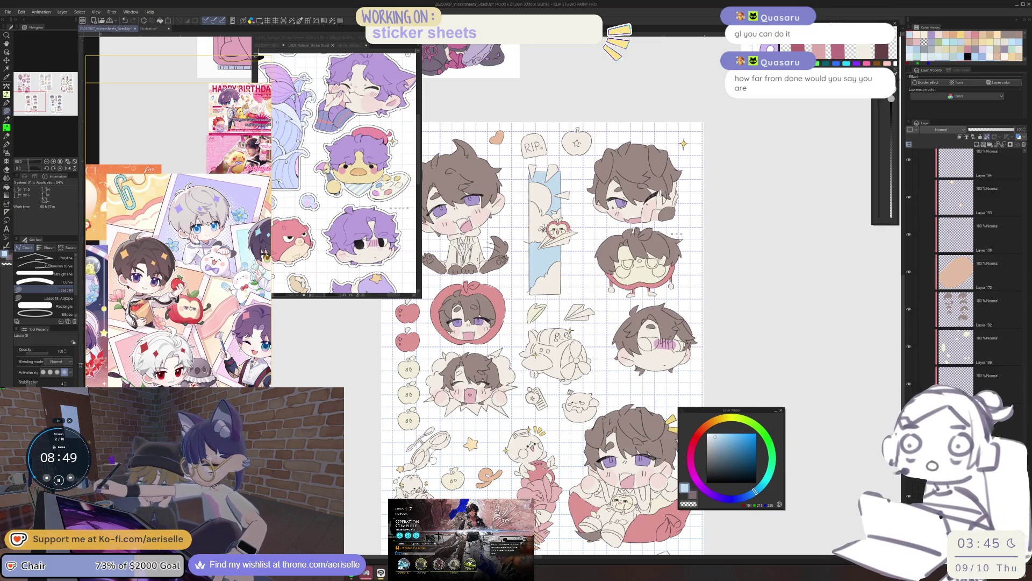
Step: Add a new raster layer above Layer 194 and choose blue as the colour
{"action": "key", "text": "o"}
{"action": "key", "text": "ctrl+v"}
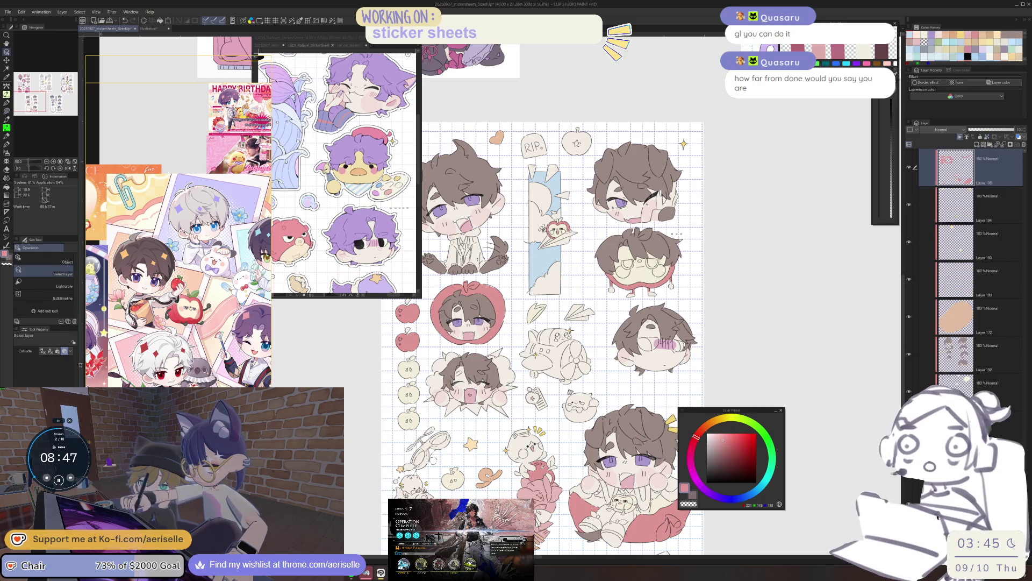
{"action": "left_click_drag", "start_coordinate": [569, 472], "coordinate": [535, 472]}
{"action": "left_click", "coordinate": [989, 207]}
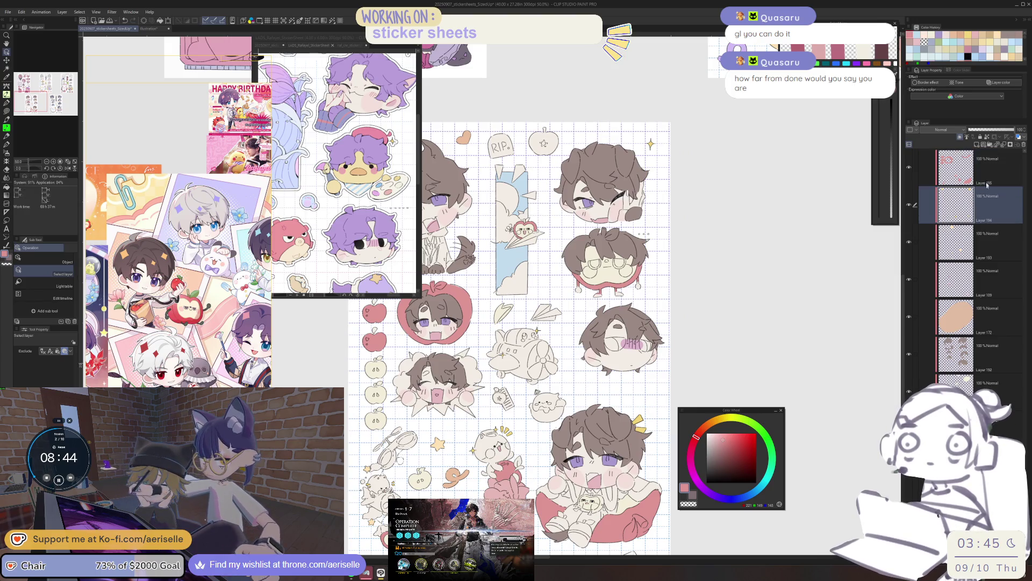
{"action": "left_click", "coordinate": [977, 145]}
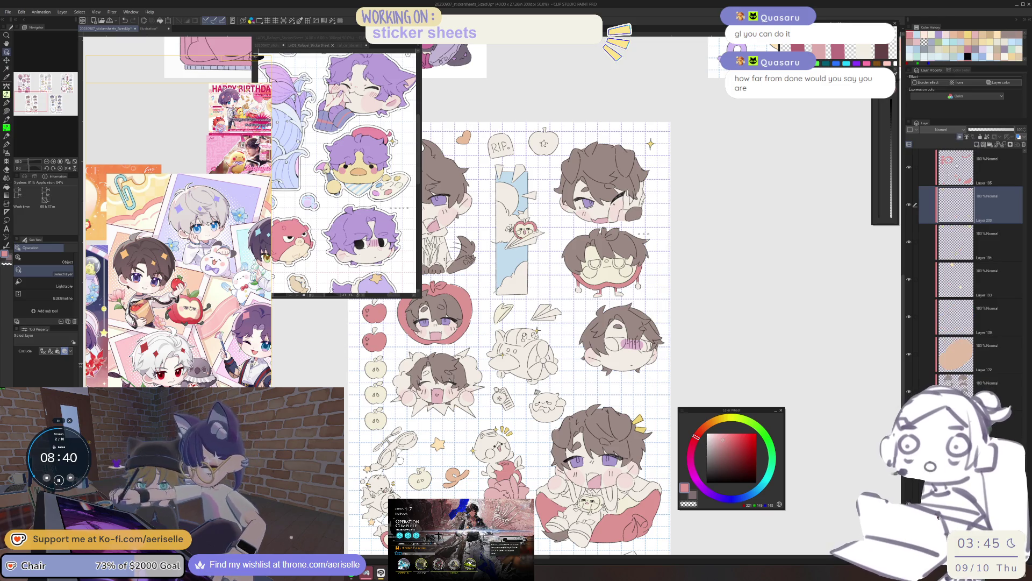
{"action": "left_click", "coordinate": [751, 493]}
Step: Lasso-fill the small apple beside the RIP sign and the tag light blue
{"action": "key", "text": "ctrl+plus"}
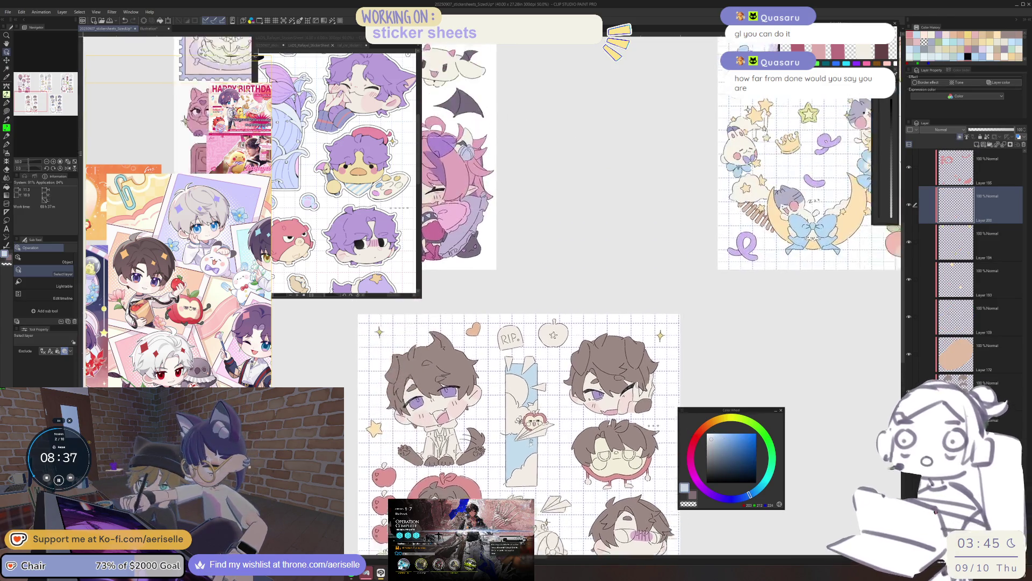
{"action": "key", "text": "u"}
{"action": "left_click_drag", "start_coordinate": [573, 340], "coordinate": [571, 341]}
{"action": "key", "text": "ctrl+minus"}
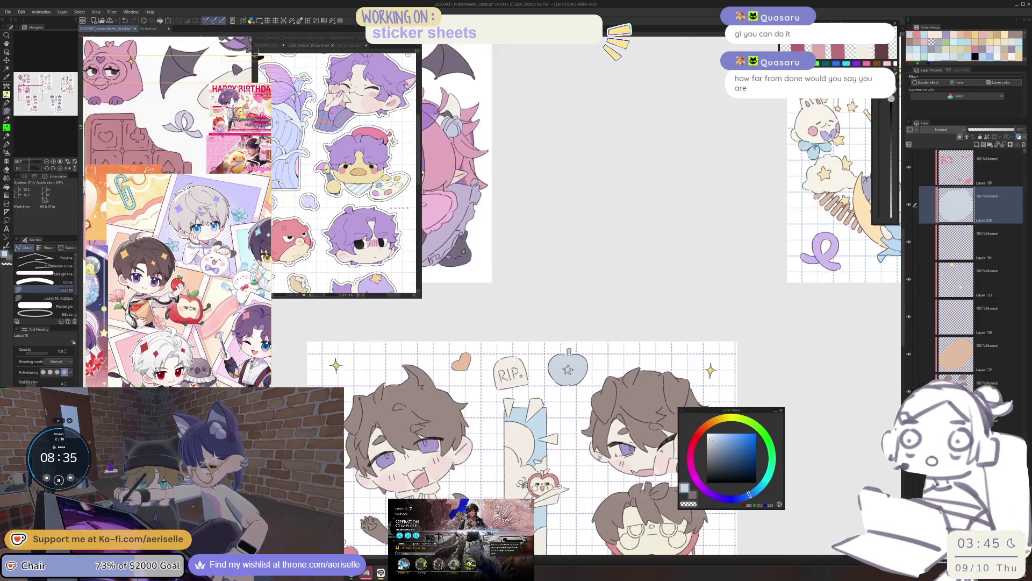
{"action": "key", "text": "ctrl+plus"}
{"action": "key", "text": "ctrl+plus"}
{"action": "key", "text": "ctrl+plus"}
{"action": "key", "text": "ctrl+minus"}
{"action": "key", "text": "ctrl+minus"}
{"action": "key", "text": "ctrl+plus"}
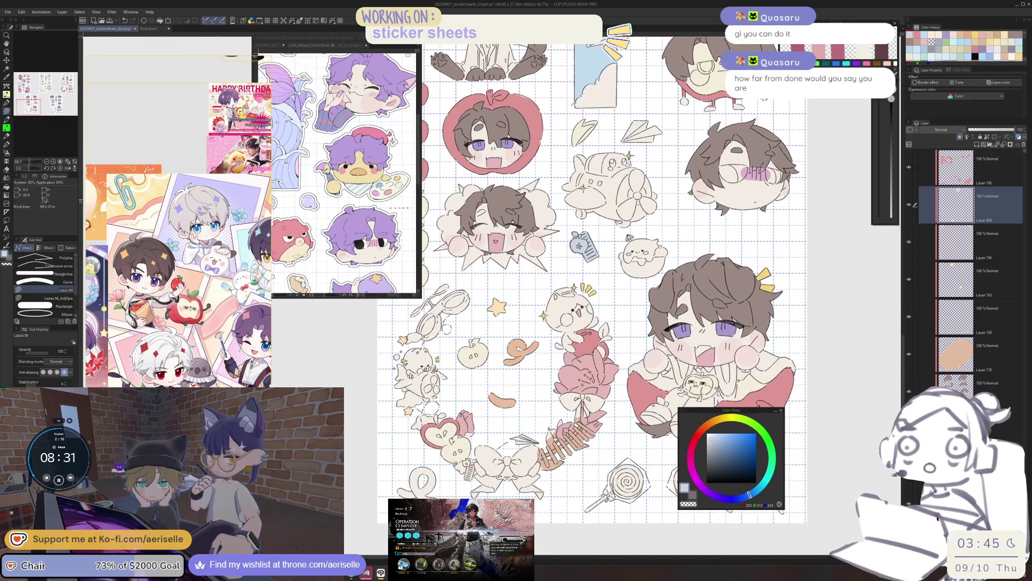
{"action": "key", "text": "ctrl+plus"}
{"action": "key", "text": "ctrl+plus"}
{"action": "key", "text": "ctrl+plus"}
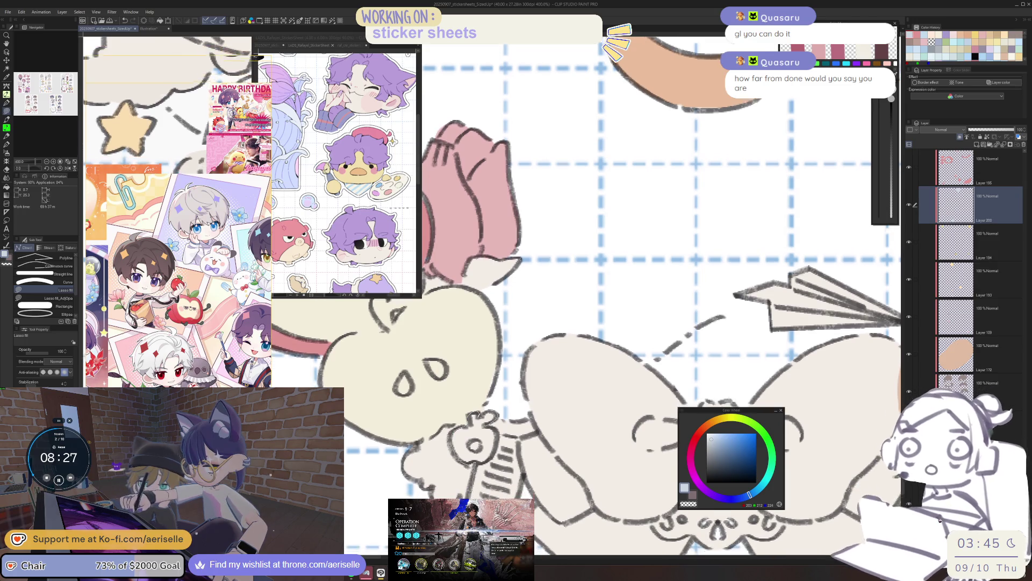
{"action": "scroll", "coordinate": [492, 295], "scroll_direction": "down", "scroll_amount": 1}
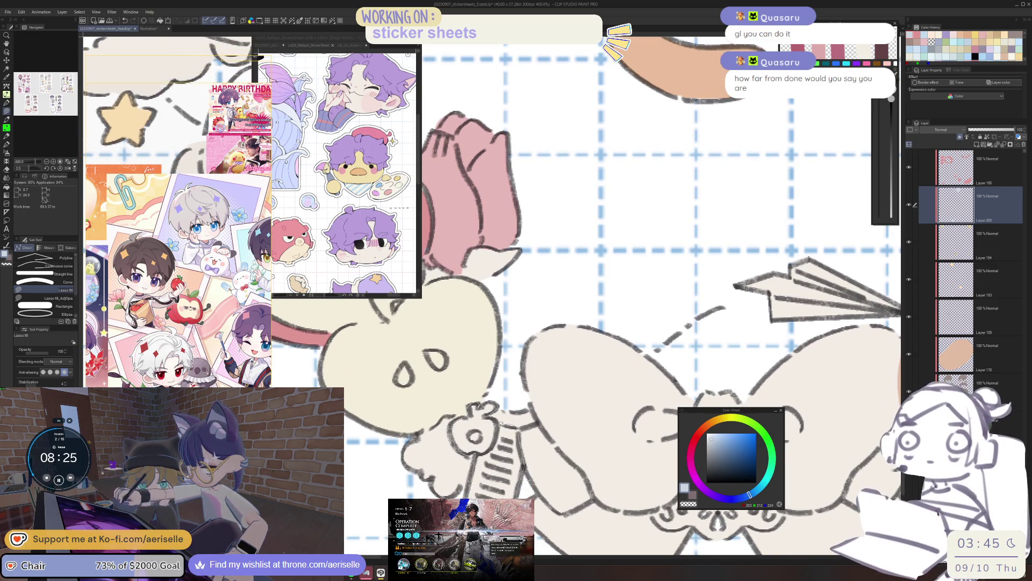
{"action": "key", "text": "ctrl+minus"}
{"action": "key", "text": "ctrl+minus"}
{"action": "key", "text": "ctrl+minus"}
{"action": "key", "text": "ctrl+minus"}
{"action": "key", "text": "ctrl+minus"}
{"action": "left_click_drag", "start_coordinate": [592, 268], "coordinate": [542, 276]}
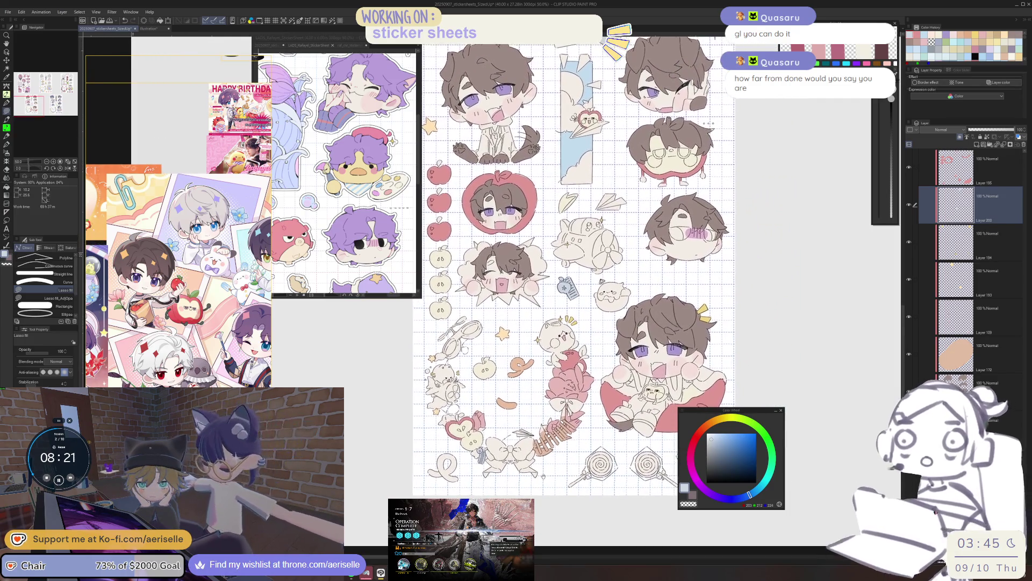
{"action": "scroll", "coordinate": [575, 269], "scroll_direction": "up", "scroll_amount": 1}
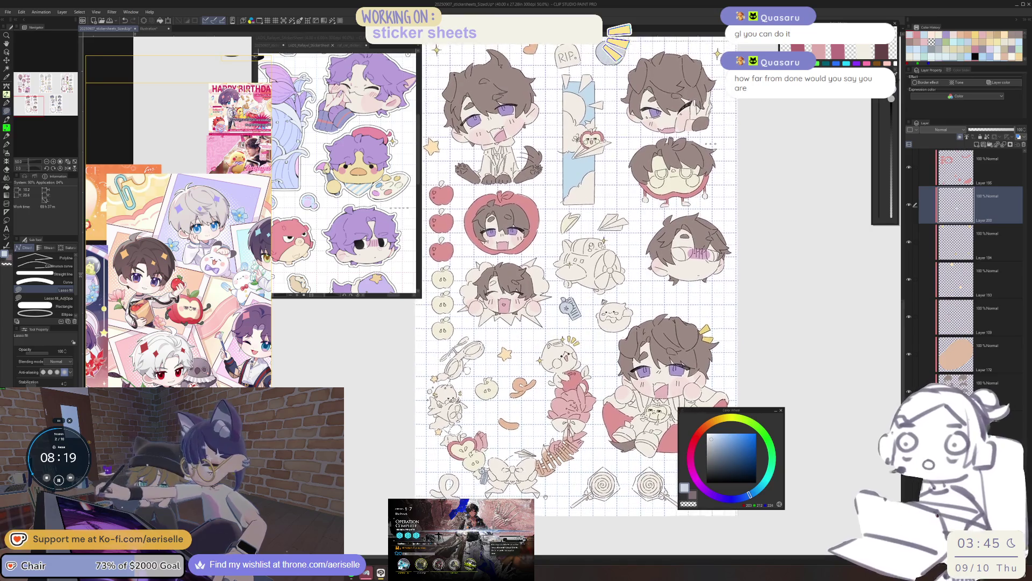
{"action": "key", "text": "ctrl+plus"}
{"action": "key", "text": "ctrl+plus"}
{"action": "key", "text": "ctrl+plus"}
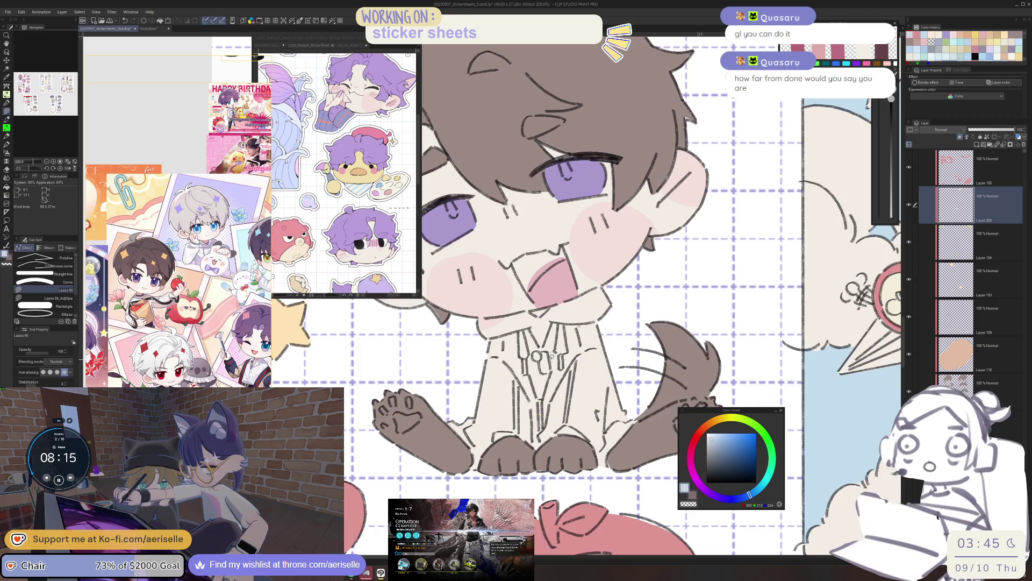
{"action": "key", "text": "ctrl+minus"}
{"action": "key", "text": "ctrl+minus"}
{"action": "key", "text": "ctrl+minus"}
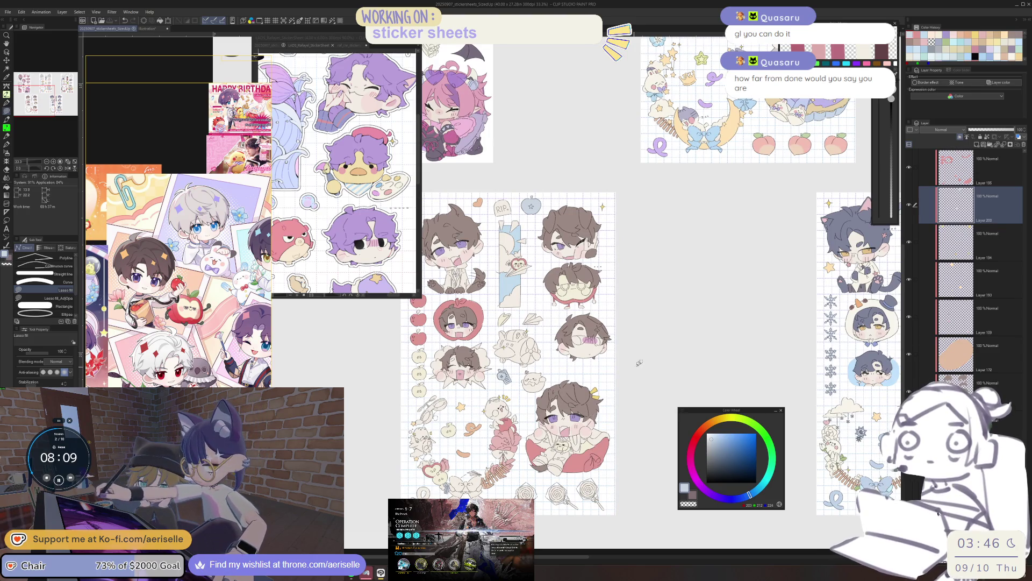
Step: Pan and zoom the canvas to centre the brown-haired boy's sticker sheet with its apples
{"action": "scroll", "coordinate": [200, 348], "scroll_direction": "down", "scroll_amount": 3}
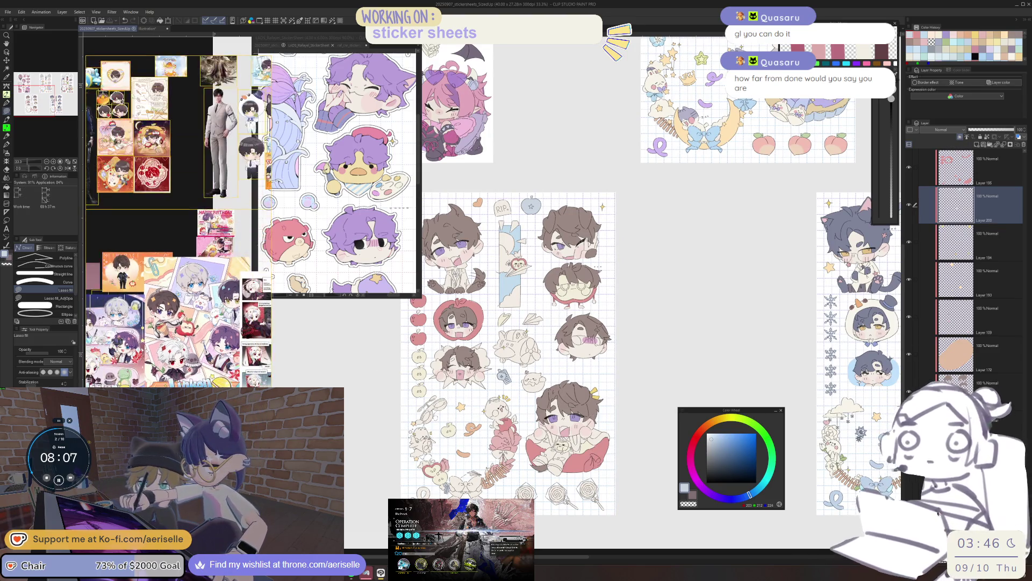
{"action": "scroll", "coordinate": [160, 304], "scroll_direction": "up", "scroll_amount": 3}
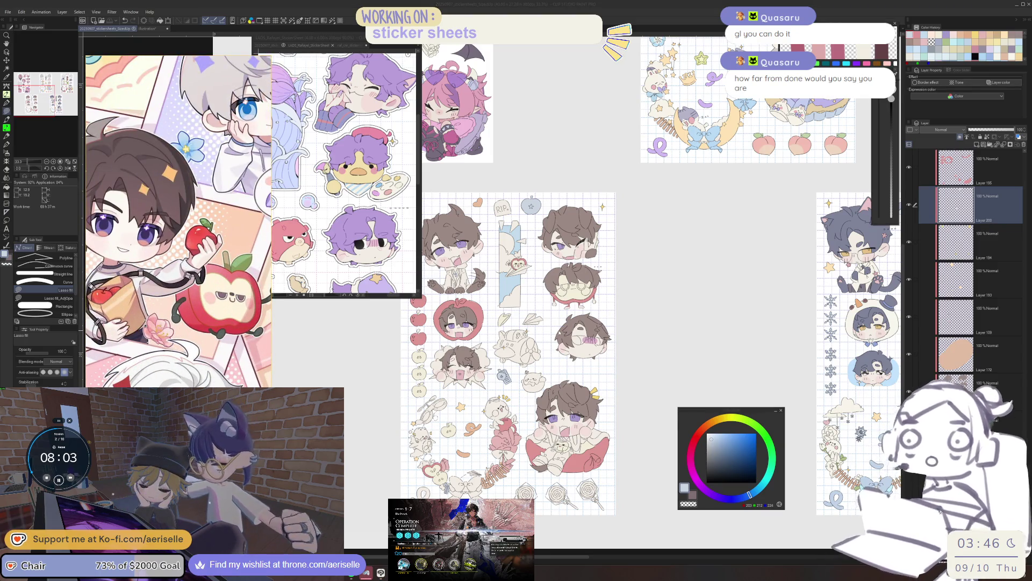
{"action": "scroll", "coordinate": [425, 485], "scroll_direction": "down", "scroll_amount": 4}
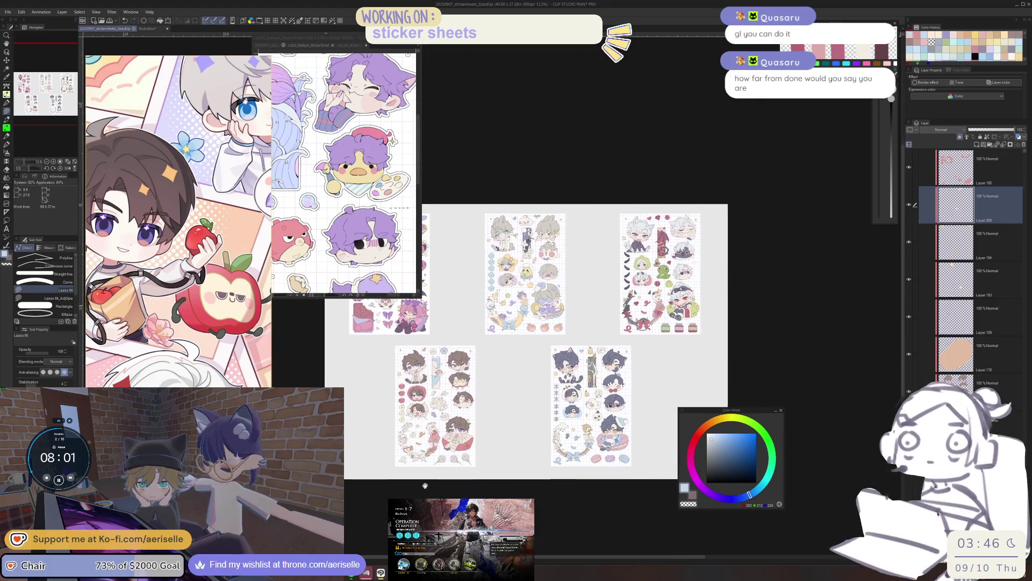
{"action": "scroll", "coordinate": [352, 269], "scroll_direction": "up", "scroll_amount": 4}
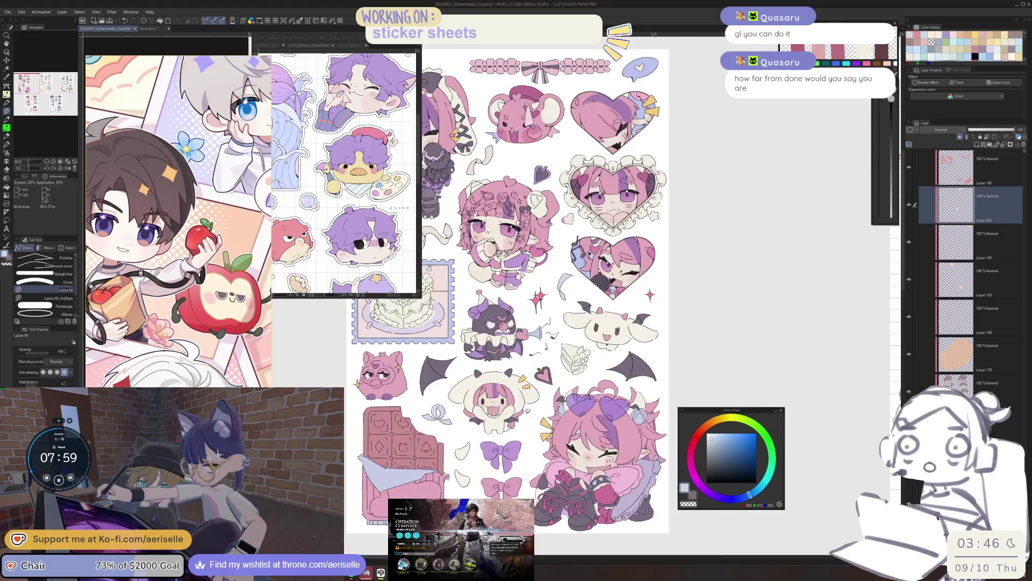
{"action": "scroll", "coordinate": [532, 441], "scroll_direction": "down", "scroll_amount": 5}
{"action": "scroll", "coordinate": [514, 461], "scroll_direction": "up", "scroll_amount": 3}
{"action": "mouse_move", "coordinate": [645, 376]}
{"action": "left_mouse_down"}
{"action": "mouse_move", "coordinate": [651, 305]}
{"action": "mouse_move", "coordinate": [636, 326]}
{"action": "mouse_move", "coordinate": [620, 316]}
{"action": "left_mouse_up"}
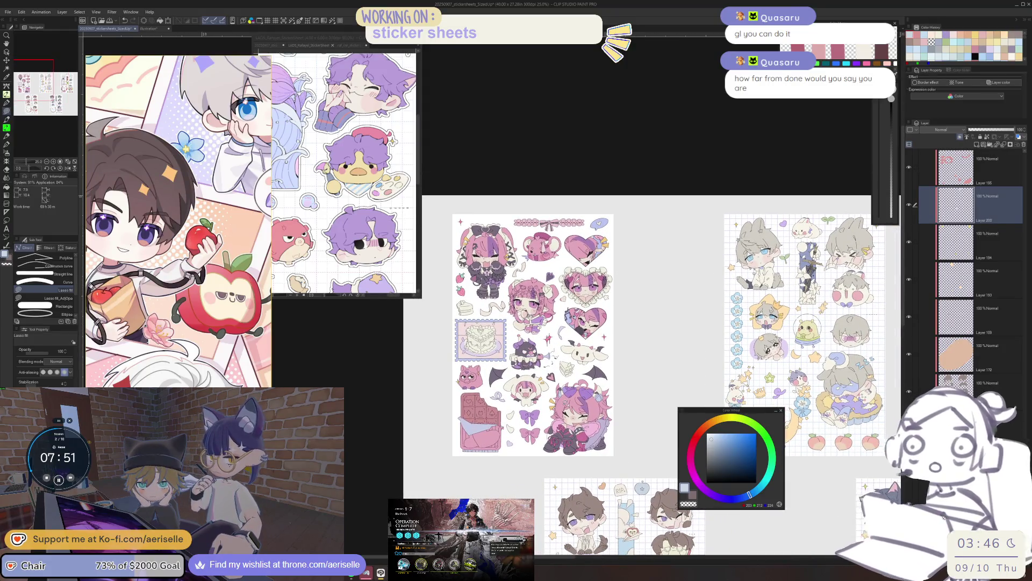
{"action": "scroll", "coordinate": [543, 263], "scroll_direction": "up", "scroll_amount": 6}
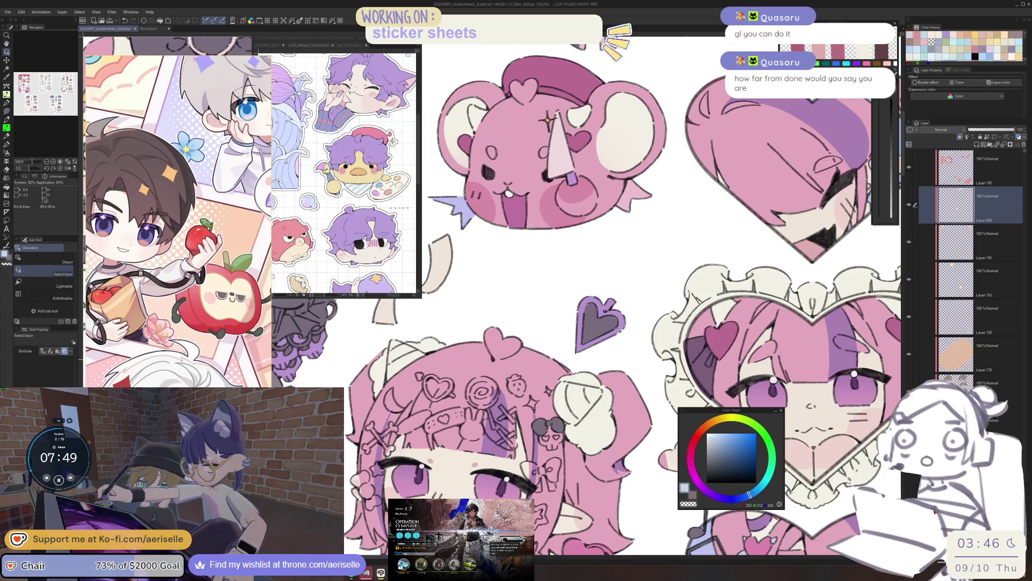
{"action": "scroll", "coordinate": [591, 301], "scroll_direction": "down", "scroll_amount": 3}
{"action": "mouse_move", "coordinate": [591, 323]}
{"action": "left_mouse_down"}
{"action": "mouse_move", "coordinate": [668, 242]}
{"action": "mouse_move", "coordinate": [671, 164]}
{"action": "left_mouse_up"}
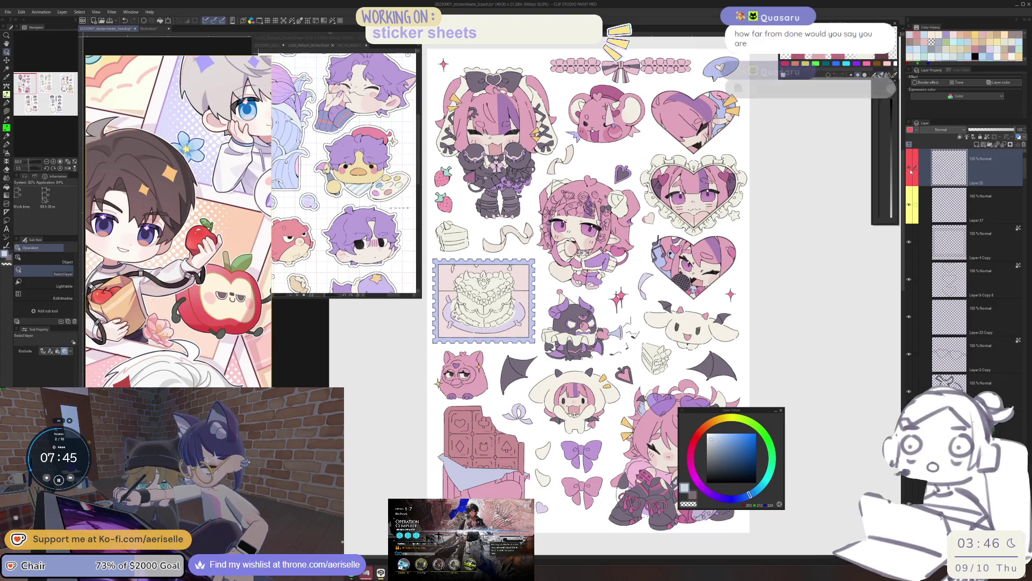
{"action": "scroll", "coordinate": [591, 323], "scroll_direction": "down", "scroll_amount": 1}
{"action": "mouse_move", "coordinate": [618, 403]}
{"action": "left_mouse_down"}
{"action": "mouse_move", "coordinate": [575, 333]}
{"action": "mouse_move", "coordinate": [543, 167]}
{"action": "left_mouse_up"}
{"action": "scroll", "coordinate": [536, 397], "scroll_direction": "up", "scroll_amount": 3}
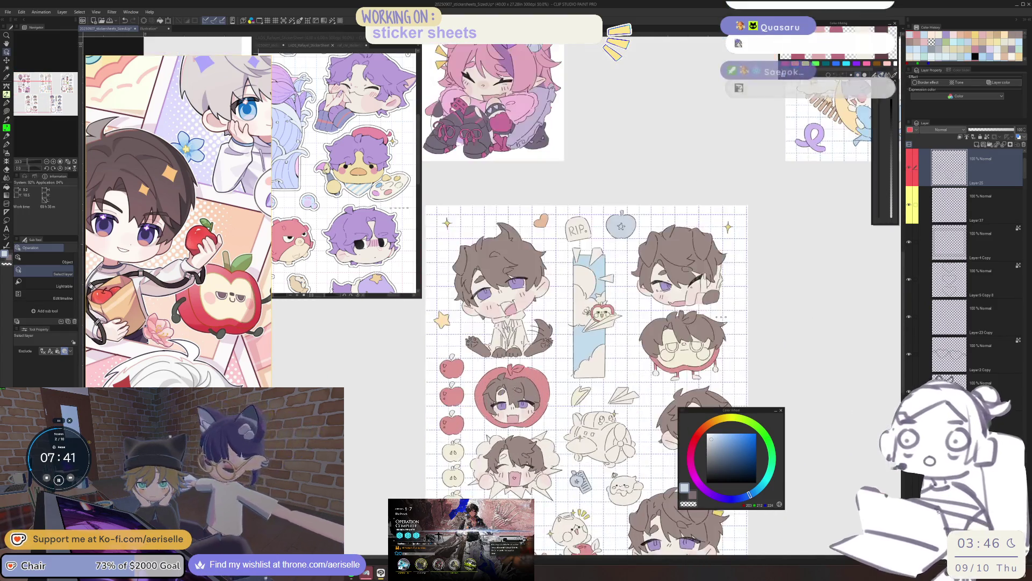
{"action": "mouse_move", "coordinate": [592, 322]}
{"action": "left_mouse_down"}
{"action": "mouse_move", "coordinate": [624, 322]}
{"action": "mouse_move", "coordinate": [598, 291]}
{"action": "mouse_move", "coordinate": [650, 293]}
{"action": "left_mouse_up"}
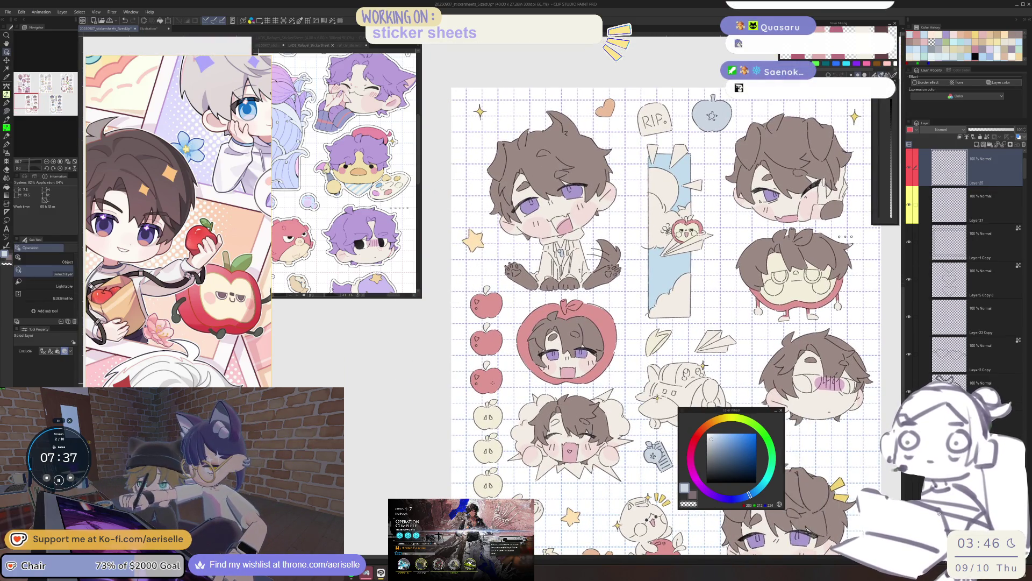
Step: On the flat-colour layer, lasso-fill the apple leaves with light yellow-green
{"action": "left_click", "coordinate": [650, 293]}
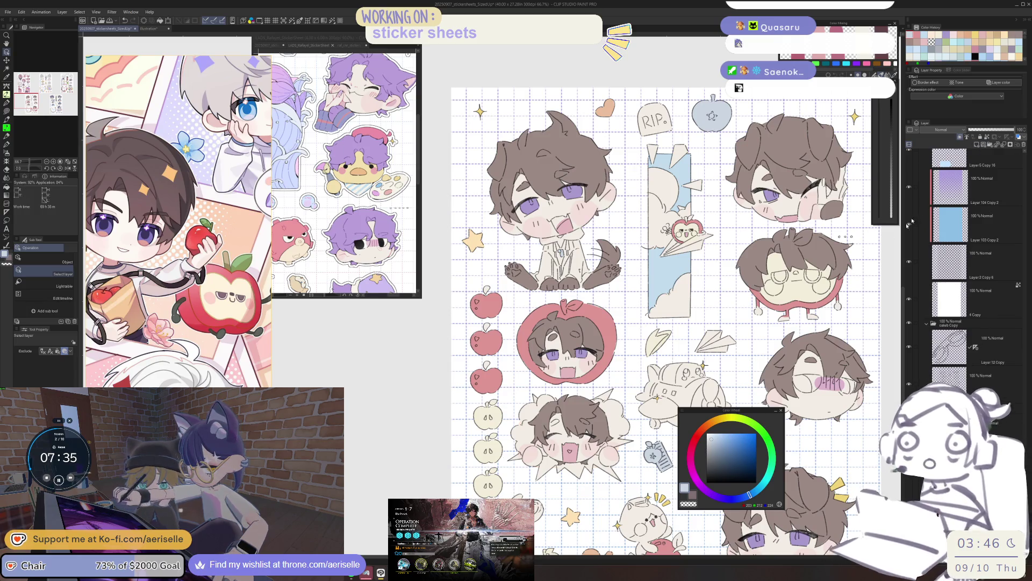
{"action": "left_click", "coordinate": [741, 424]}
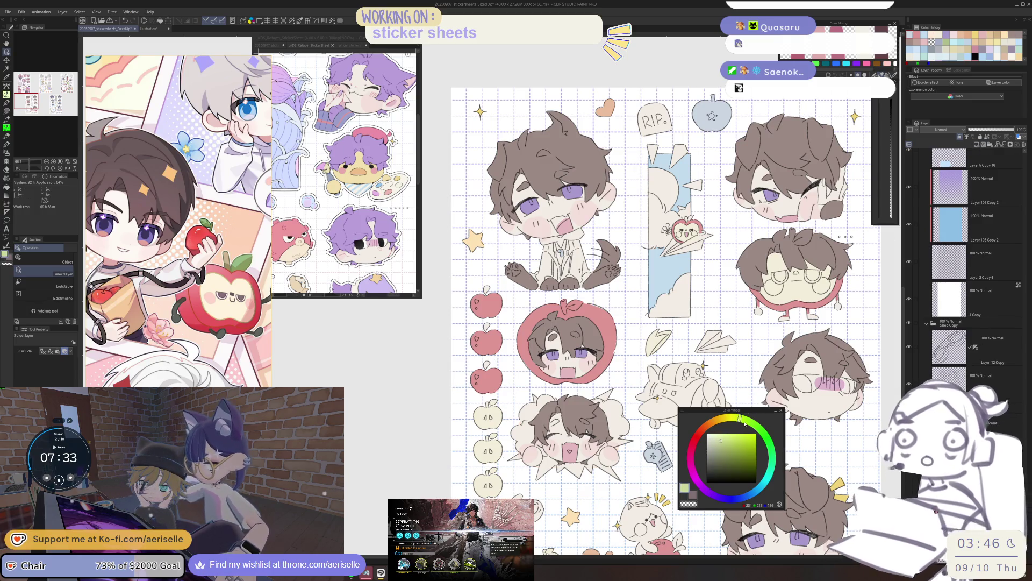
{"action": "scroll", "coordinate": [473, 238], "scroll_direction": "up", "scroll_amount": 2}
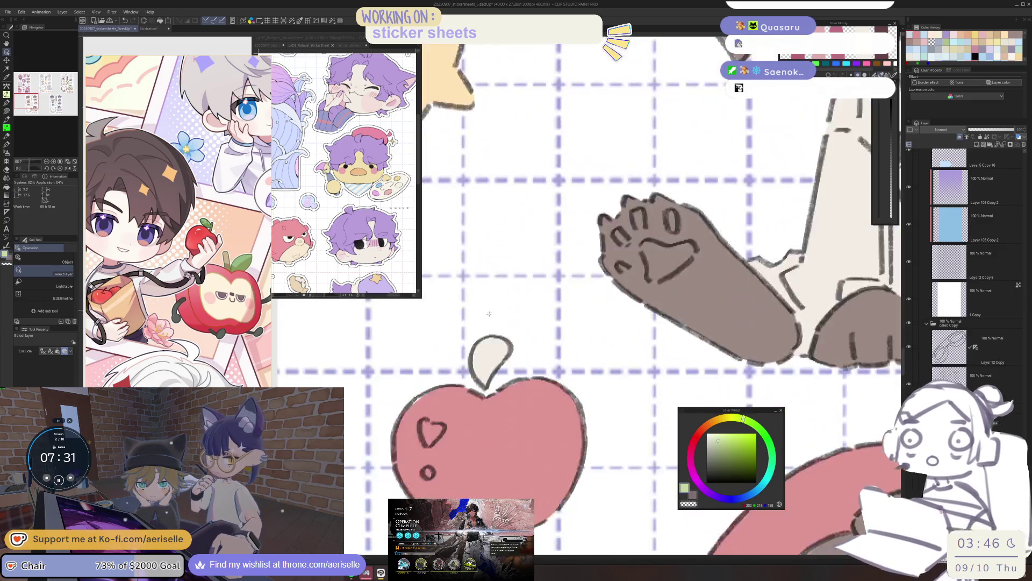
{"action": "key", "text": "u"}
{"action": "scroll", "coordinate": [519, 403], "scroll_direction": "up", "scroll_amount": 3}
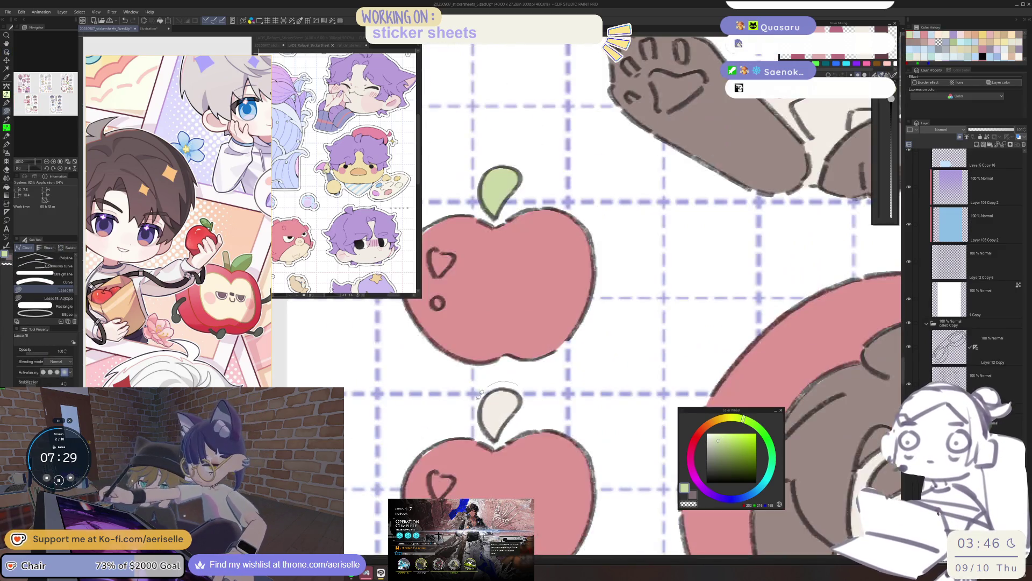
{"action": "scroll", "coordinate": [512, 399], "scroll_direction": "down", "scroll_amount": 3}
{"action": "scroll", "coordinate": [512, 399], "scroll_direction": "up", "scroll_amount": 1}
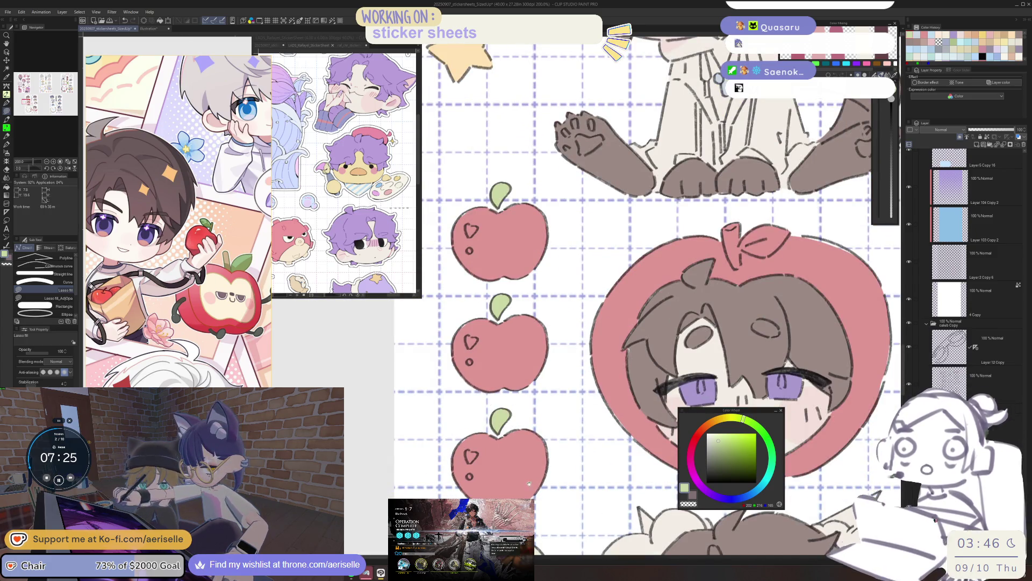
{"action": "scroll", "coordinate": [489, 417], "scroll_direction": "down", "scroll_amount": 3}
{"action": "scroll", "coordinate": [513, 432], "scroll_direction": "up", "scroll_amount": 4}
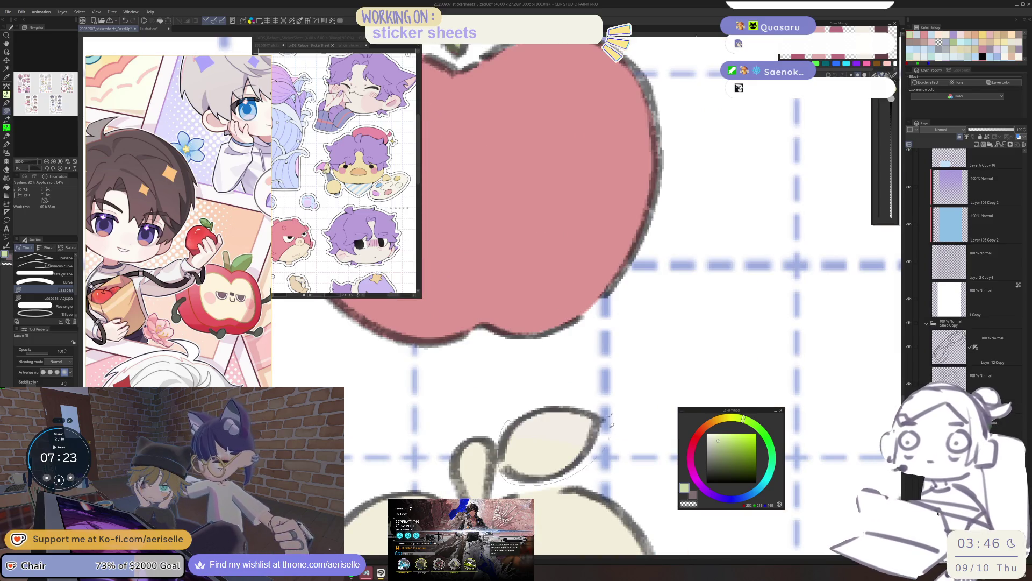
{"action": "scroll", "coordinate": [611, 431], "scroll_direction": "down", "scroll_amount": 5}
{"action": "scroll", "coordinate": [564, 457], "scroll_direction": "up", "scroll_amount": 1}
{"action": "scroll", "coordinate": [555, 472], "scroll_direction": "down", "scroll_amount": 1}
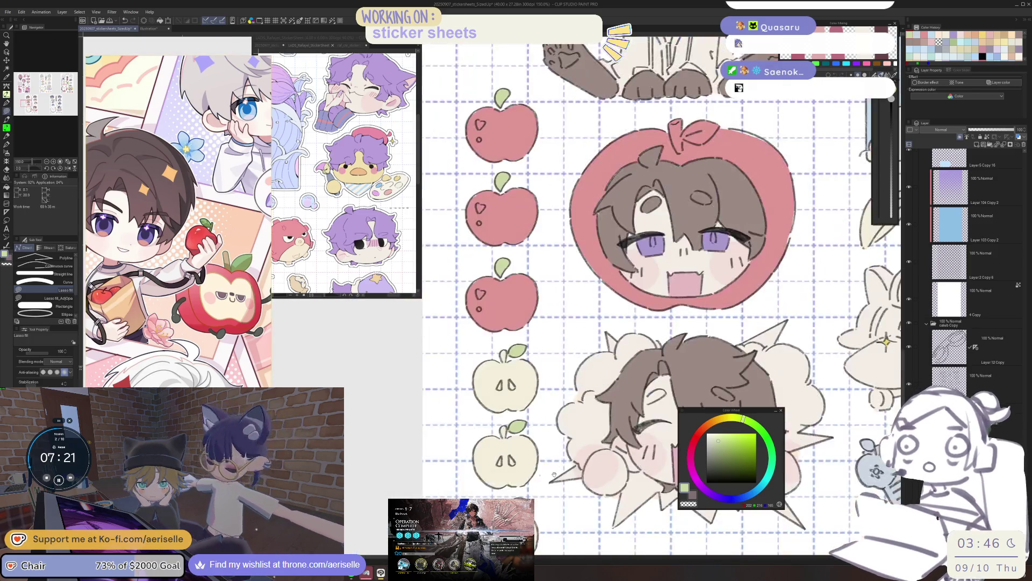
{"action": "scroll", "coordinate": [555, 472], "scroll_direction": "down", "scroll_amount": 2}
Step: Fill the apple slice's left and right seeds dark grey
{"action": "key", "text": "e"}
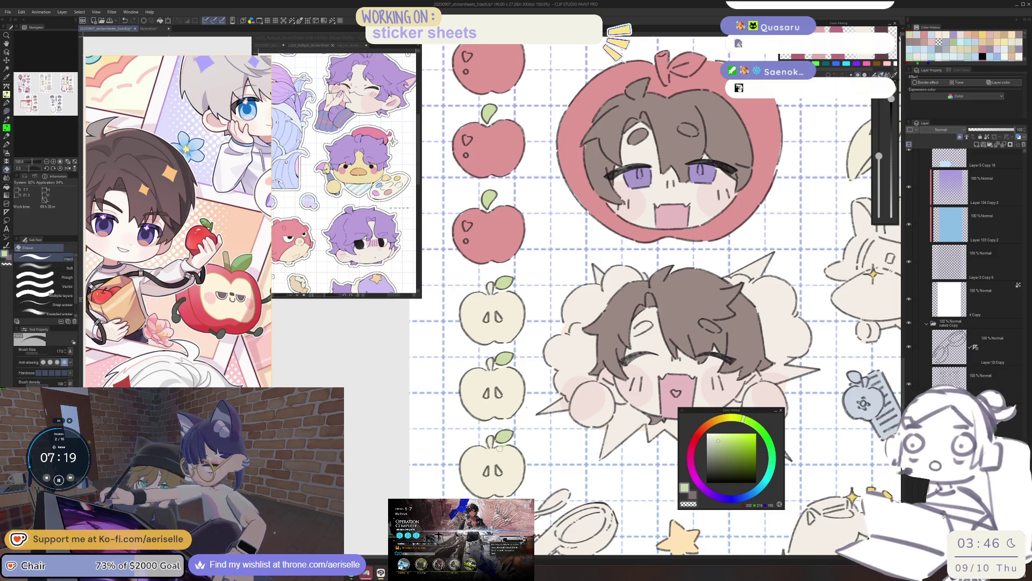
{"action": "scroll", "coordinate": [530, 464], "scroll_direction": "down", "scroll_amount": 3}
{"action": "key", "text": "o"}
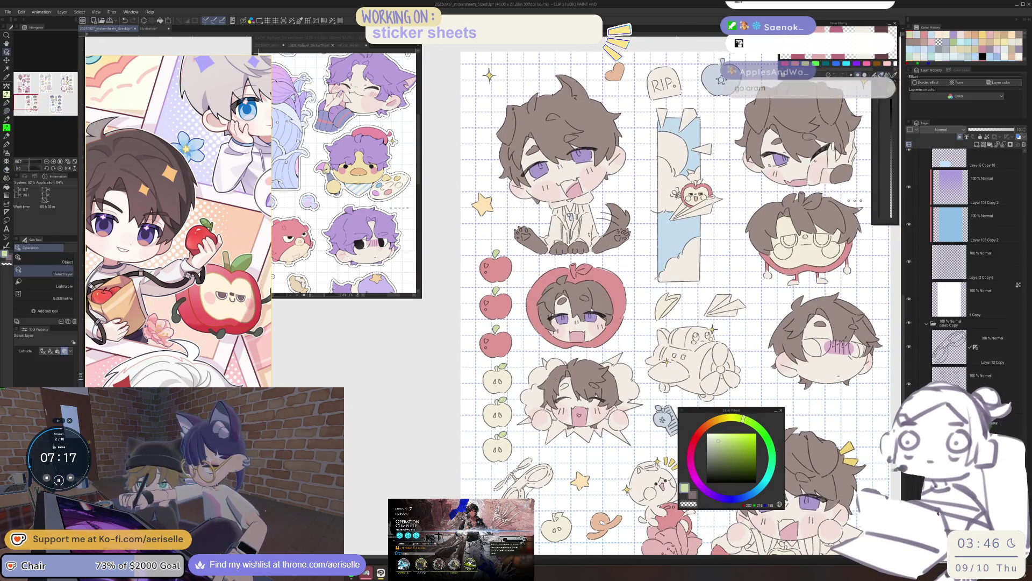
{"action": "scroll", "coordinate": [511, 371], "scroll_direction": "up", "scroll_amount": 5}
{"action": "key", "text": "u"}
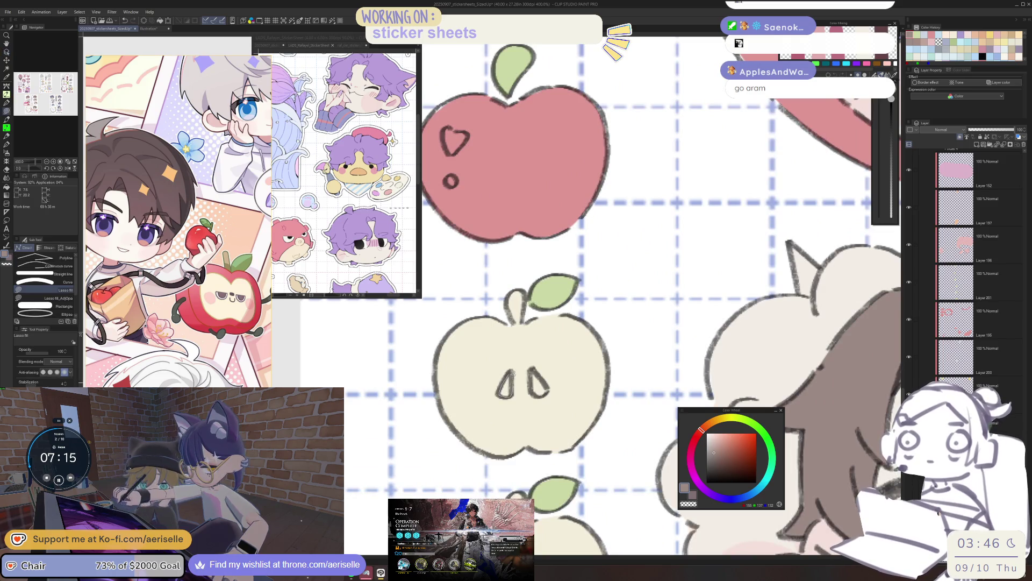
{"action": "scroll", "coordinate": [540, 371], "scroll_direction": "down", "scroll_amount": 5}
{"action": "scroll", "coordinate": [526, 379], "scroll_direction": "up", "scroll_amount": 2}
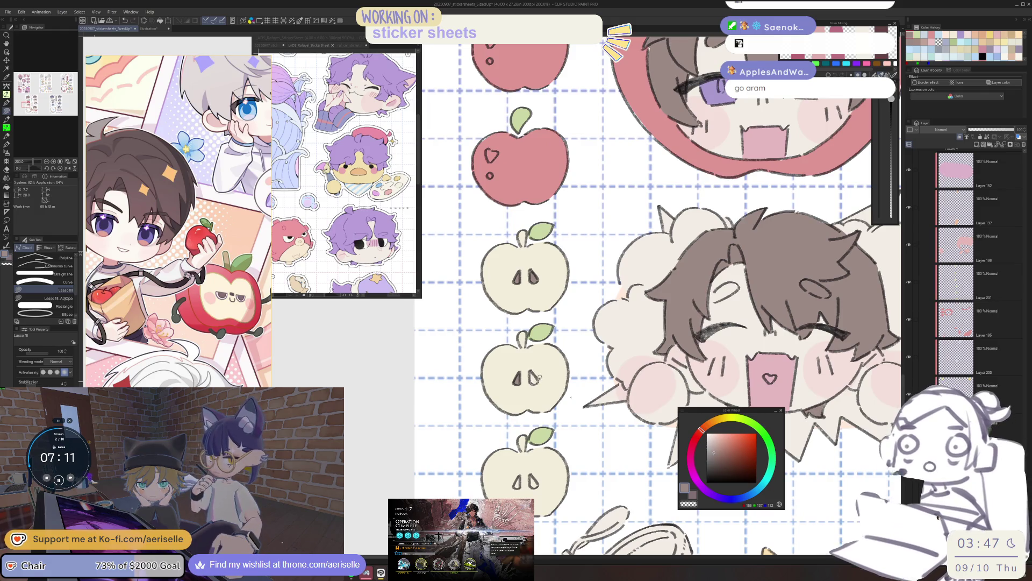
{"action": "scroll", "coordinate": [530, 461], "scroll_direction": "up", "scroll_amount": 3}
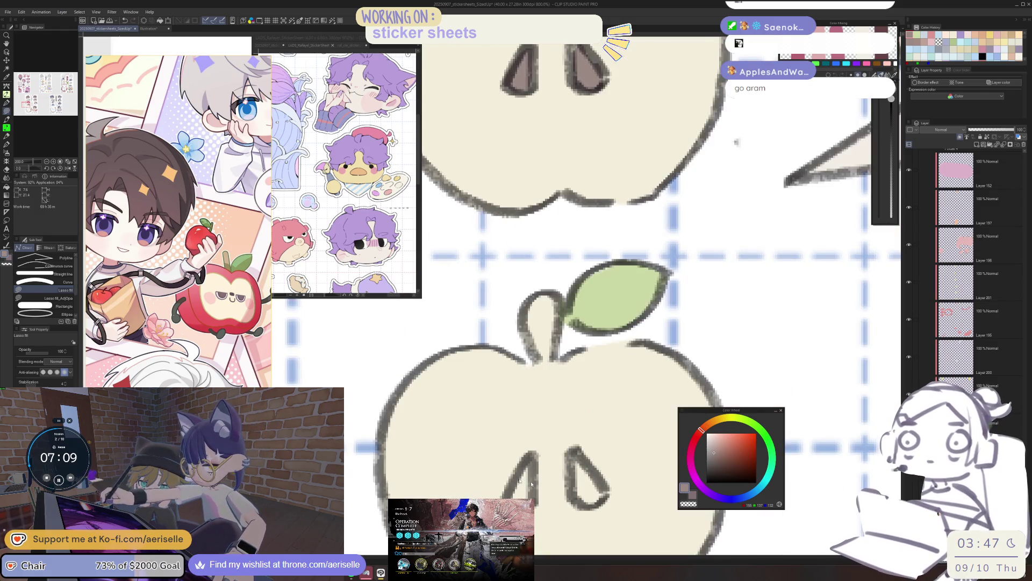
{"action": "scroll", "coordinate": [529, 457], "scroll_direction": "down", "scroll_amount": 4}
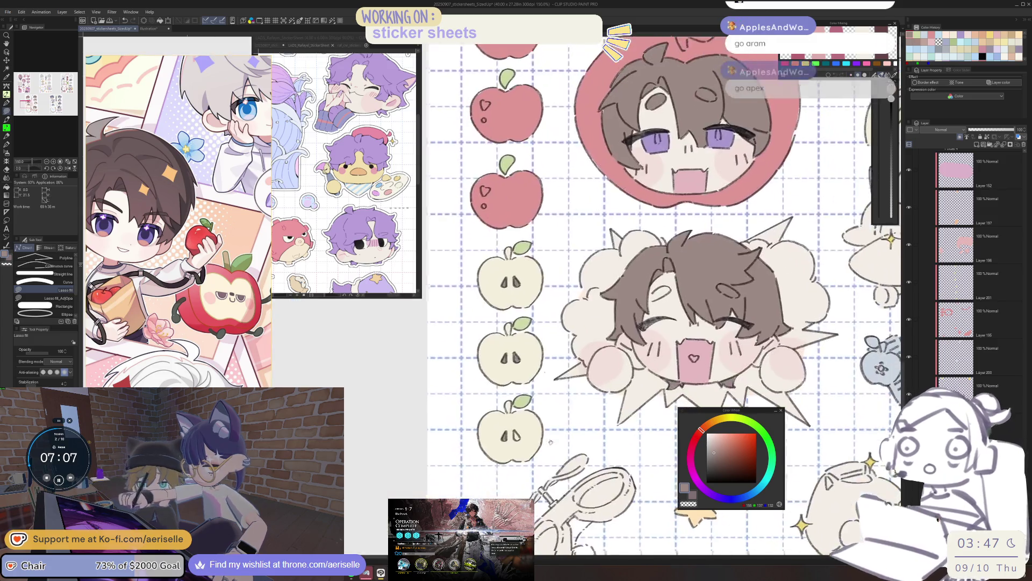
{"action": "scroll", "coordinate": [509, 430], "scroll_direction": "up", "scroll_amount": 3}
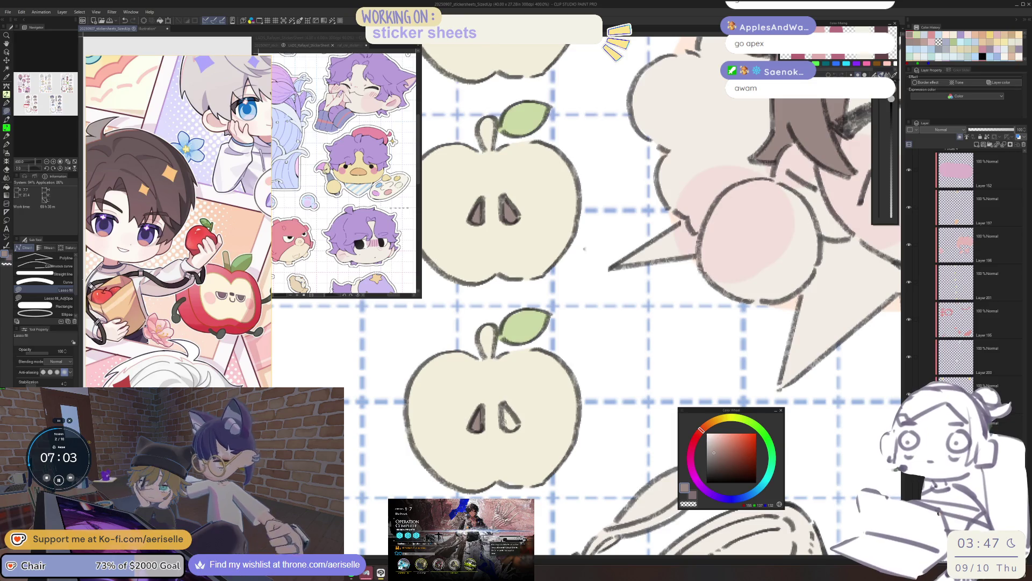
{"action": "scroll", "coordinate": [503, 418], "scroll_direction": "down", "scroll_amount": 4}
{"action": "scroll", "coordinate": [632, 437], "scroll_direction": "up", "scroll_amount": 5}
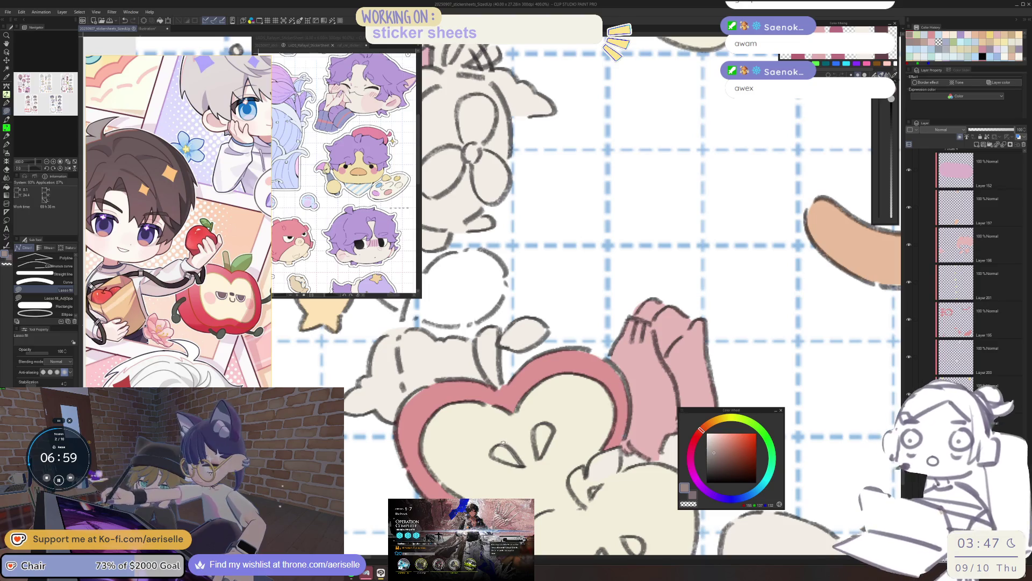
{"action": "left_click_drag", "start_coordinate": [513, 461], "coordinate": [503, 446]}
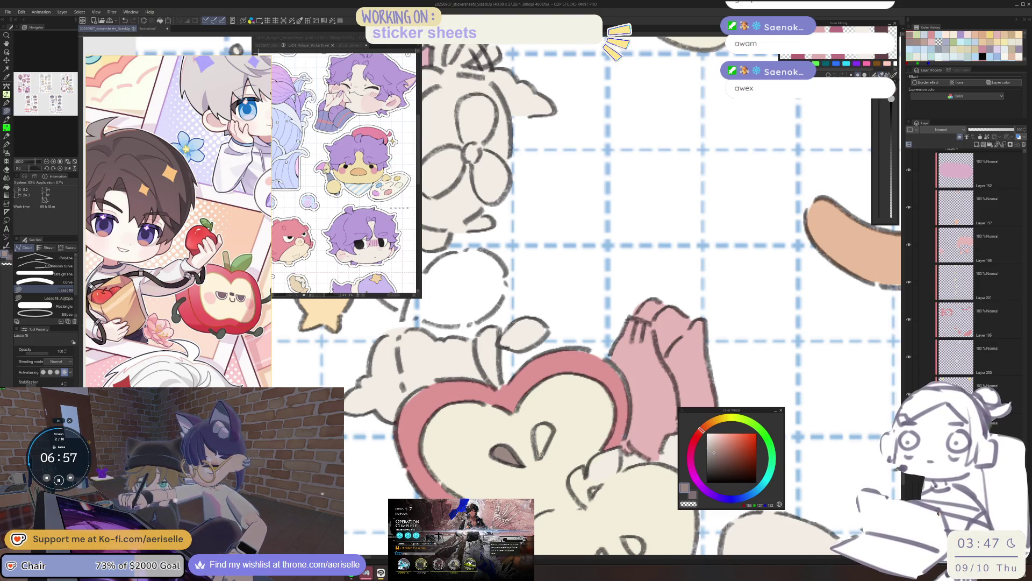
{"action": "scroll", "coordinate": [539, 456], "scroll_direction": "down", "scroll_amount": 3}
{"action": "scroll", "coordinate": [516, 454], "scroll_direction": "up", "scroll_amount": 6}
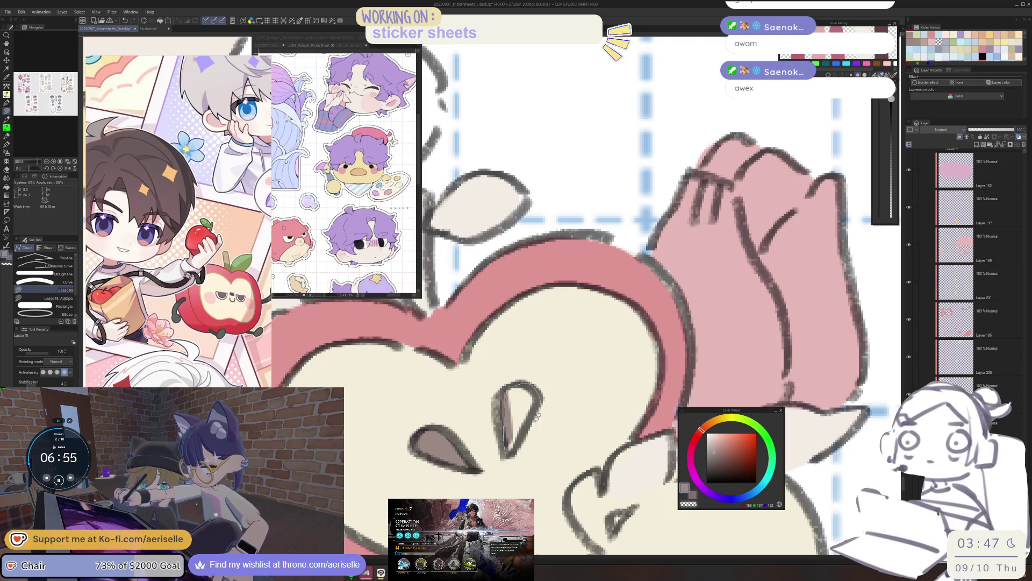
{"action": "left_click_drag", "start_coordinate": [539, 411], "coordinate": [538, 413]}
Step: Move the view to the top of the sheet and sample the pinkish red from the artwork
{"action": "scroll", "coordinate": [539, 430], "scroll_direction": "down", "scroll_amount": 2}
{"action": "key", "text": "e"}
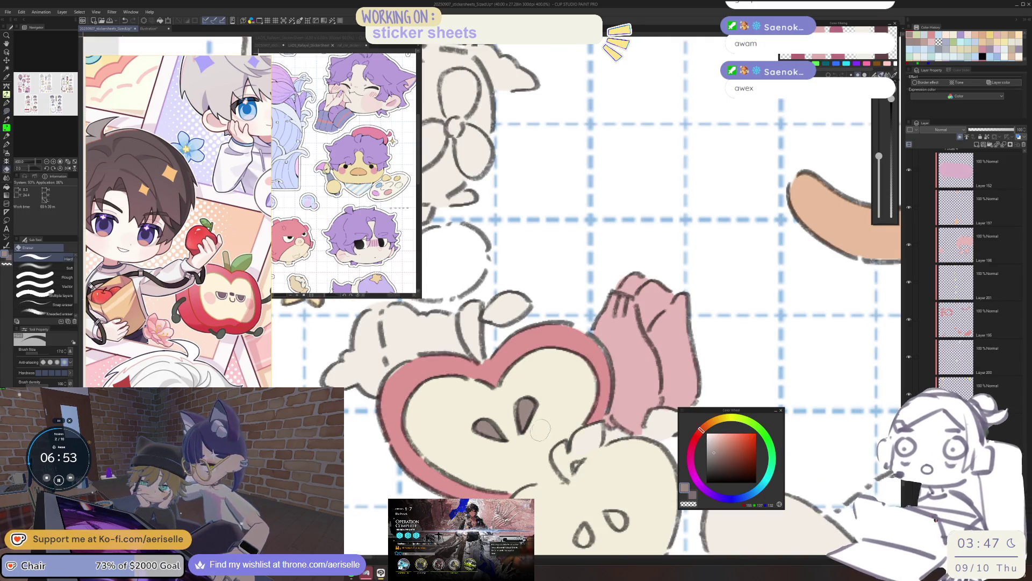
{"action": "scroll", "coordinate": [540, 431], "scroll_direction": "down", "scroll_amount": 3}
{"action": "scroll", "coordinate": [575, 522], "scroll_direction": "up", "scroll_amount": 3}
{"action": "key", "text": "u"}
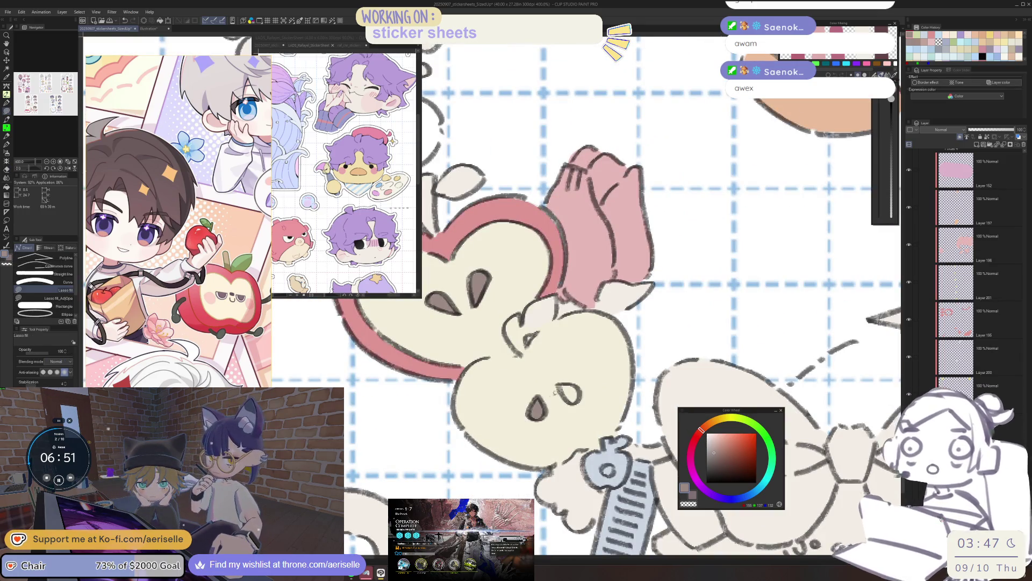
{"action": "scroll", "coordinate": [578, 379], "scroll_direction": "down", "scroll_amount": 3}
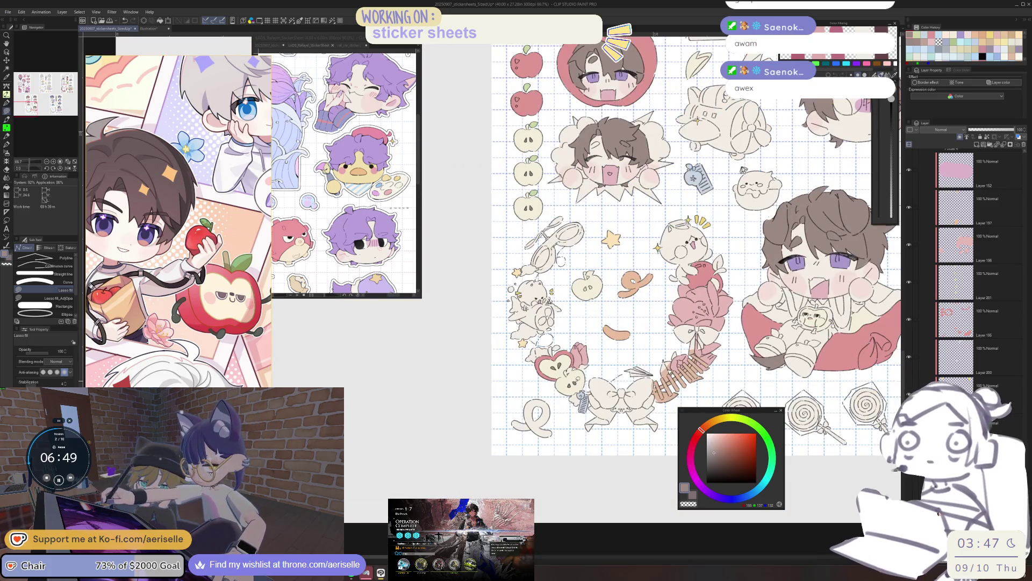
{"action": "scroll", "coordinate": [596, 269], "scroll_direction": "up", "scroll_amount": 5}
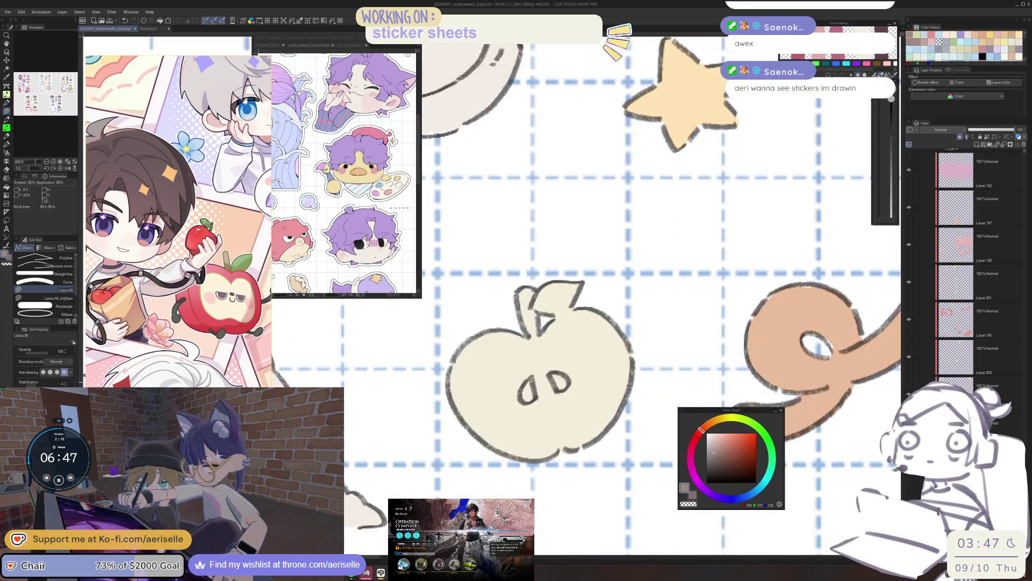
{"action": "scroll", "coordinate": [560, 371], "scroll_direction": "down", "scroll_amount": 4}
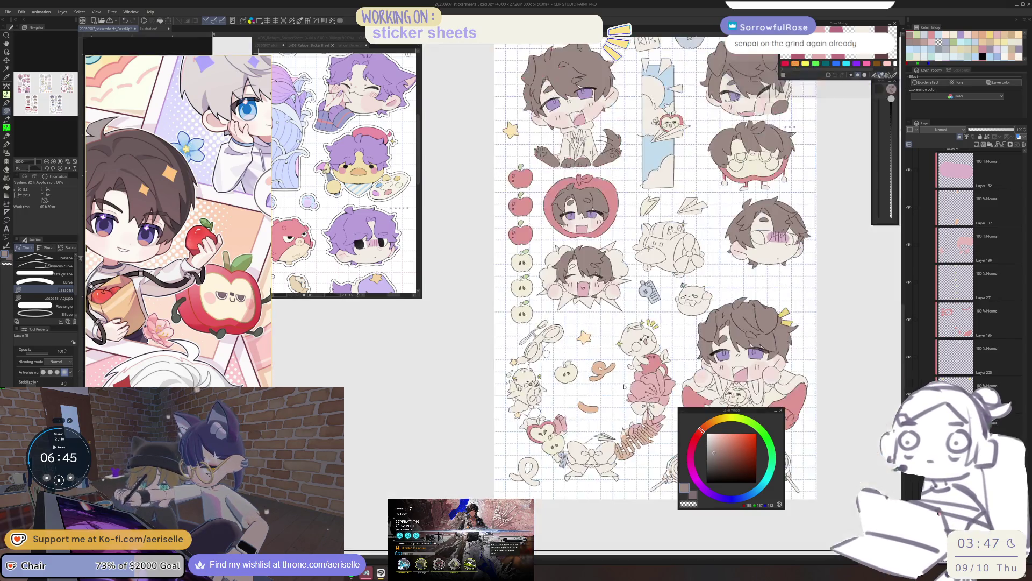
{"action": "left_click_drag", "start_coordinate": [813, 443], "coordinate": [630, 453]}
{"action": "mouse_move", "coordinate": [517, 232]}
{"action": "left_mouse_down"}
{"action": "mouse_move", "coordinate": [582, 410]}
{"action": "mouse_move", "coordinate": [630, 415]}
{"action": "mouse_move", "coordinate": [621, 421]}
{"action": "left_mouse_up"}
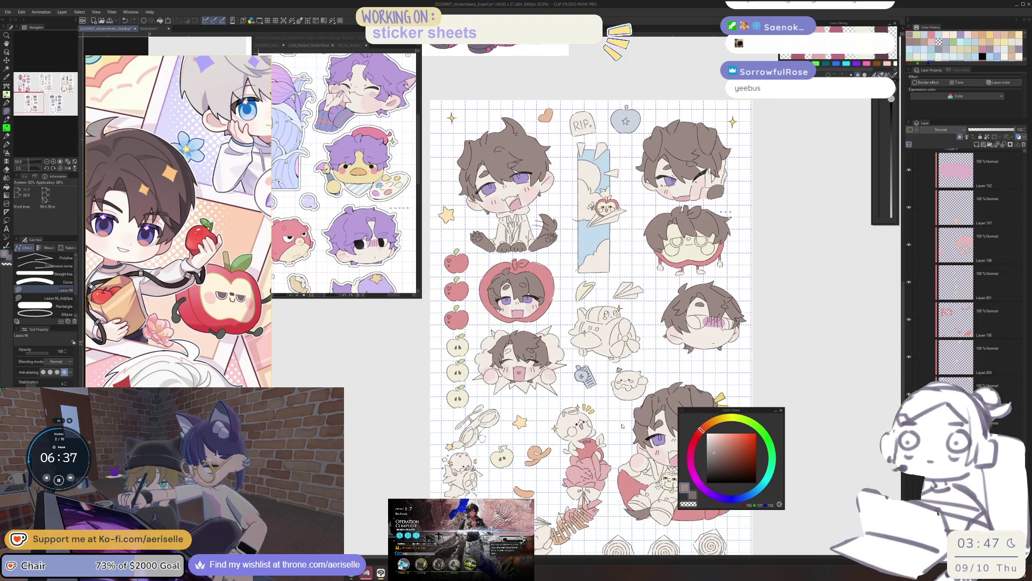
{"action": "scroll", "coordinate": [592, 376], "scroll_direction": "up", "scroll_amount": 4}
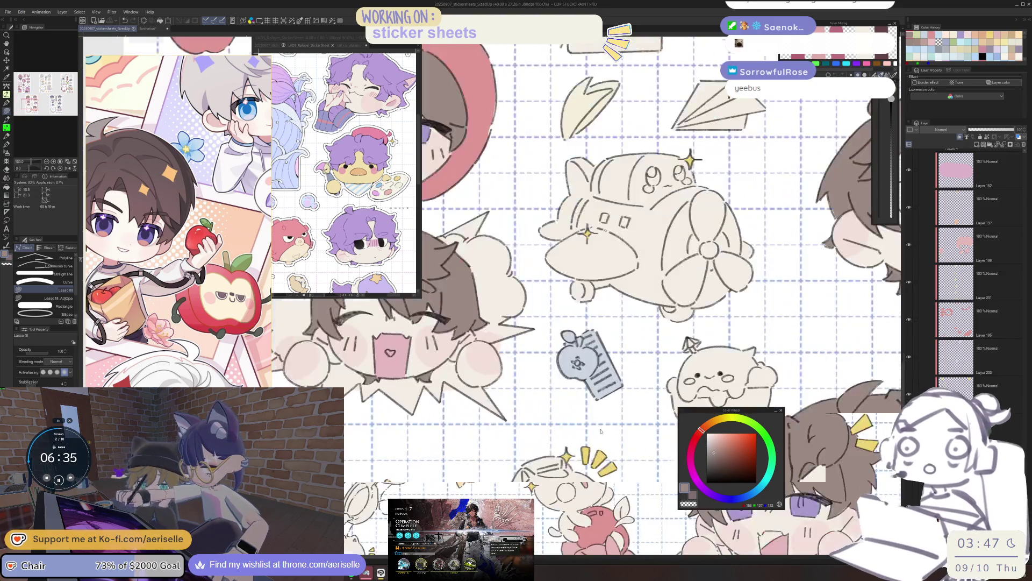
{"action": "scroll", "coordinate": [621, 399], "scroll_direction": "down", "scroll_amount": 2}
{"action": "scroll", "coordinate": [621, 400], "scroll_direction": "up", "scroll_amount": 4}
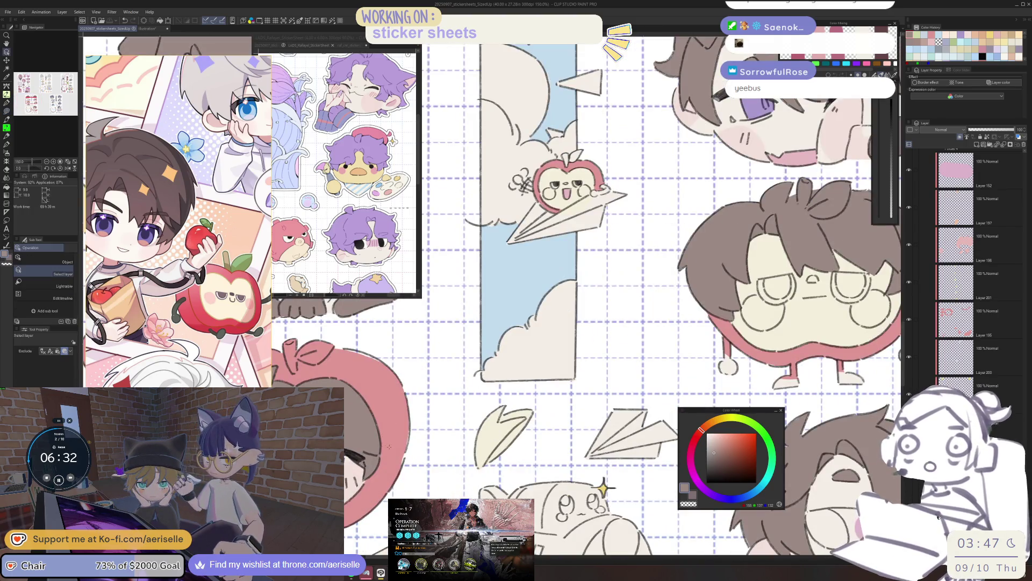
{"action": "left_click", "coordinate": [401, 442], "text": "ctrl"}
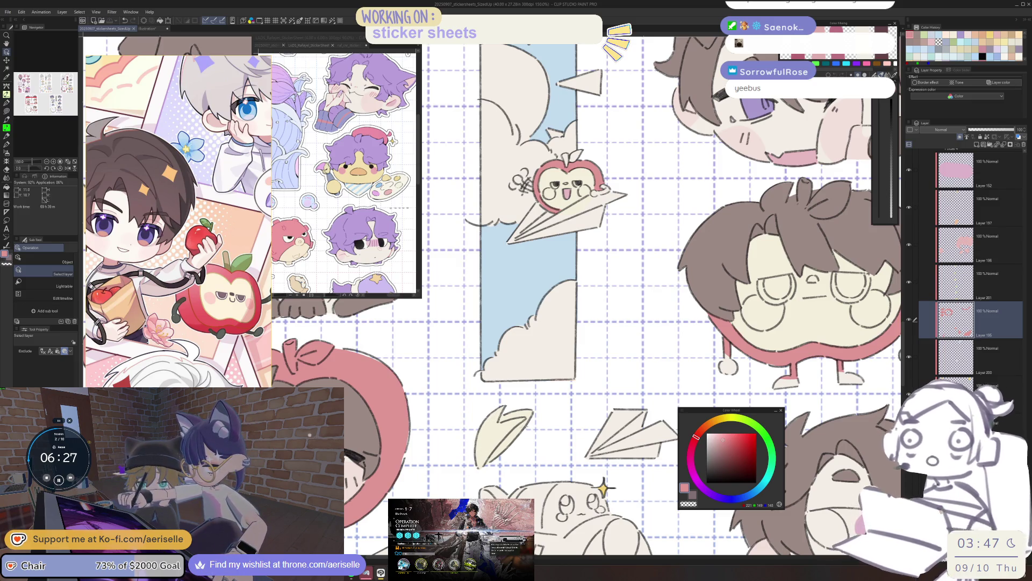
Step: Lasso-fill the small split-leaf shape below the sky strip's cloud with red
{"action": "left_click_drag", "start_coordinate": [527, 355], "coordinate": [527, 258]}
{"action": "scroll", "coordinate": [527, 259], "scroll_direction": "up", "scroll_amount": 3}
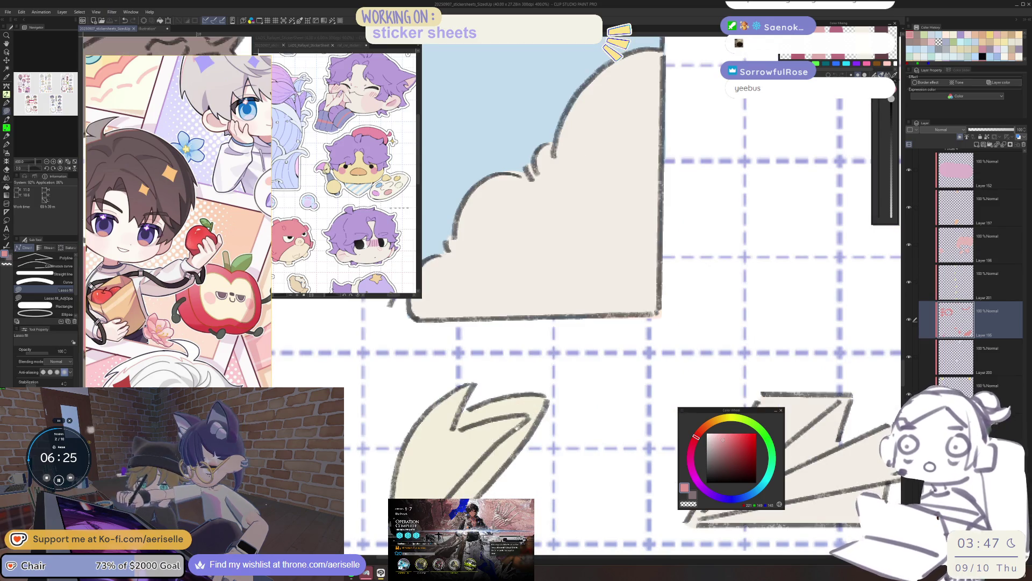
{"action": "left_click_drag", "start_coordinate": [516, 435], "coordinate": [569, 402]}
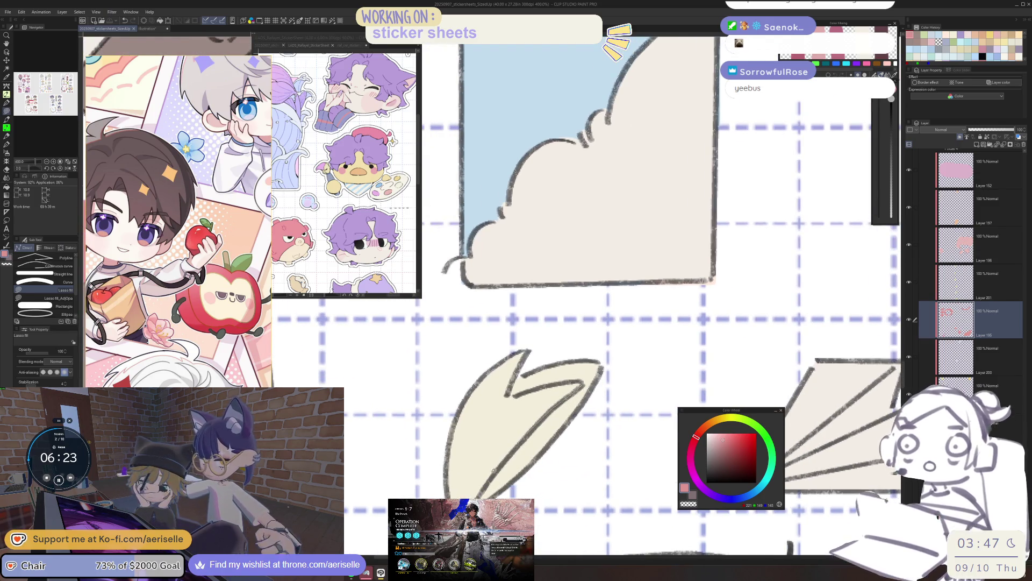
{"action": "mouse_move", "coordinate": [444, 497]}
{"action": "left_mouse_down"}
{"action": "mouse_move", "coordinate": [514, 336]}
{"action": "mouse_move", "coordinate": [537, 344]}
{"action": "mouse_move", "coordinate": [529, 390]}
{"action": "mouse_move", "coordinate": [583, 381]}
{"action": "mouse_move", "coordinate": [447, 495]}
{"action": "left_mouse_up"}
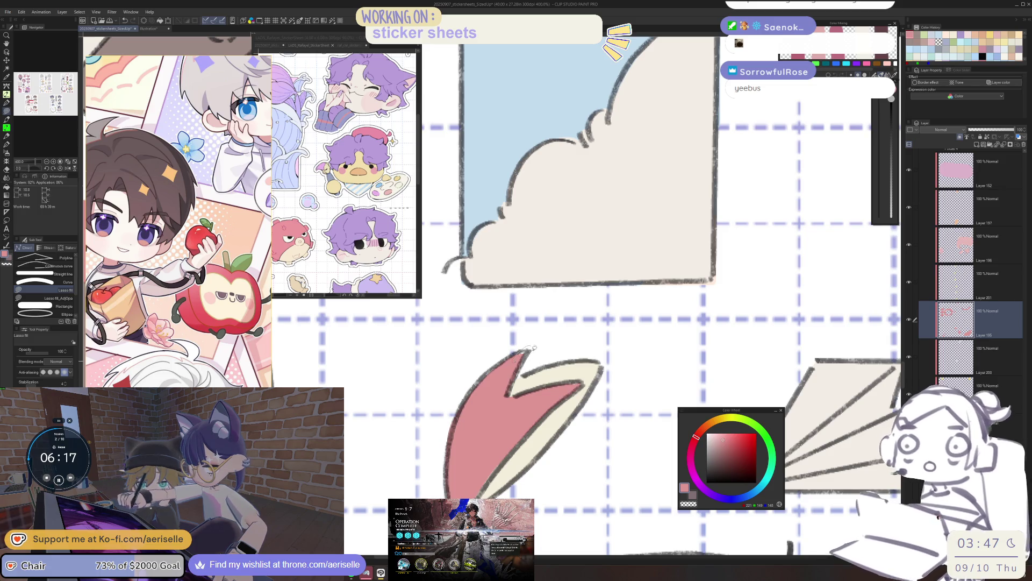
Step: Pan and zoom across the lower and lollipop stickers to review the sheet
{"action": "scroll", "coordinate": [519, 454], "scroll_direction": "down", "scroll_amount": 5}
{"action": "scroll", "coordinate": [519, 454], "scroll_direction": "up", "scroll_amount": 3}
{"action": "mouse_move", "coordinate": [520, 455]}
{"action": "left_mouse_down"}
{"action": "mouse_move", "coordinate": [541, 407]}
{"action": "mouse_move", "coordinate": [543, 358]}
{"action": "left_mouse_up"}
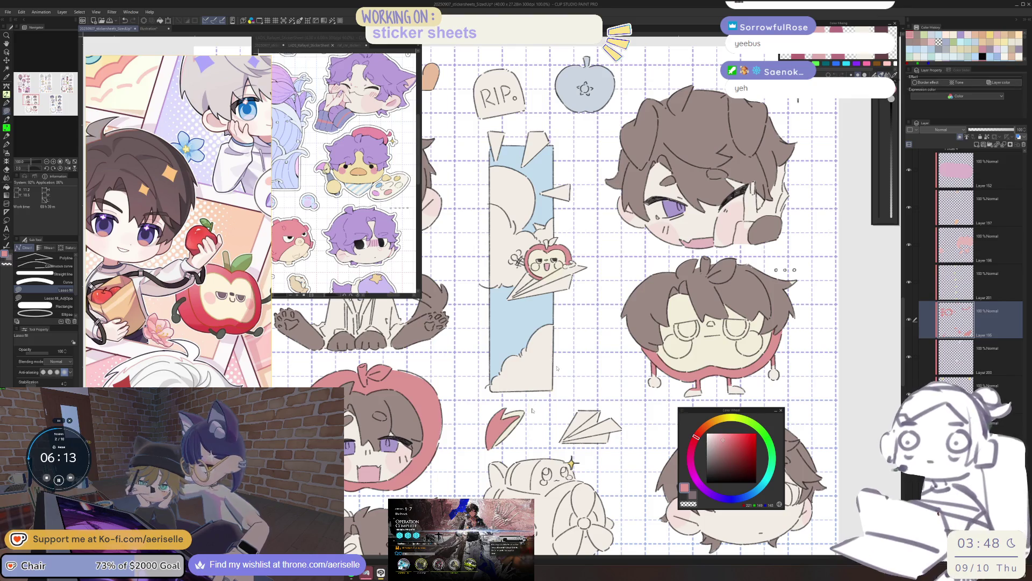
{"action": "scroll", "coordinate": [559, 363], "scroll_direction": "down", "scroll_amount": 2}
{"action": "scroll", "coordinate": [537, 441], "scroll_direction": "up", "scroll_amount": 3}
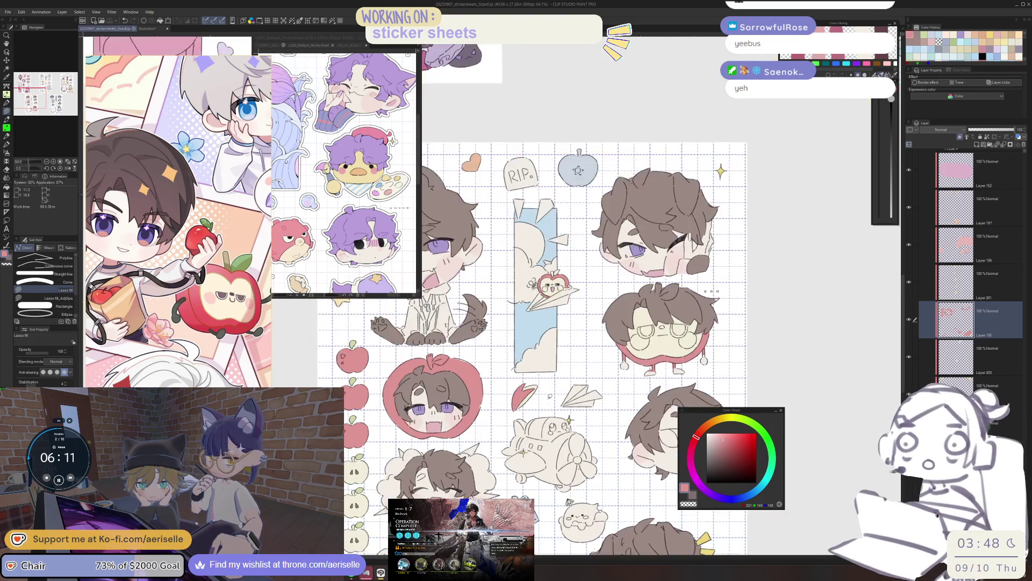
{"action": "scroll", "coordinate": [537, 442], "scroll_direction": "down", "scroll_amount": 5}
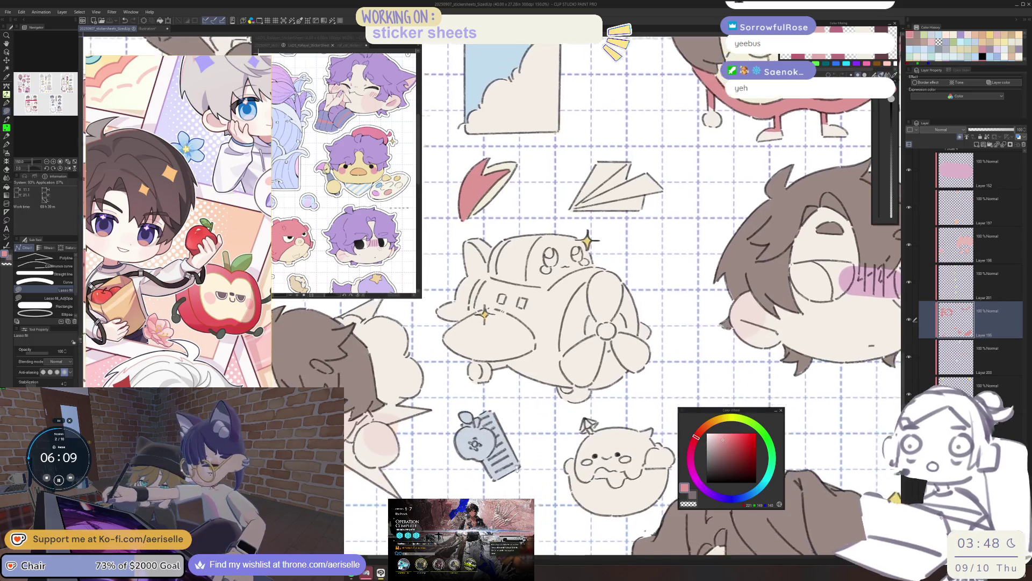
{"action": "scroll", "coordinate": [530, 476], "scroll_direction": "down", "scroll_amount": 4}
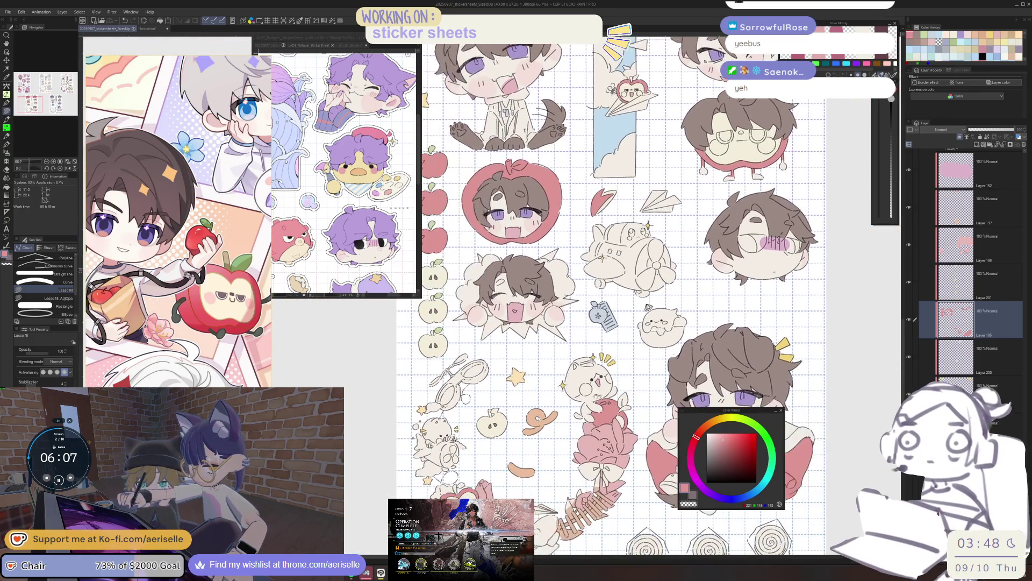
{"action": "scroll", "coordinate": [607, 296], "scroll_direction": "down", "scroll_amount": 2}
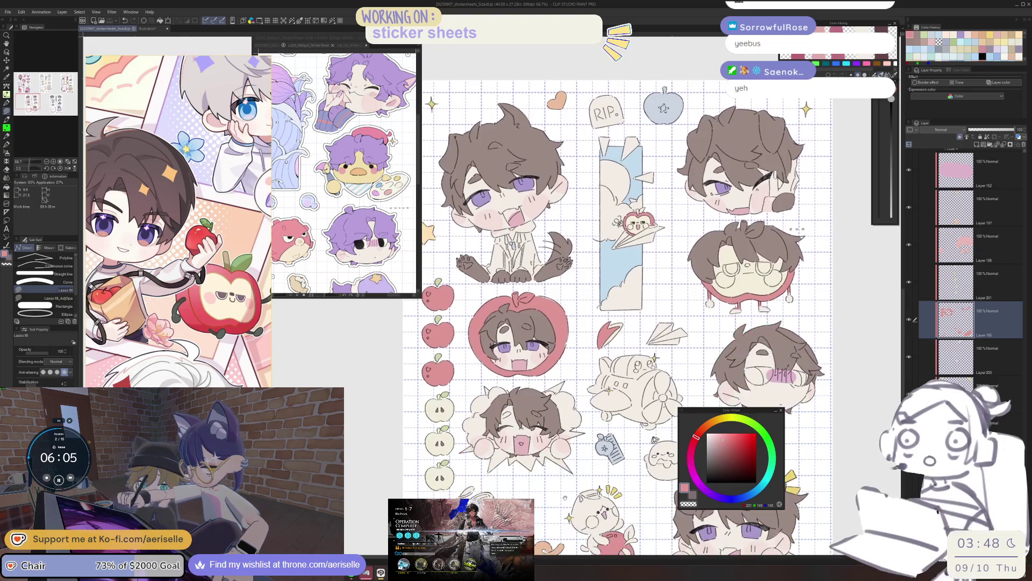
{"action": "scroll", "coordinate": [538, 296], "scroll_direction": "down", "scroll_amount": 3}
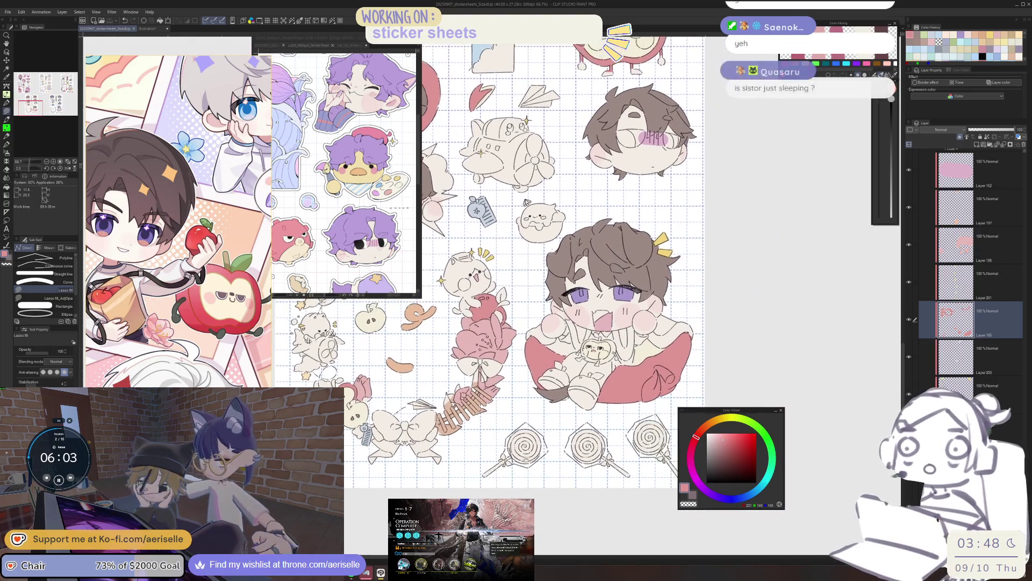
{"action": "scroll", "coordinate": [537, 296], "scroll_direction": "up", "scroll_amount": 6}
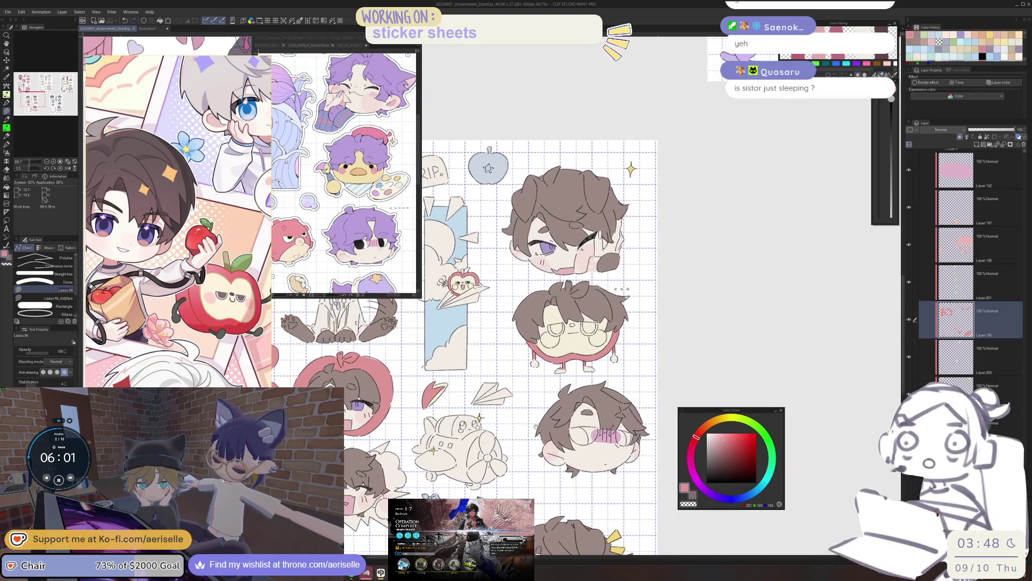
{"action": "mouse_move", "coordinate": [513, 473]}
{"action": "left_mouse_down"}
{"action": "mouse_move", "coordinate": [572, 389]}
{"action": "mouse_move", "coordinate": [586, 293]}
{"action": "mouse_move", "coordinate": [572, 303]}
{"action": "mouse_move", "coordinate": [550, 293]}
{"action": "left_mouse_up"}
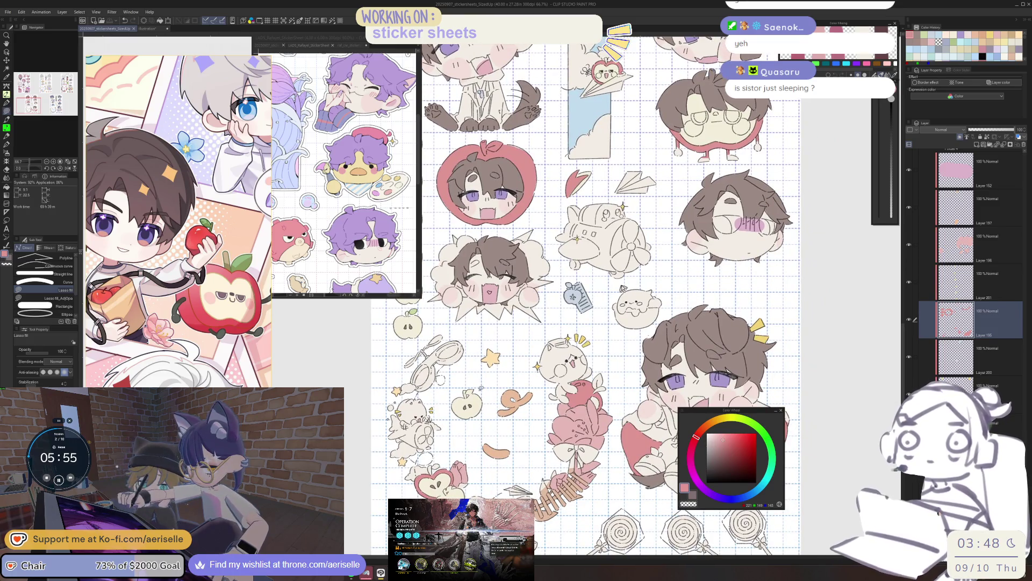
{"action": "left_click_drag", "start_coordinate": [551, 293], "coordinate": [529, 219]}
{"action": "mouse_move", "coordinate": [486, 478]}
{"action": "left_mouse_down"}
{"action": "mouse_move", "coordinate": [510, 452]}
{"action": "mouse_move", "coordinate": [598, 406]}
{"action": "left_mouse_up"}
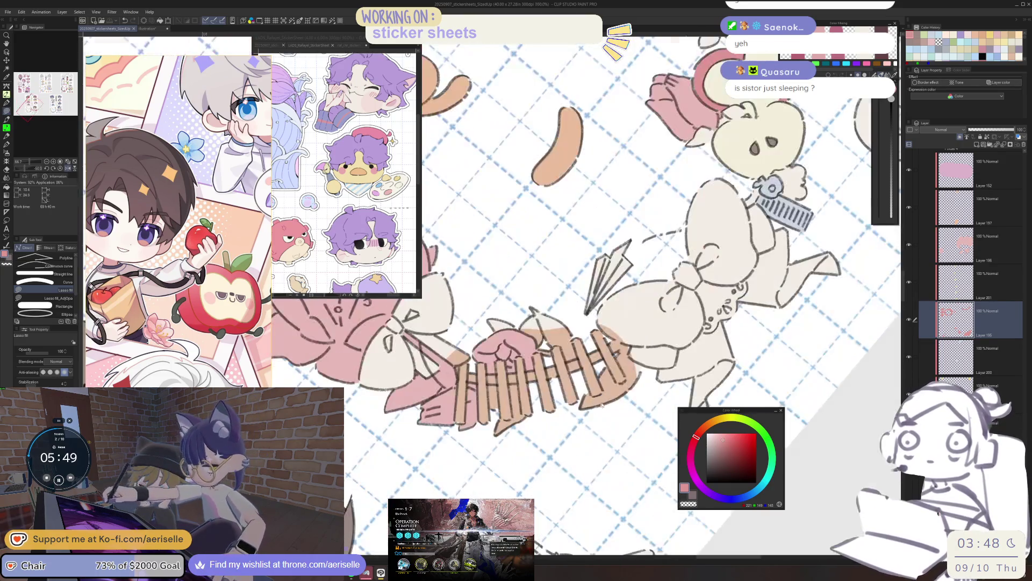
Step: Centre the view on the airplane sticker and the blob beside it
{"action": "left_click", "coordinate": [597, 406], "text": "ctrl+shift"}
{"action": "scroll", "coordinate": [598, 425], "scroll_direction": "up", "scroll_amount": 3}
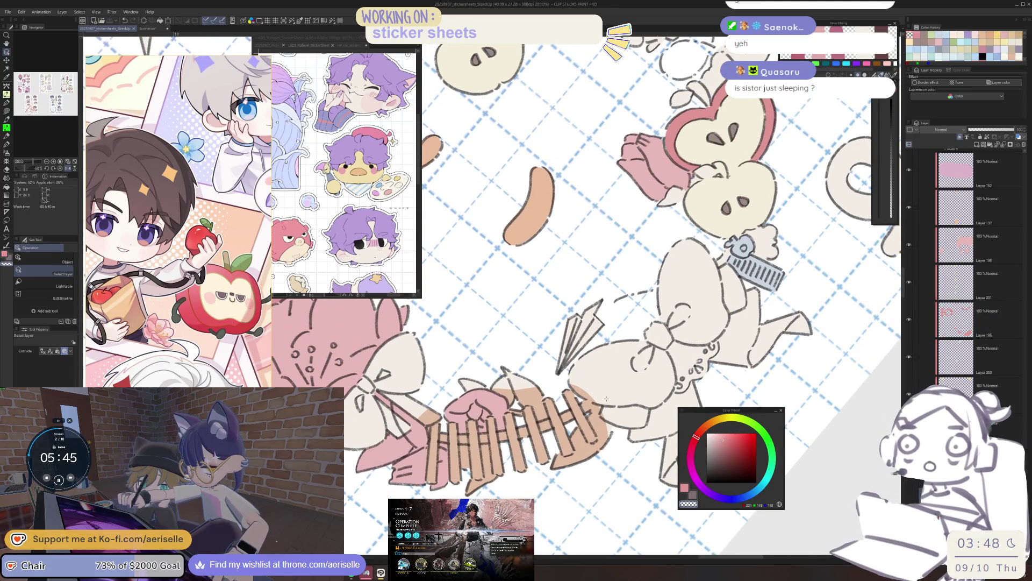
{"action": "scroll", "coordinate": [613, 430], "scroll_direction": "down", "scroll_amount": 5}
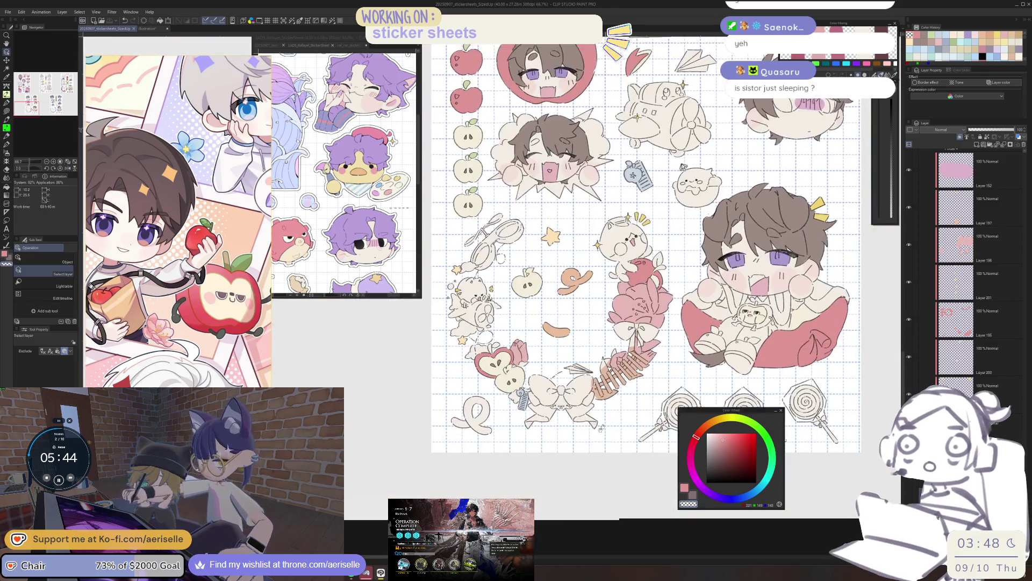
{"action": "left_click_drag", "start_coordinate": [601, 429], "coordinate": [559, 493]}
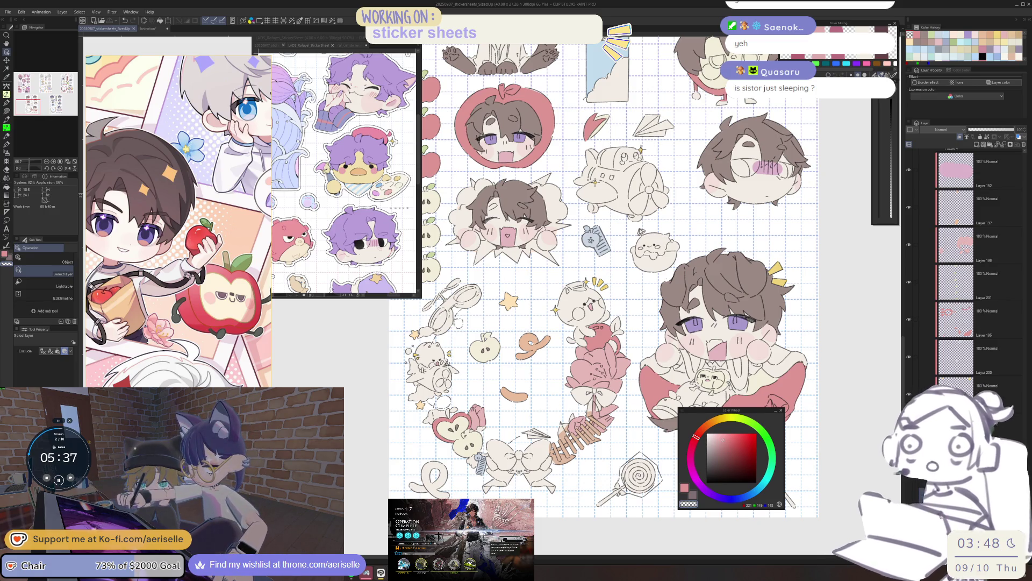
{"action": "scroll", "coordinate": [721, 253], "scroll_direction": "up", "scroll_amount": 5}
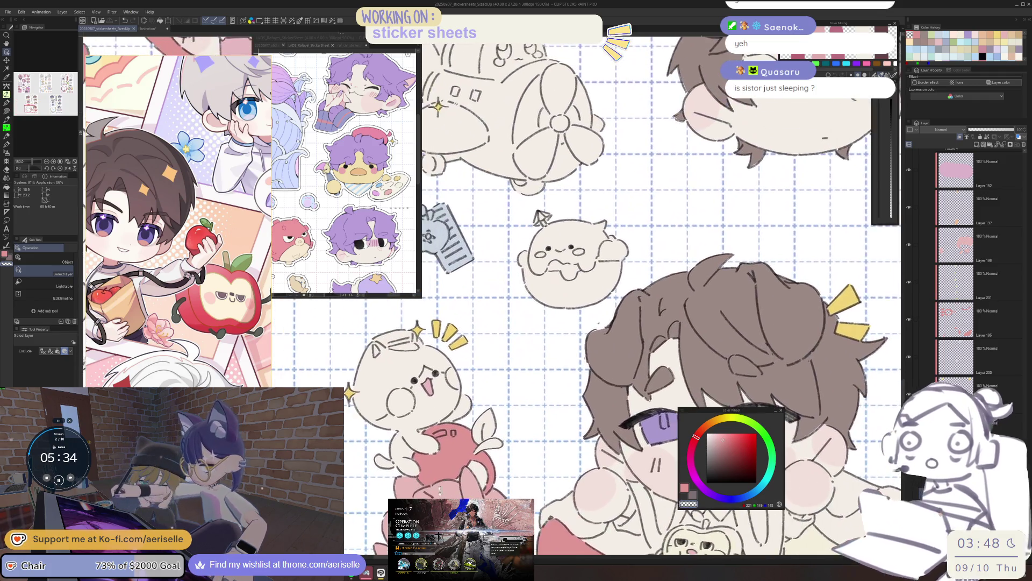
{"action": "left_click_drag", "start_coordinate": [483, 214], "coordinate": [493, 480]}
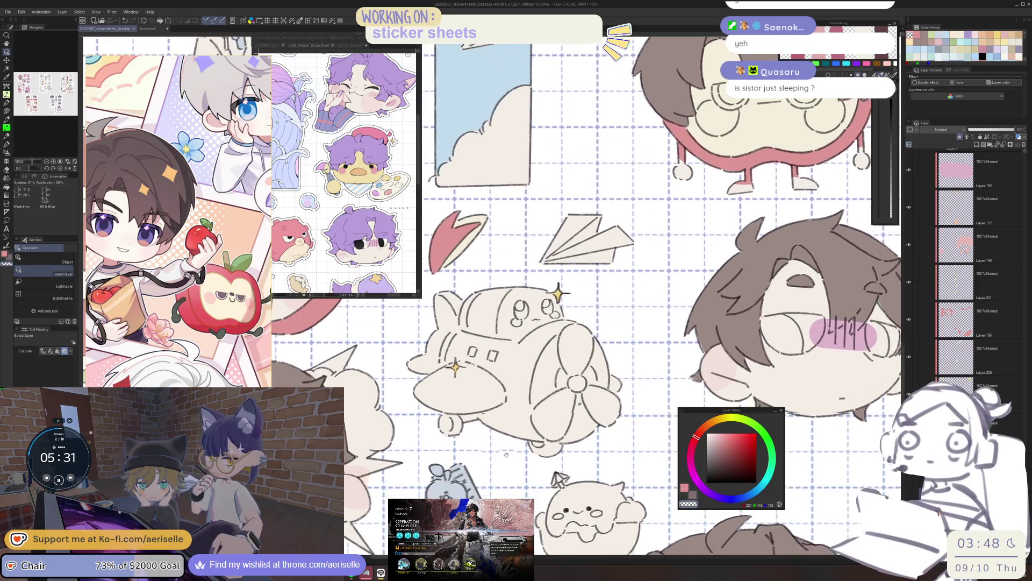
{"action": "left_click_drag", "start_coordinate": [487, 398], "coordinate": [484, 446]}
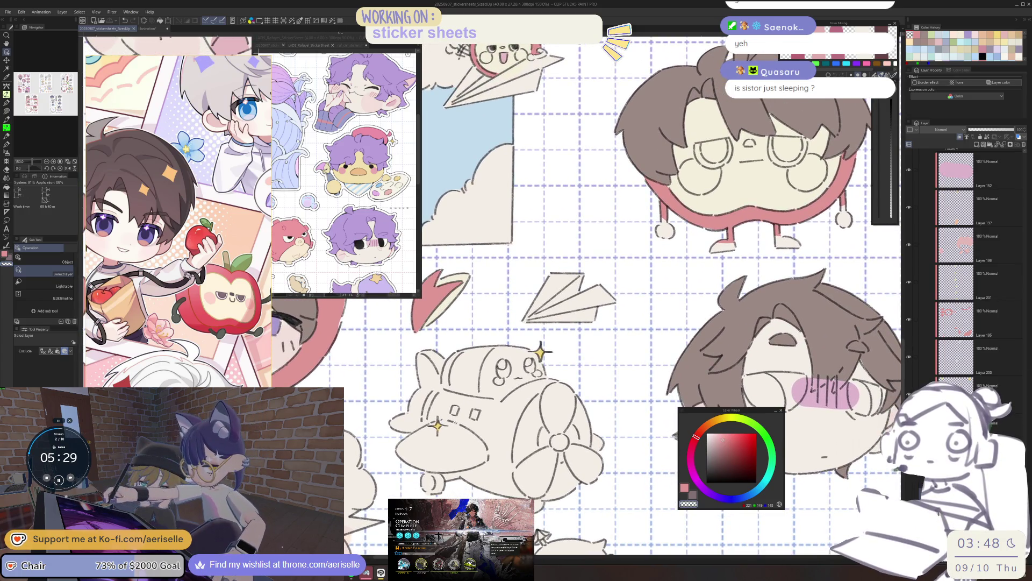
{"action": "scroll", "coordinate": [981, 233], "scroll_direction": "down", "scroll_amount": 5}
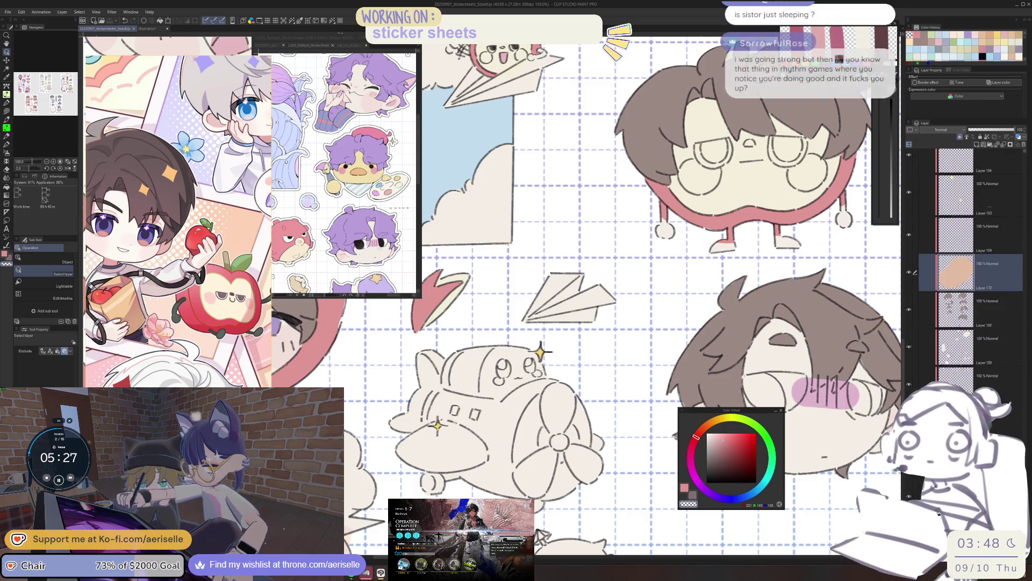
Step: Make the bottom layer active and set the drawing colour to a near-white pale yellow
{"action": "left_click", "coordinate": [995, 377]}
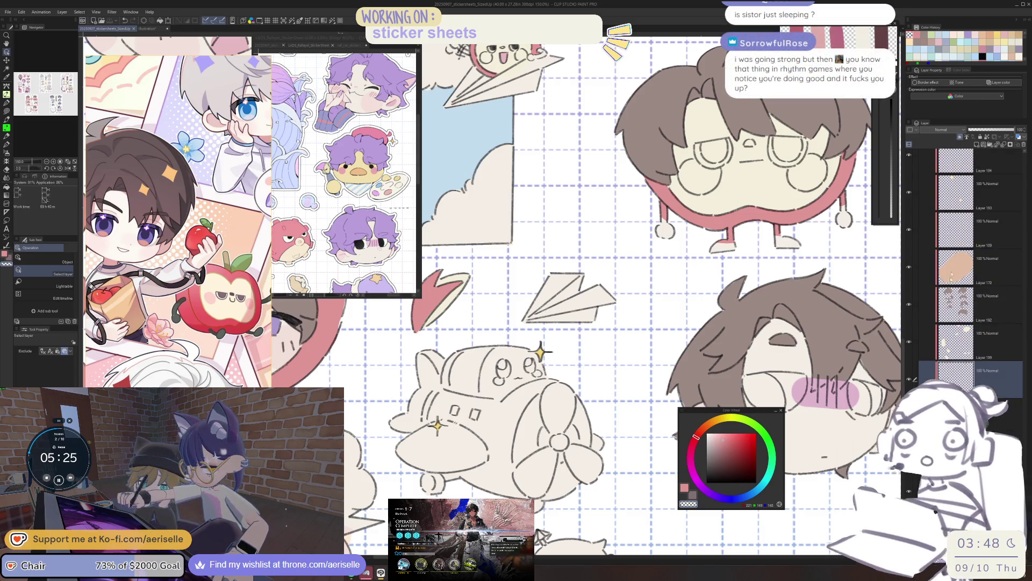
{"action": "left_click", "coordinate": [729, 419]}
{"action": "left_click", "coordinate": [709, 434]}
Step: Flat-fill a gap in the glasses sticker with off-white
{"action": "key", "text": "u"}
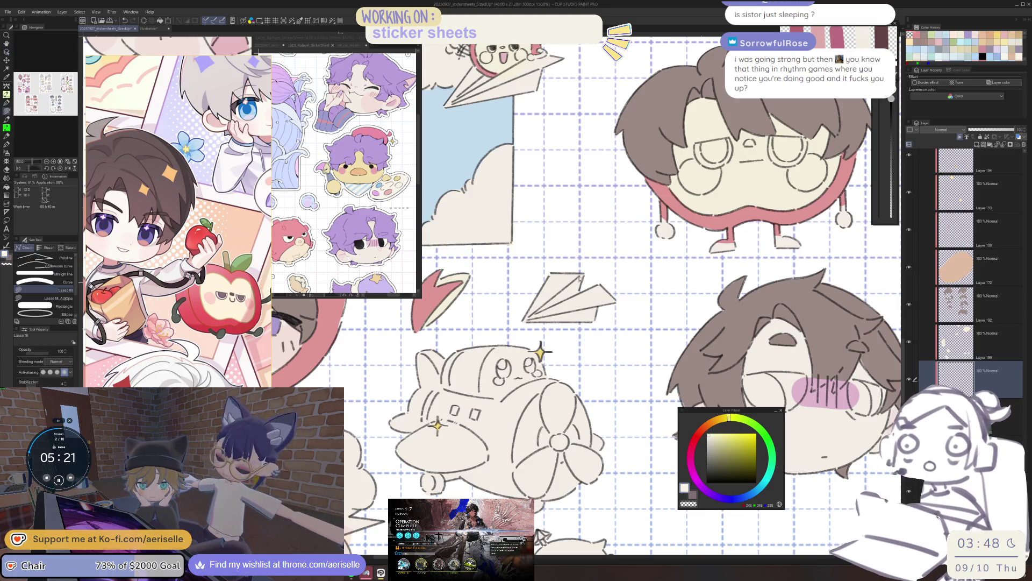
{"action": "scroll", "coordinate": [594, 405], "scroll_direction": "down", "scroll_amount": 3}
{"action": "scroll", "coordinate": [576, 296], "scroll_direction": "down", "scroll_amount": 5}
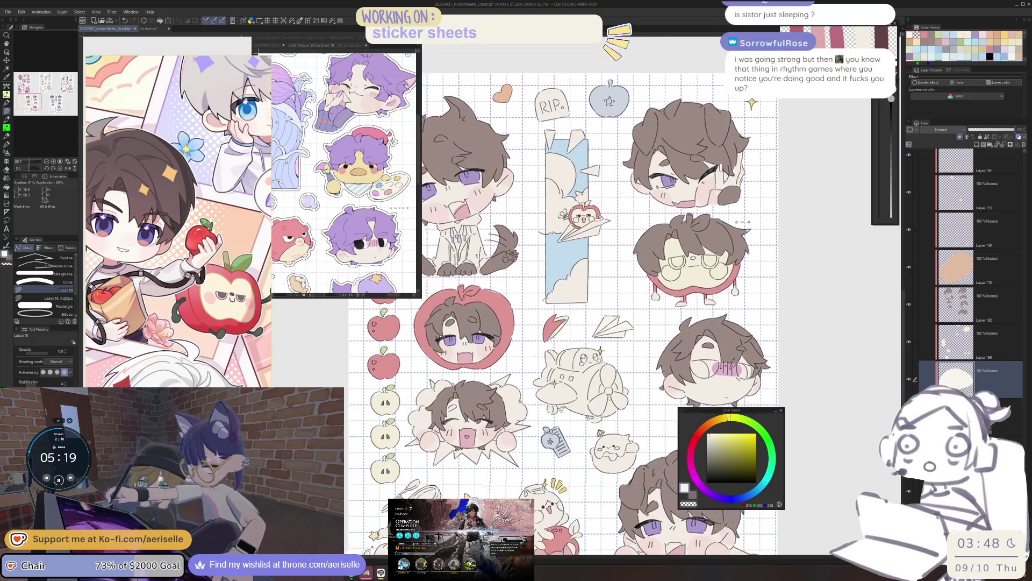
{"action": "scroll", "coordinate": [527, 418], "scroll_direction": "up", "scroll_amount": 5}
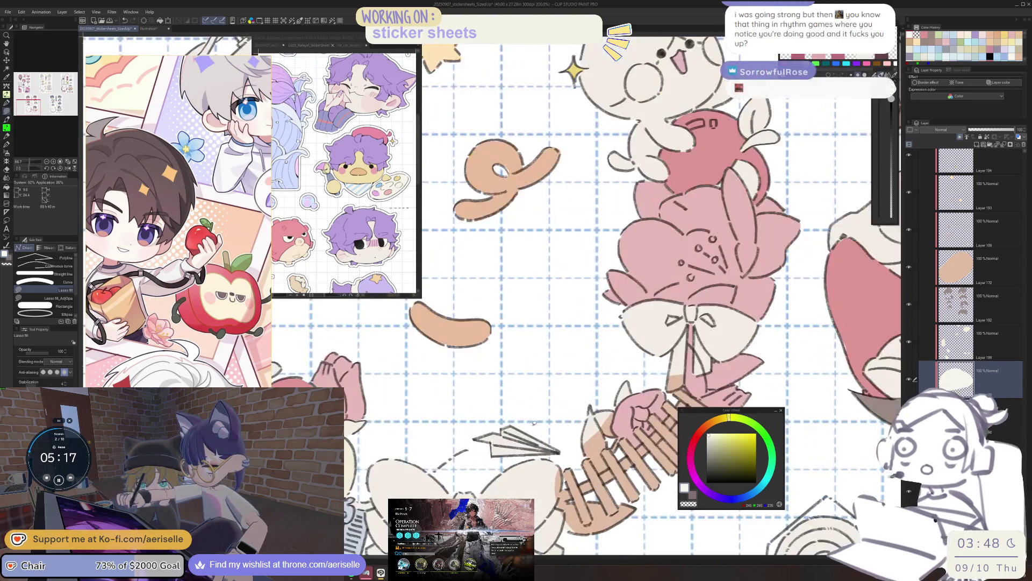
{"action": "left_click_drag", "start_coordinate": [522, 482], "coordinate": [600, 371]}
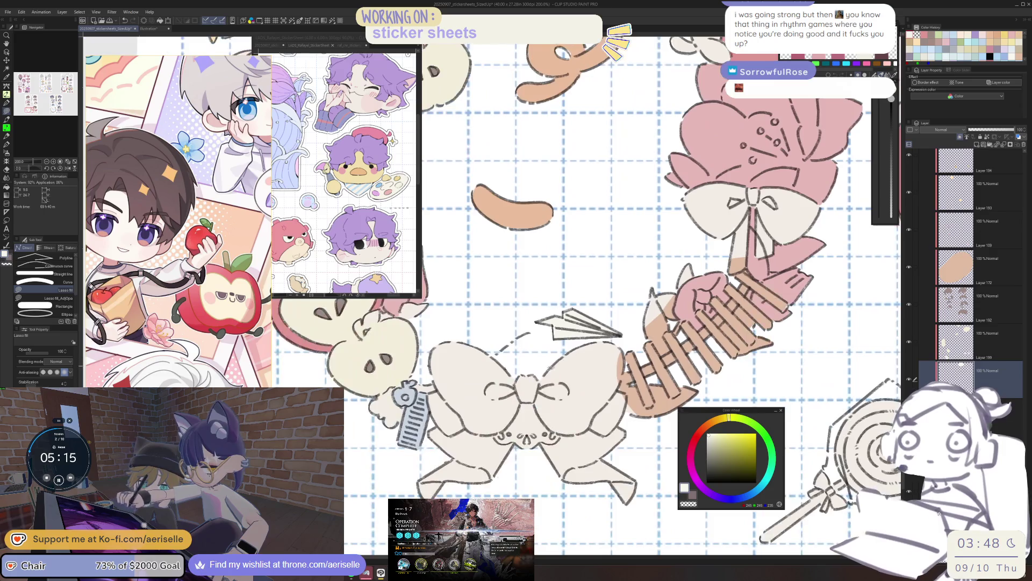
{"action": "scroll", "coordinate": [549, 422], "scroll_direction": "up", "scroll_amount": 3}
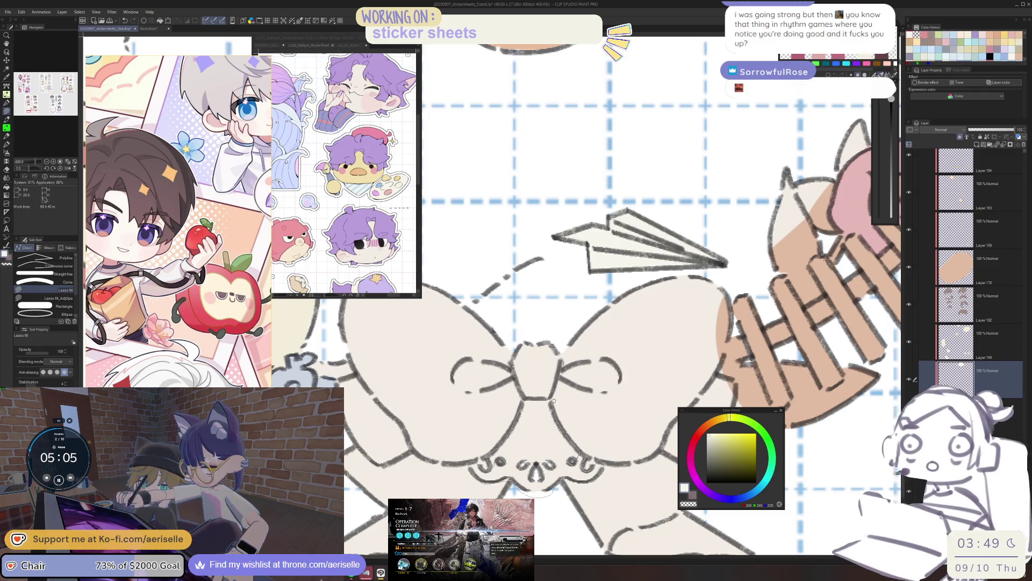
{"action": "key", "text": "e"}
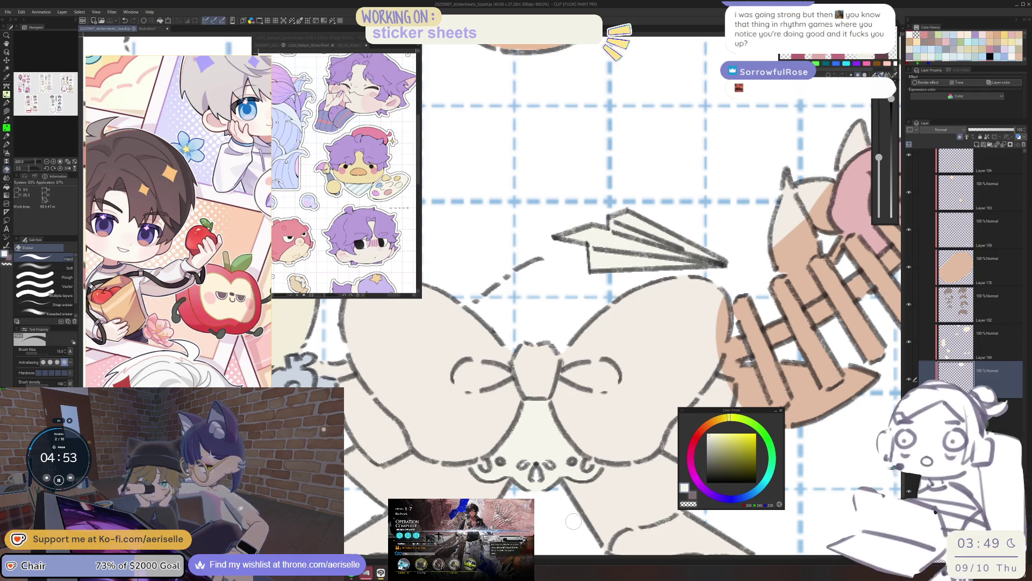
{"action": "scroll", "coordinate": [573, 521], "scroll_direction": "down", "scroll_amount": 3}
{"action": "mouse_move", "coordinate": [505, 441]}
{"action": "left_mouse_down"}
{"action": "mouse_move", "coordinate": [565, 473]}
{"action": "mouse_move", "coordinate": [602, 516]}
{"action": "mouse_move", "coordinate": [598, 375]}
{"action": "left_mouse_up"}
{"action": "scroll", "coordinate": [598, 375], "scroll_direction": "up", "scroll_amount": 4}
{"action": "key", "text": "u"}
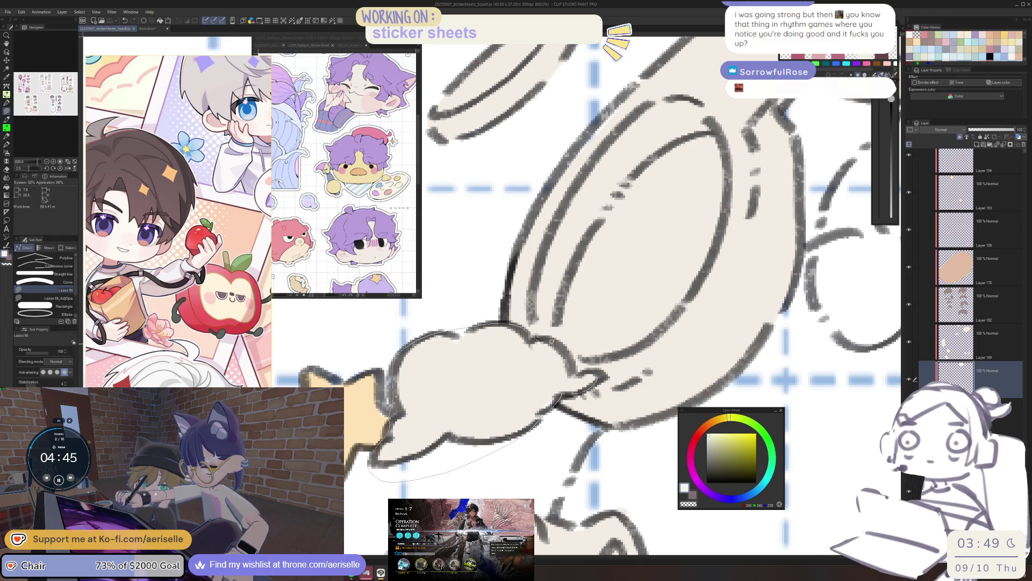
{"action": "mouse_move", "coordinate": [573, 366]}
{"action": "left_mouse_down"}
{"action": "mouse_move", "coordinate": [560, 400]}
{"action": "mouse_move", "coordinate": [518, 376]}
{"action": "left_mouse_up"}
Step: Fill the bottom of the cat sticker with off-white
{"action": "scroll", "coordinate": [559, 401], "scroll_direction": "down", "scroll_amount": 3}
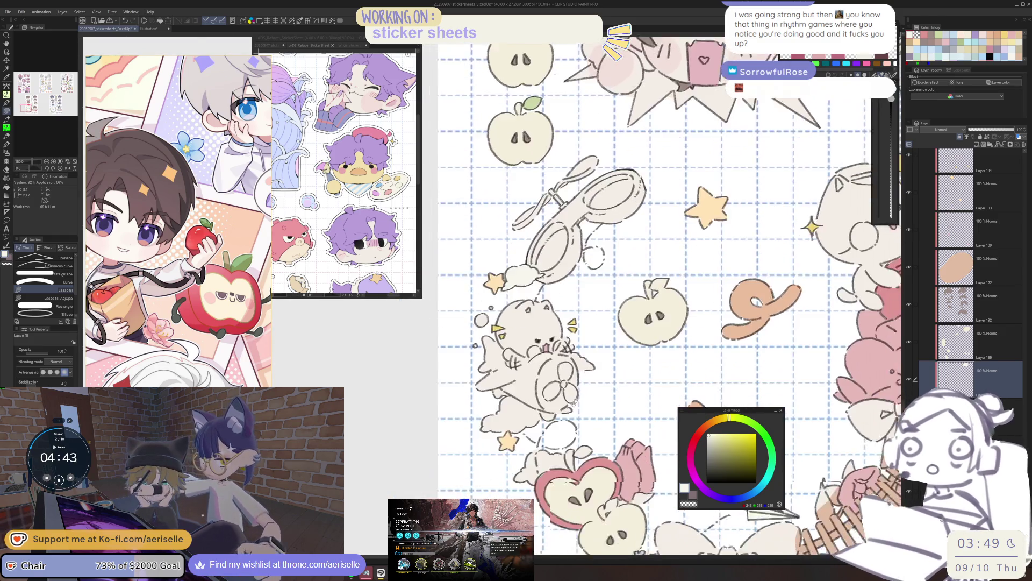
{"action": "scroll", "coordinate": [517, 386], "scroll_direction": "up", "scroll_amount": 2}
{"action": "mouse_move", "coordinate": [427, 463]}
{"action": "left_mouse_down"}
{"action": "mouse_move", "coordinate": [452, 486]}
{"action": "mouse_move", "coordinate": [538, 482]}
{"action": "mouse_move", "coordinate": [602, 462]}
{"action": "left_mouse_up"}
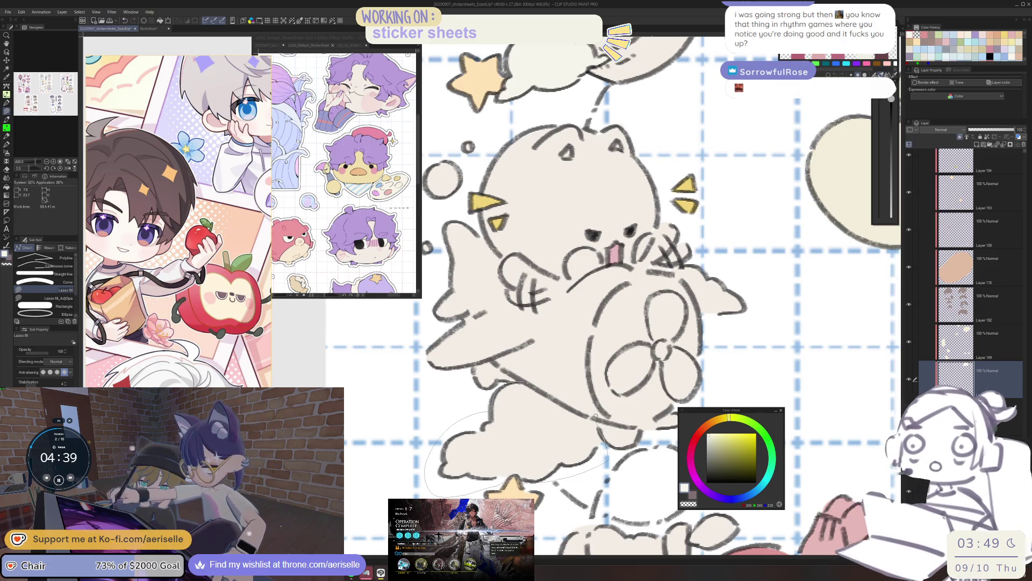
{"action": "left_click_drag", "start_coordinate": [551, 398], "coordinate": [551, 400]}
Step: Fill the gap in the apple ring with the pink sampled from the ring
{"action": "scroll", "coordinate": [553, 376], "scroll_direction": "down", "scroll_amount": 5}
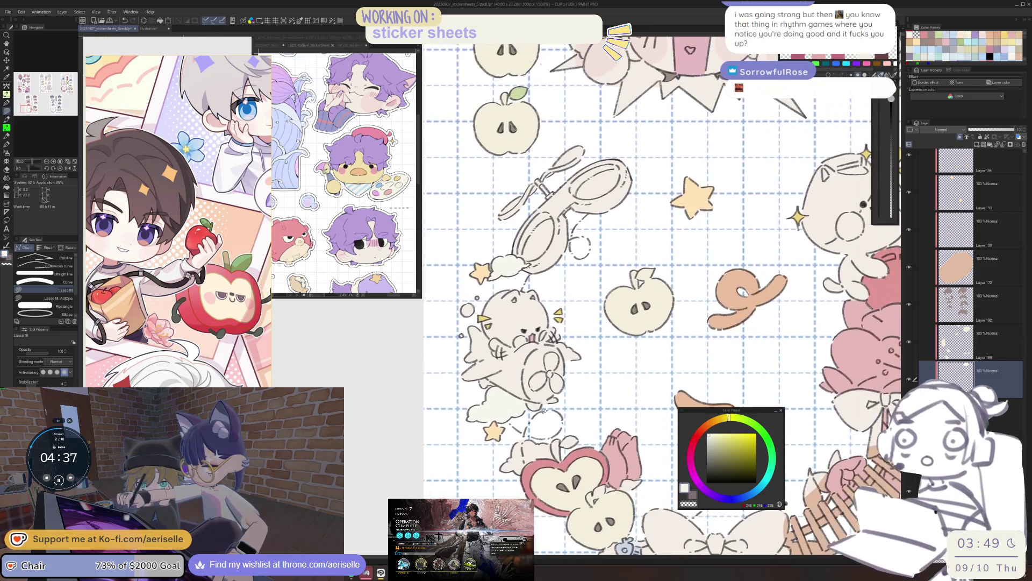
{"action": "scroll", "coordinate": [551, 430], "scroll_direction": "up", "scroll_amount": 8}
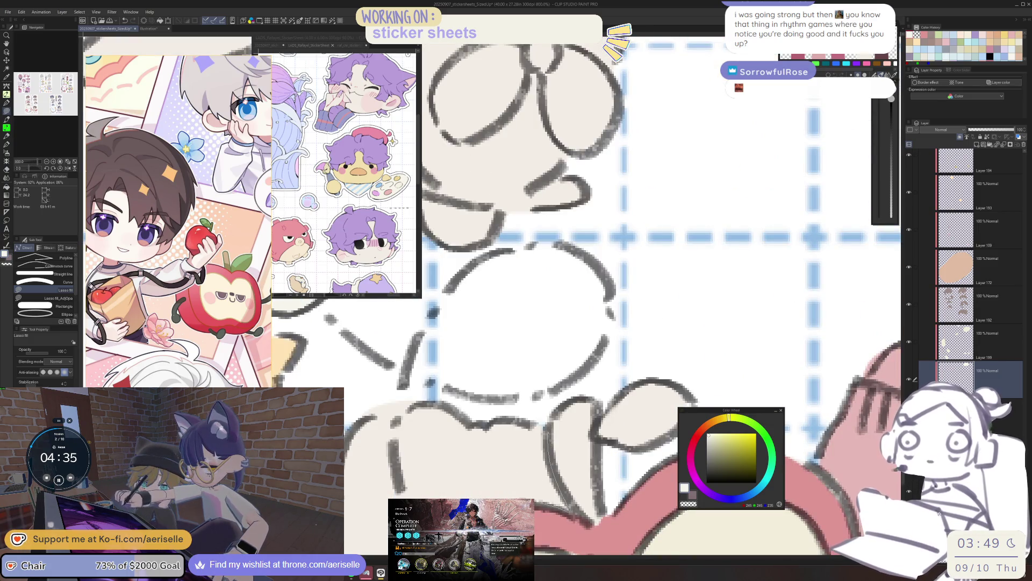
{"action": "scroll", "coordinate": [523, 417], "scroll_direction": "down", "scroll_amount": 8}
{"action": "scroll", "coordinate": [523, 417], "scroll_direction": "up", "scroll_amount": 8}
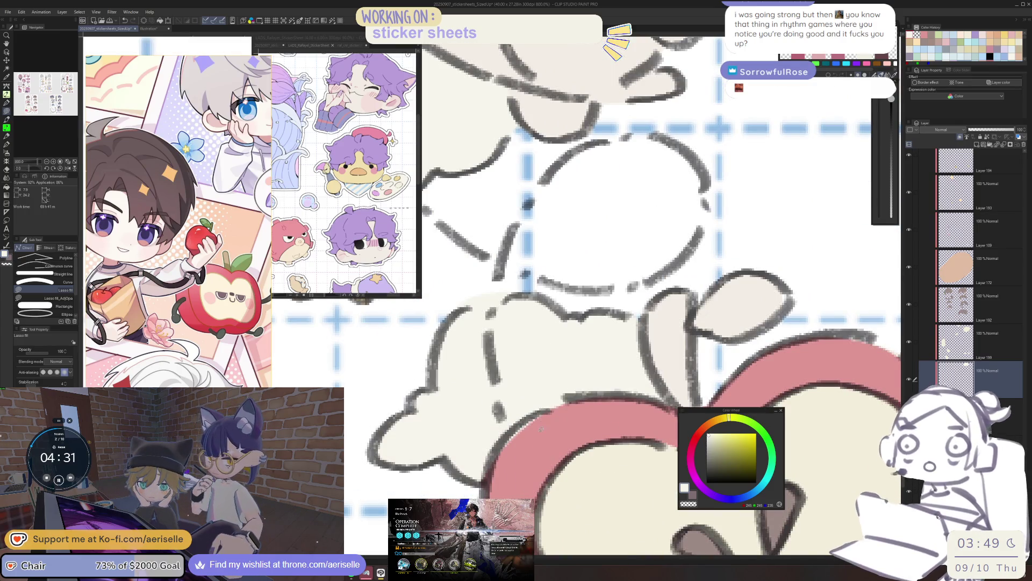
{"action": "left_click", "coordinate": [574, 403], "text": "alt"}
{"action": "mouse_move", "coordinate": [573, 402]}
{"action": "left_mouse_down"}
{"action": "mouse_move", "coordinate": [538, 424]}
{"action": "mouse_move", "coordinate": [527, 457]}
{"action": "left_mouse_up"}
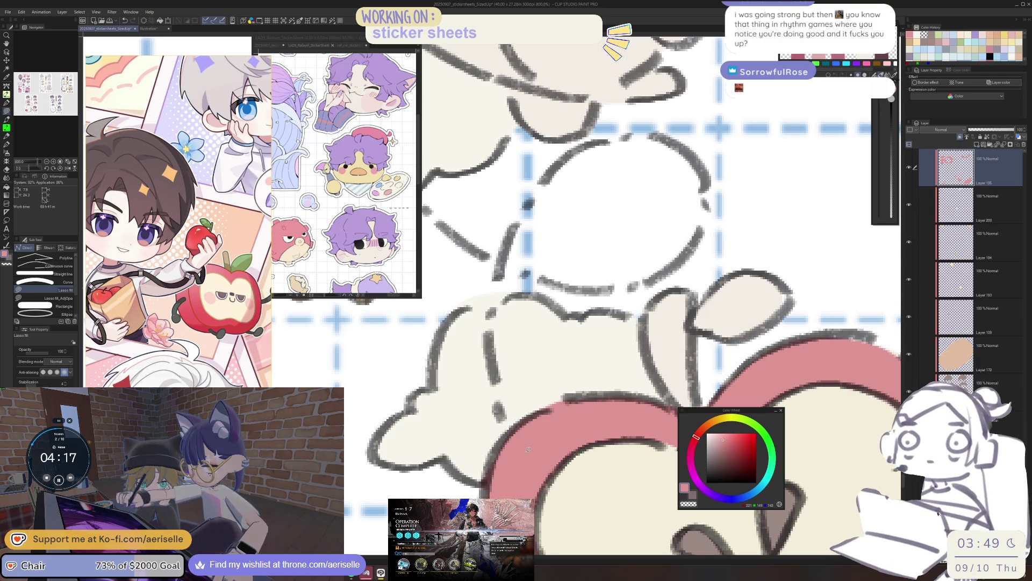
Step: Select the cream-coloured artwork's layer from the canvas and switch to bucket fill
{"action": "scroll", "coordinate": [542, 451], "scroll_direction": "down", "scroll_amount": 4}
{"action": "scroll", "coordinate": [497, 450], "scroll_direction": "down", "scroll_amount": 1}
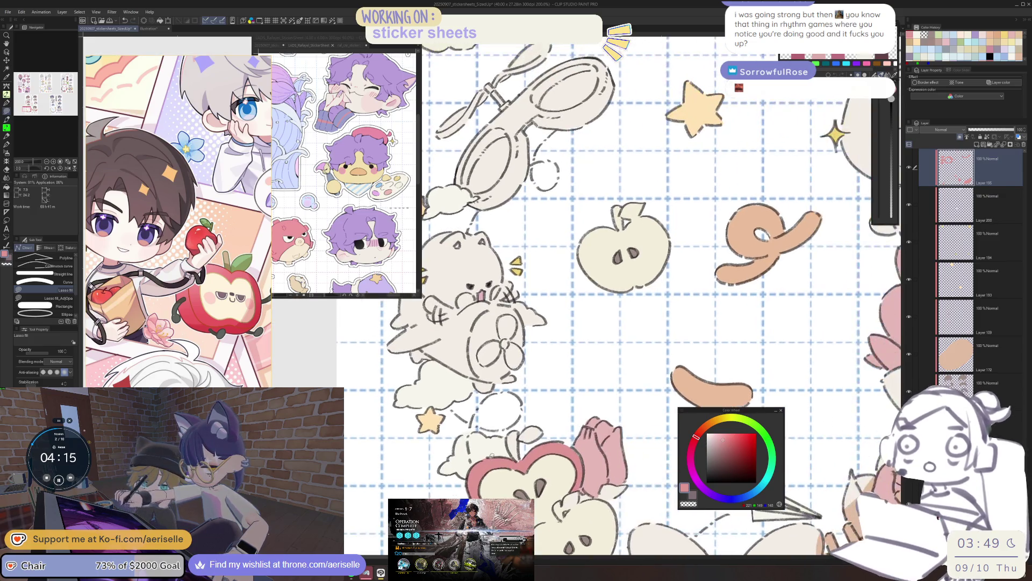
{"action": "key", "text": "o"}
{"action": "left_click", "coordinate": [460, 394]}
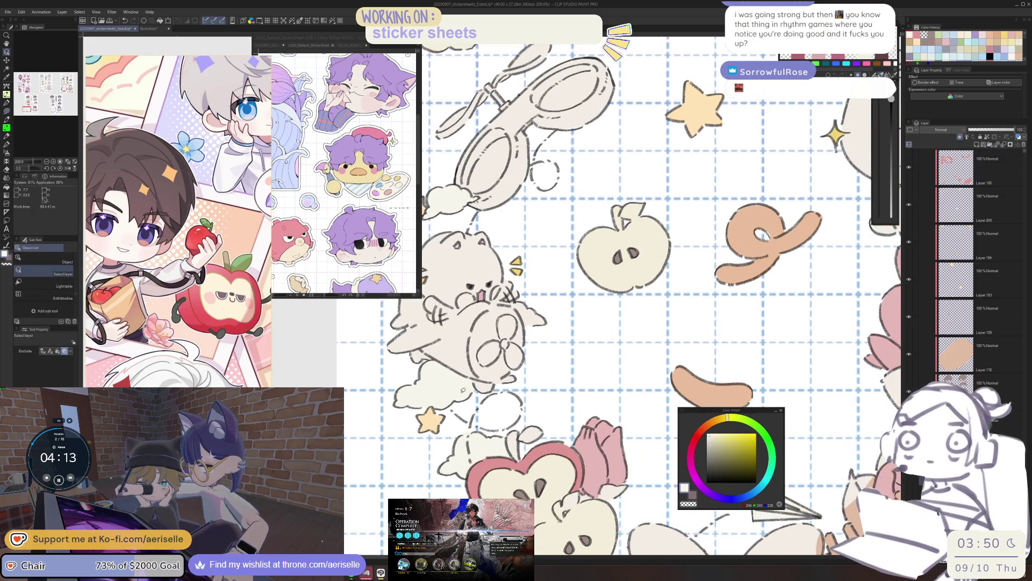
{"action": "scroll", "coordinate": [489, 438], "scroll_direction": "up", "scroll_amount": 1}
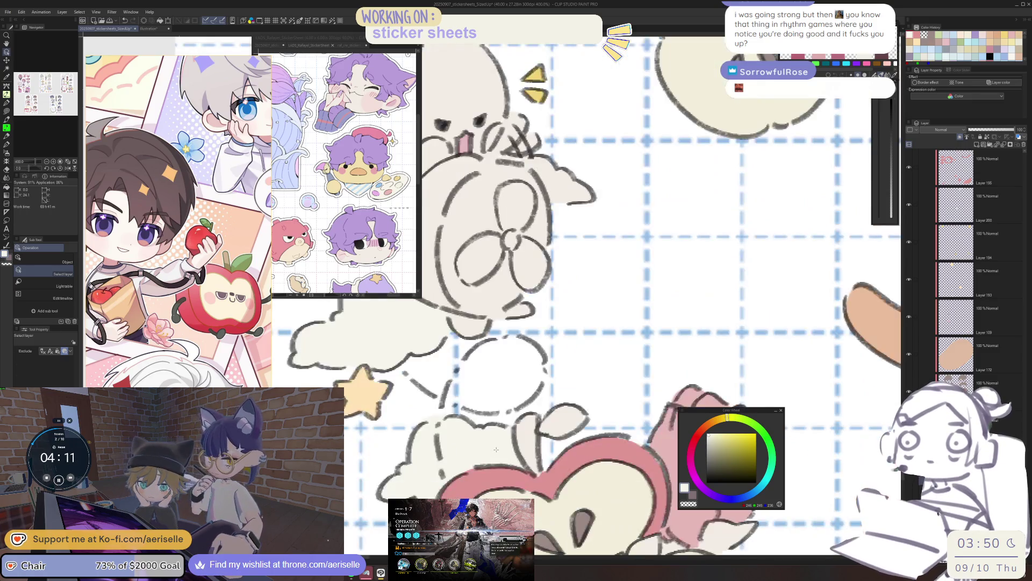
{"action": "key", "text": "g"}
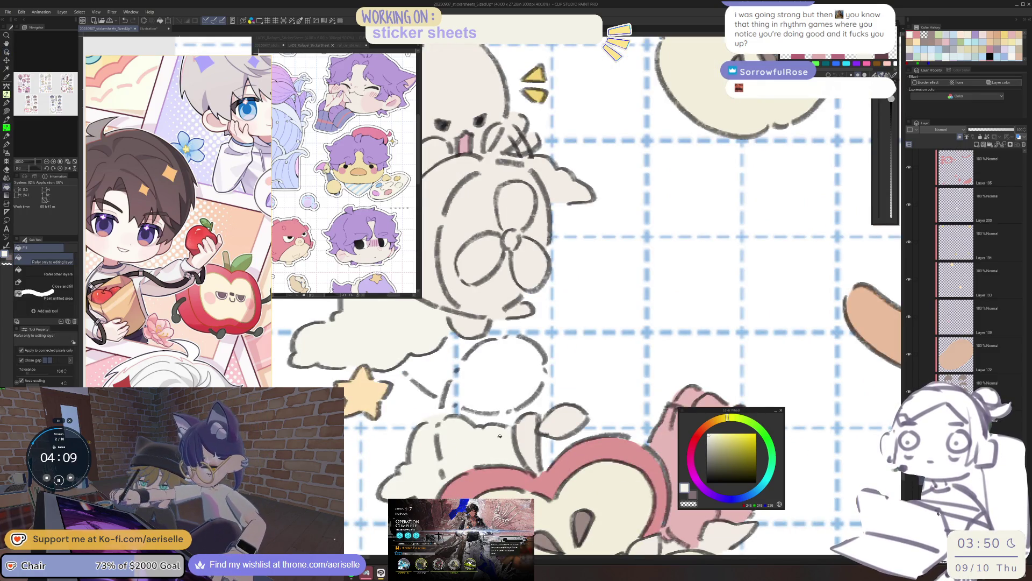
{"action": "scroll", "coordinate": [499, 436], "scroll_direction": "down", "scroll_amount": 5}
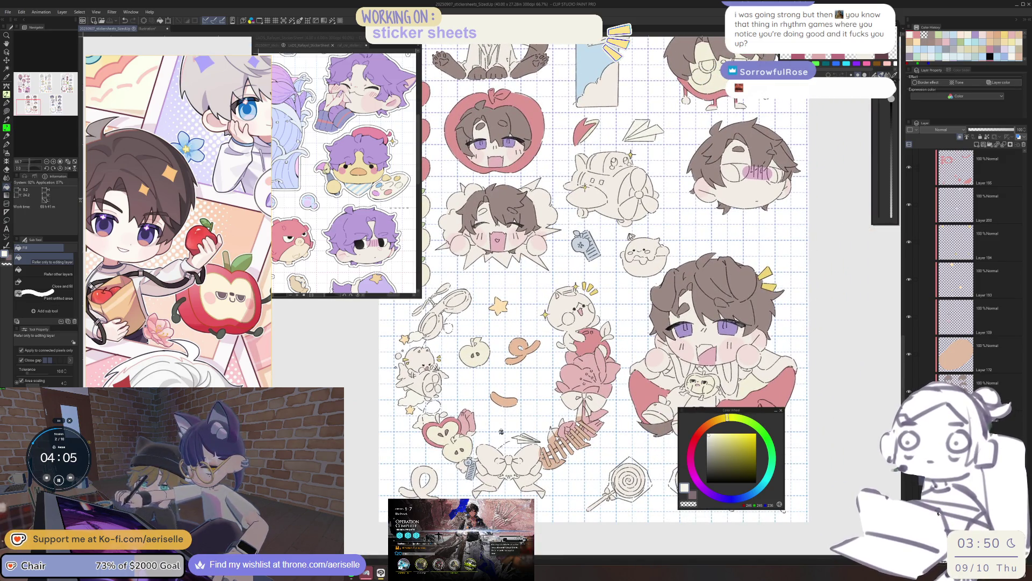
Step: Lasso-fill along the sky strip's left side and erase the stray bits
{"action": "scroll", "coordinate": [462, 519], "scroll_direction": "down", "scroll_amount": 1}
{"action": "scroll", "coordinate": [576, 510], "scroll_direction": "up", "scroll_amount": 1}
{"action": "scroll", "coordinate": [576, 509], "scroll_direction": "up", "scroll_amount": 1}
{"action": "key", "text": "u"}
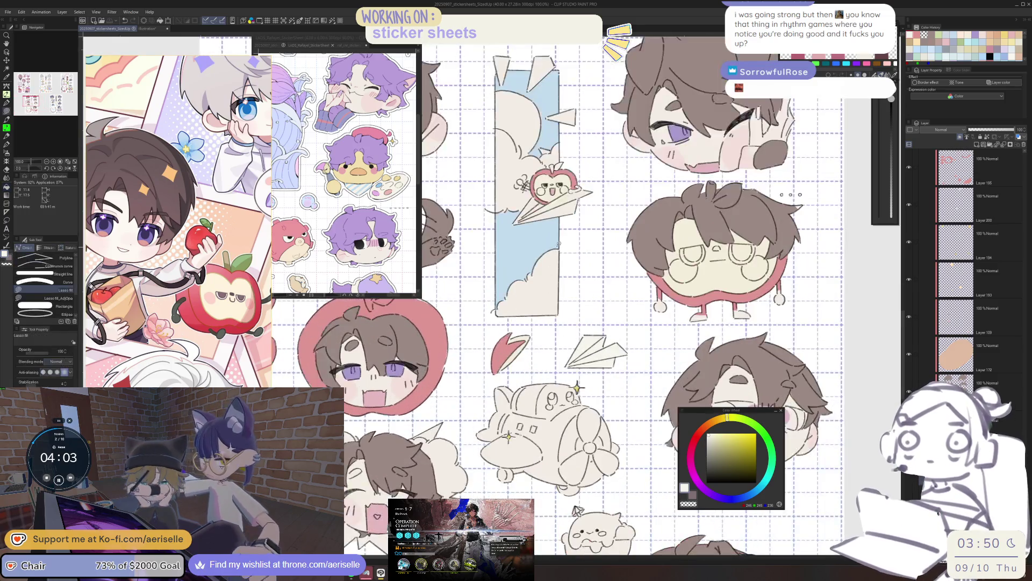
{"action": "scroll", "coordinate": [552, 344], "scroll_direction": "up", "scroll_amount": 2}
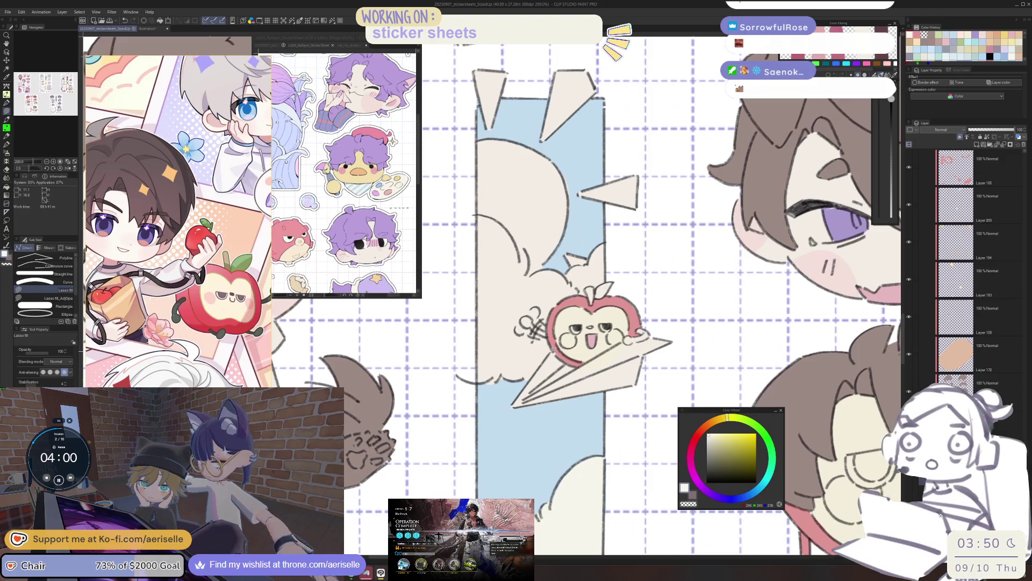
{"action": "mouse_move", "coordinate": [537, 371]}
{"action": "left_mouse_down"}
{"action": "mouse_move", "coordinate": [484, 402]}
{"action": "mouse_move", "coordinate": [429, 225]}
{"action": "mouse_move", "coordinate": [621, 237]}
{"action": "mouse_move", "coordinate": [634, 294]}
{"action": "mouse_move", "coordinate": [608, 290]}
{"action": "left_mouse_up"}
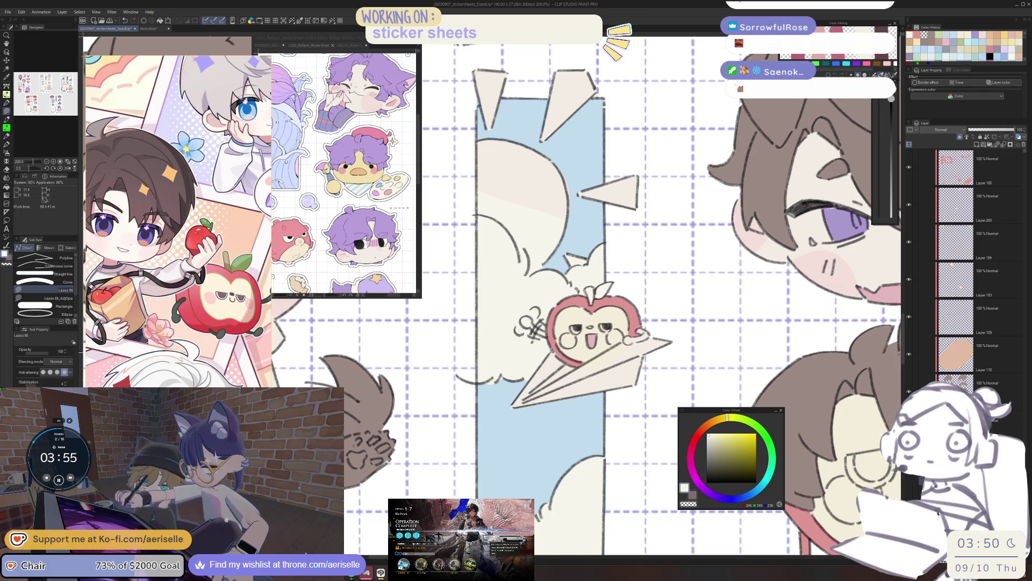
{"action": "key", "text": "e"}
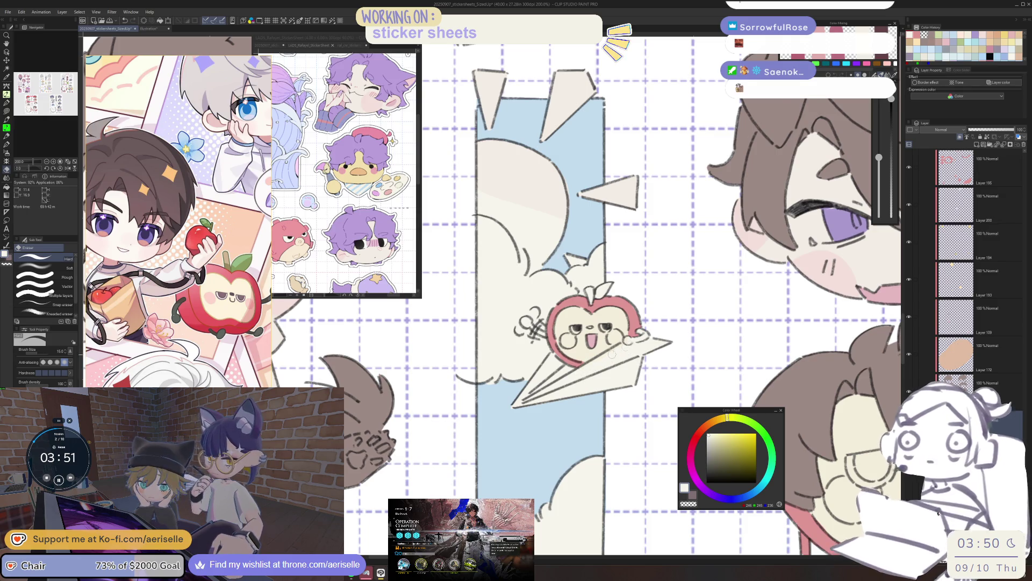
{"action": "scroll", "coordinate": [612, 353], "scroll_direction": "down", "scroll_amount": 5}
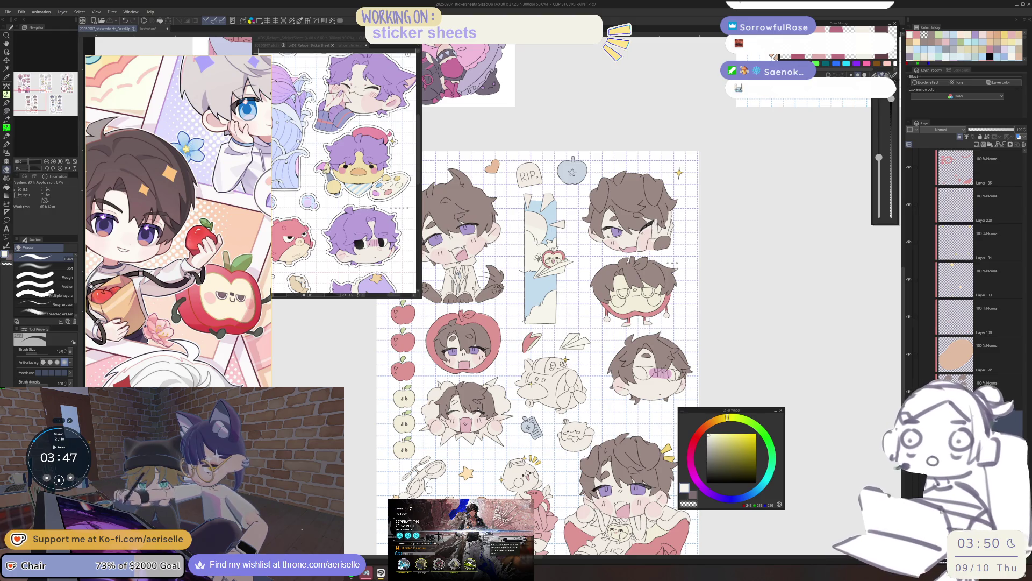
{"action": "key", "text": "u"}
Step: Set the drawing colour to a pinkish red and bring the glasses character into view
{"action": "key", "text": "o"}
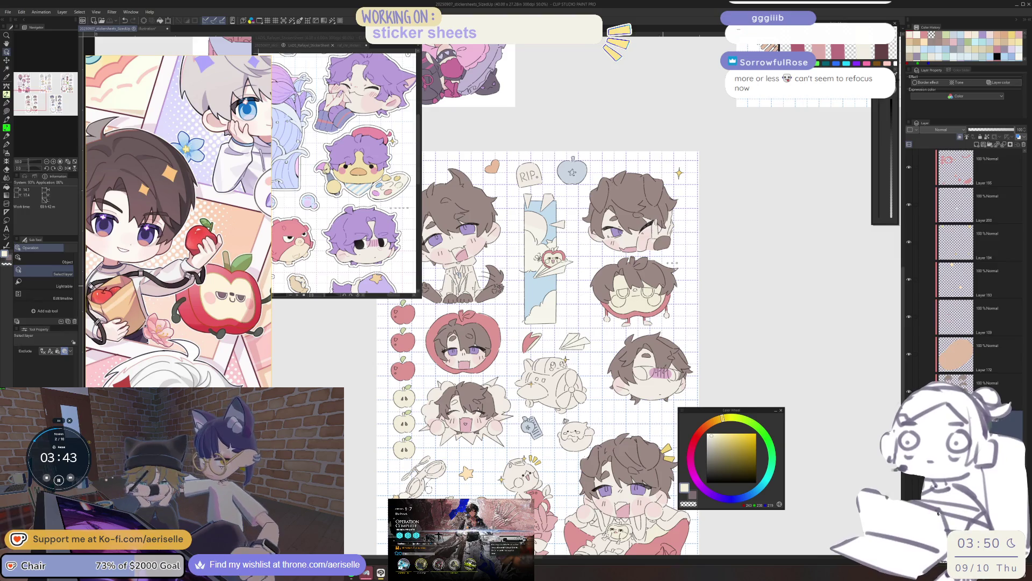
{"action": "left_click", "coordinate": [701, 436]}
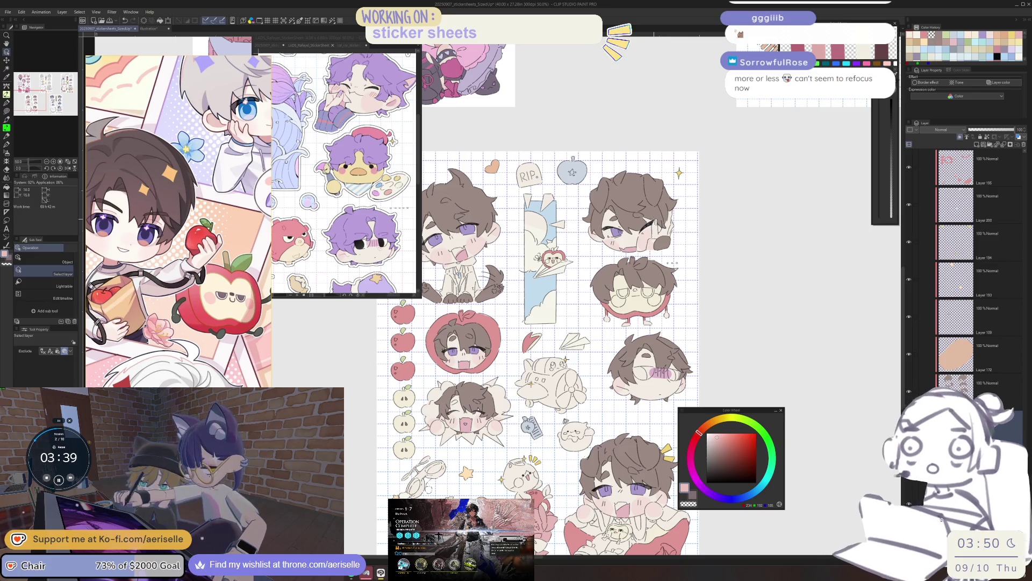
{"action": "scroll", "coordinate": [493, 425], "scroll_direction": "up", "scroll_amount": 3}
{"action": "mouse_move", "coordinate": [494, 425]}
{"action": "left_mouse_down"}
{"action": "mouse_move", "coordinate": [559, 441]}
{"action": "mouse_move", "coordinate": [586, 402]}
{"action": "left_mouse_up"}
Step: Fill the glasses character's left cheek with pink
{"action": "scroll", "coordinate": [587, 402], "scroll_direction": "up", "scroll_amount": 4}
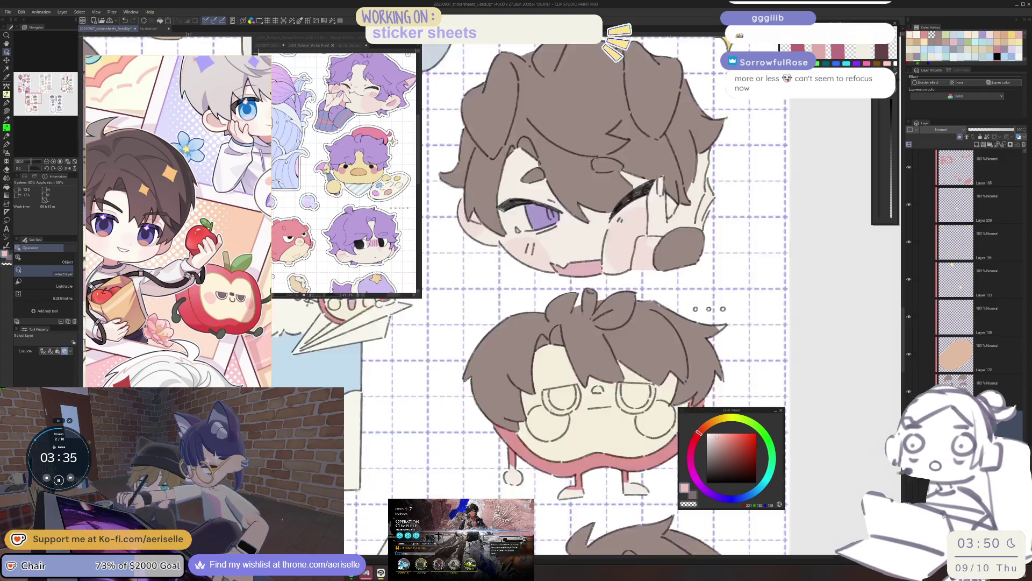
{"action": "key", "text": "u"}
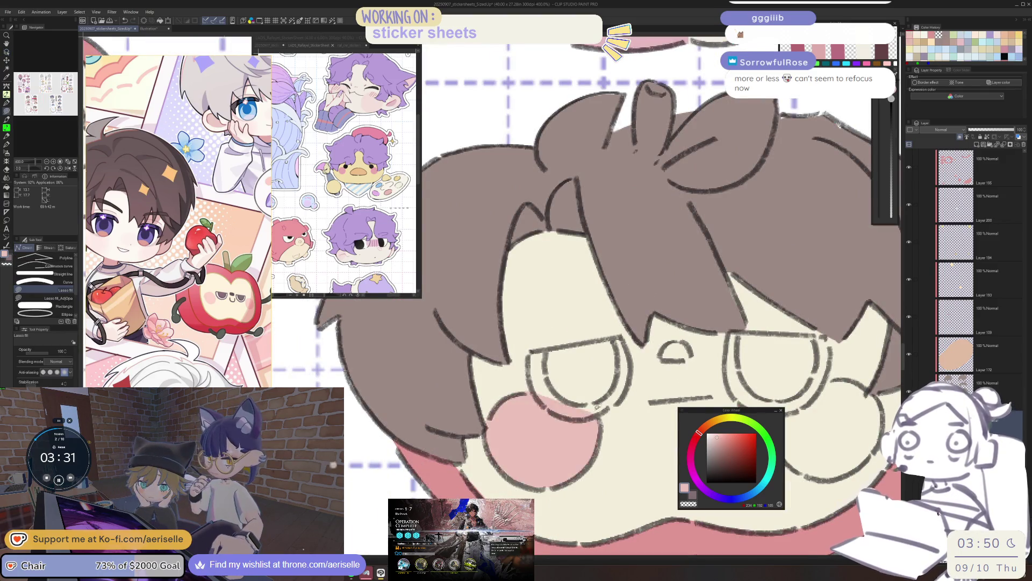
{"action": "scroll", "coordinate": [505, 411], "scroll_direction": "down", "scroll_amount": 4}
{"action": "scroll", "coordinate": [504, 411], "scroll_direction": "up", "scroll_amount": 5}
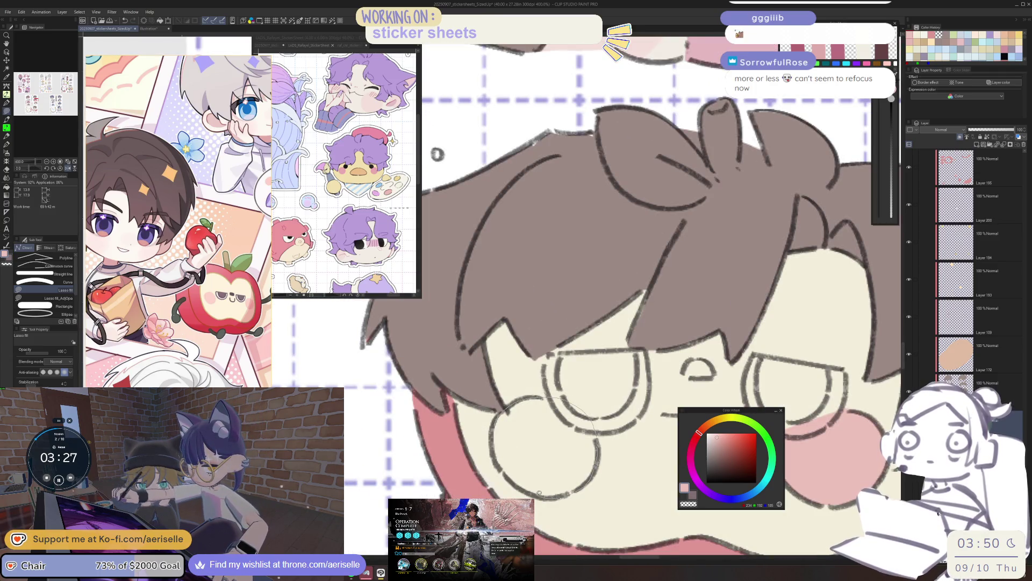
{"action": "left_click_drag", "start_coordinate": [508, 474], "coordinate": [505, 471]}
Step: Mirror the canvas view horizontally and sample the off-white face colour
{"action": "key", "text": "h"}
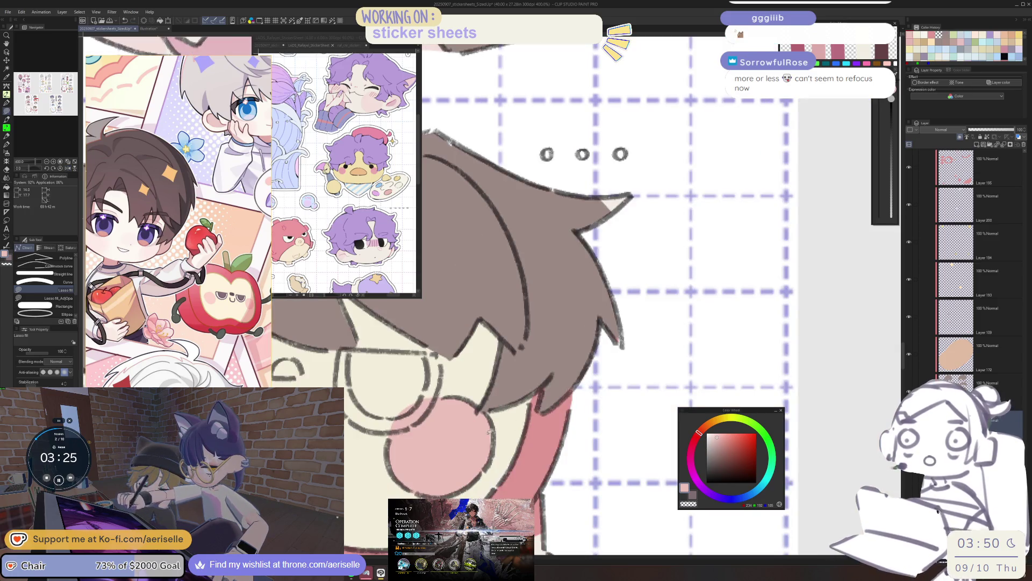
{"action": "scroll", "coordinate": [544, 447], "scroll_direction": "down", "scroll_amount": 5}
{"action": "scroll", "coordinate": [544, 447], "scroll_direction": "up", "scroll_amount": 3}
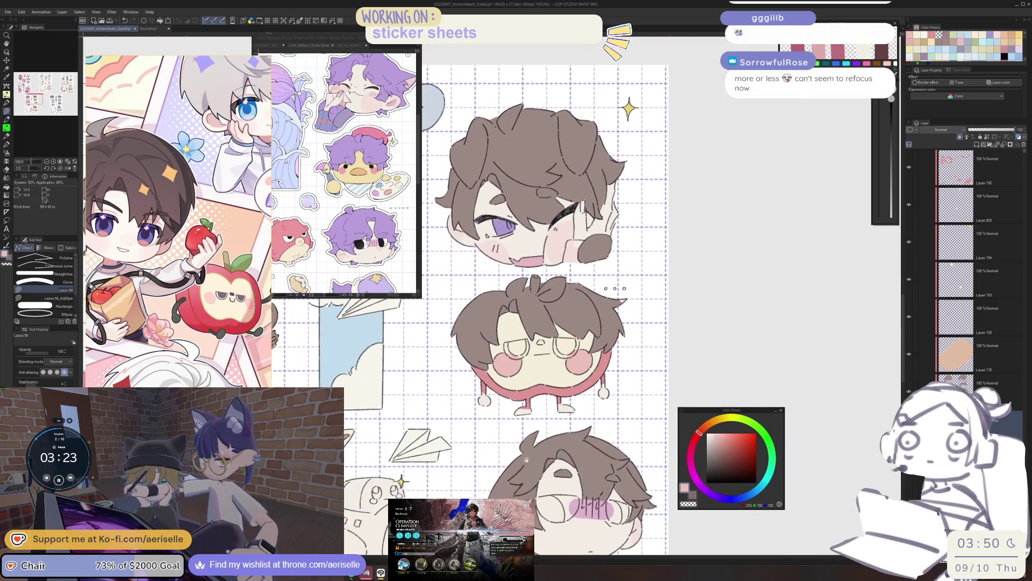
{"action": "scroll", "coordinate": [544, 447], "scroll_direction": "down", "scroll_amount": 3}
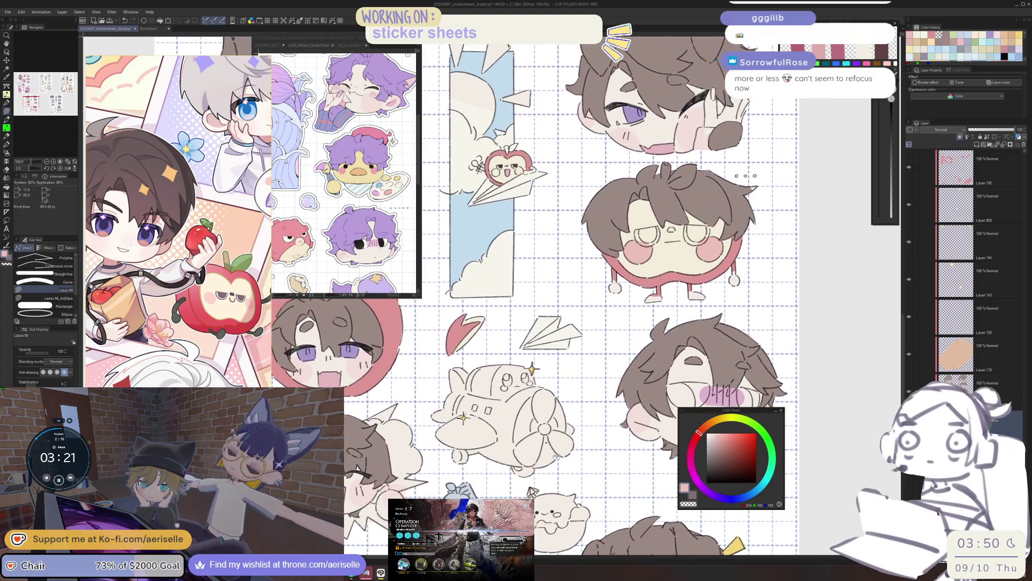
{"action": "scroll", "coordinate": [544, 460], "scroll_direction": "up", "scroll_amount": 3}
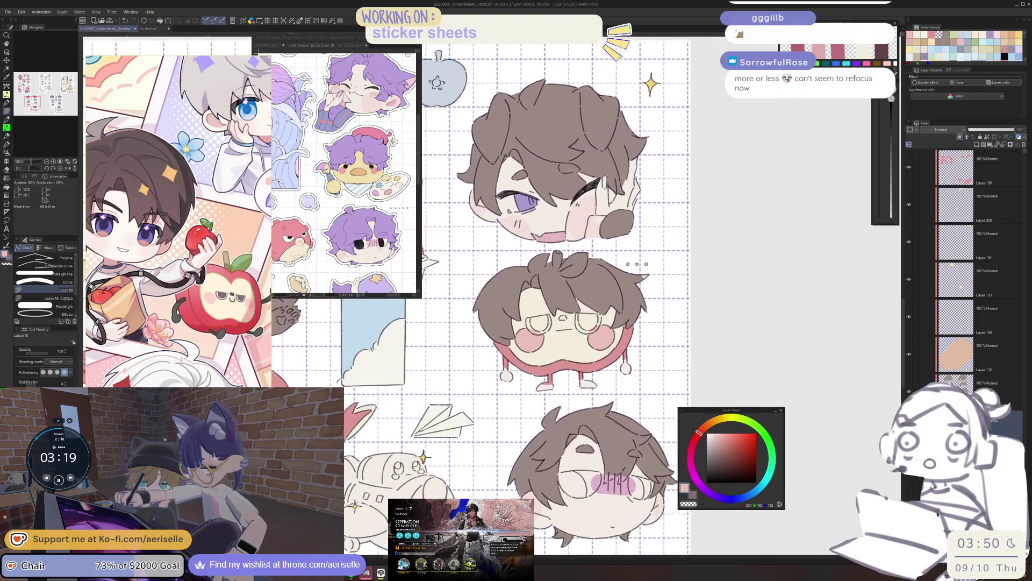
{"action": "key", "text": "o"}
{"action": "left_click", "coordinate": [453, 418], "text": "alt"}
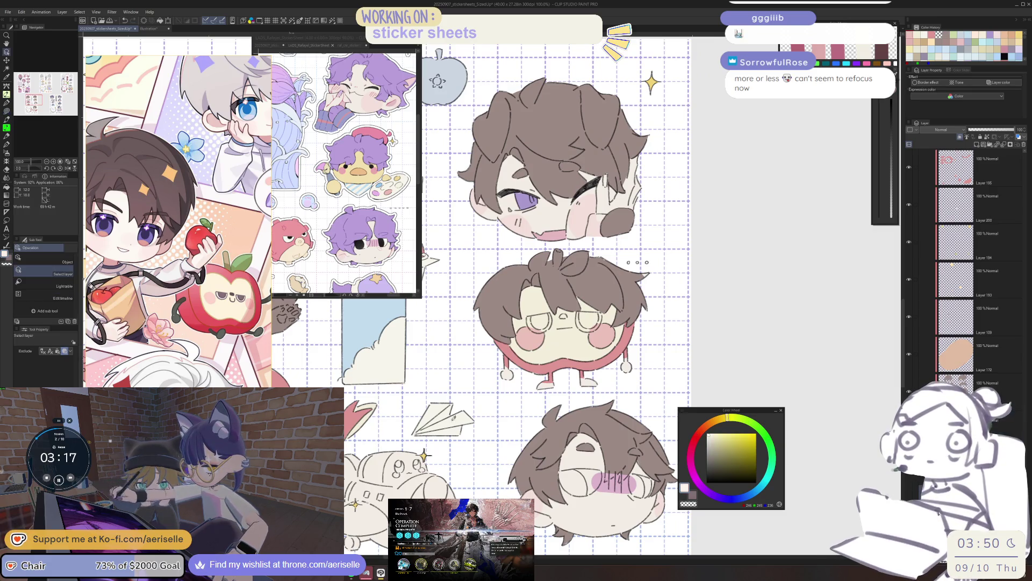
{"action": "scroll", "coordinate": [558, 396], "scroll_direction": "up", "scroll_amount": 5}
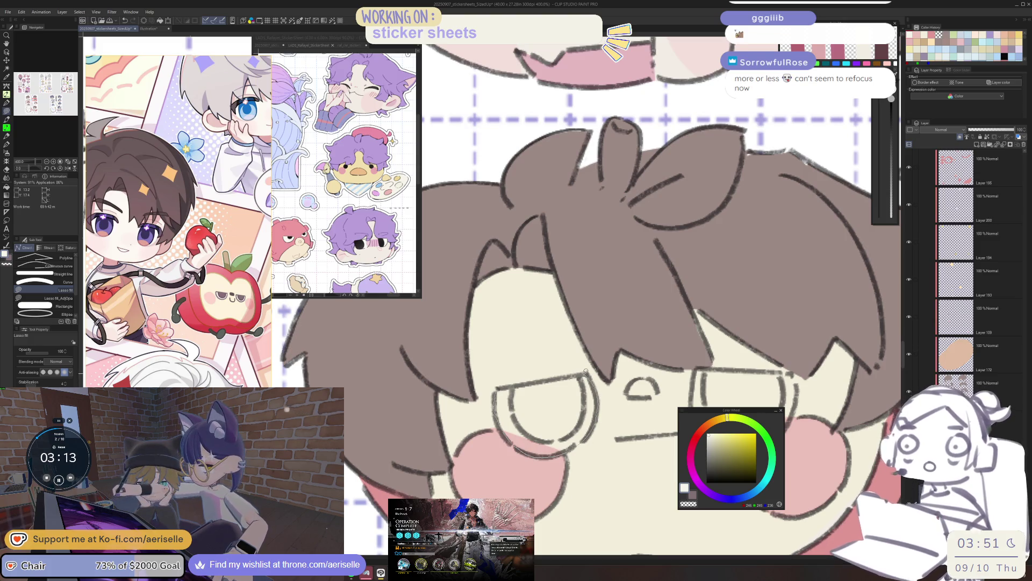
{"action": "scroll", "coordinate": [537, 425], "scroll_direction": "right", "scroll_amount": 5}
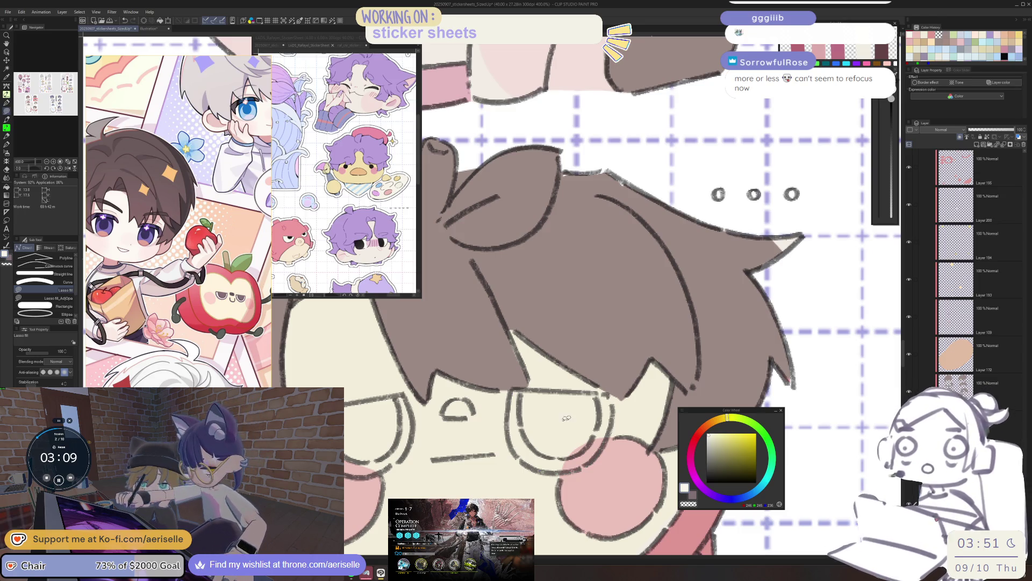
{"action": "scroll", "coordinate": [517, 460], "scroll_direction": "left", "scroll_amount": 5}
Step: Erase part of the glasses lens line
{"action": "key", "text": "e"}
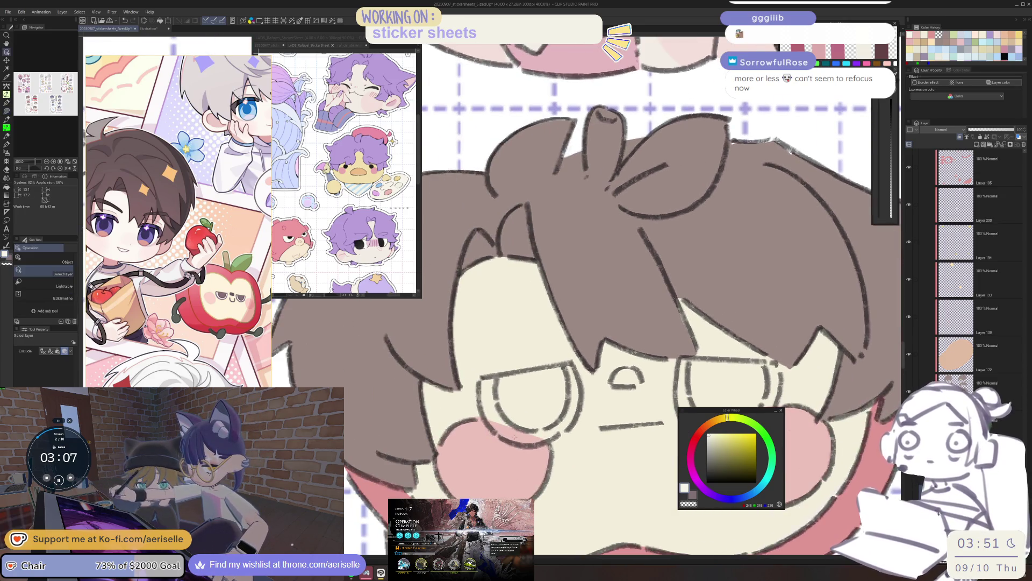
{"action": "scroll", "coordinate": [497, 425], "scroll_direction": "right", "scroll_amount": 5}
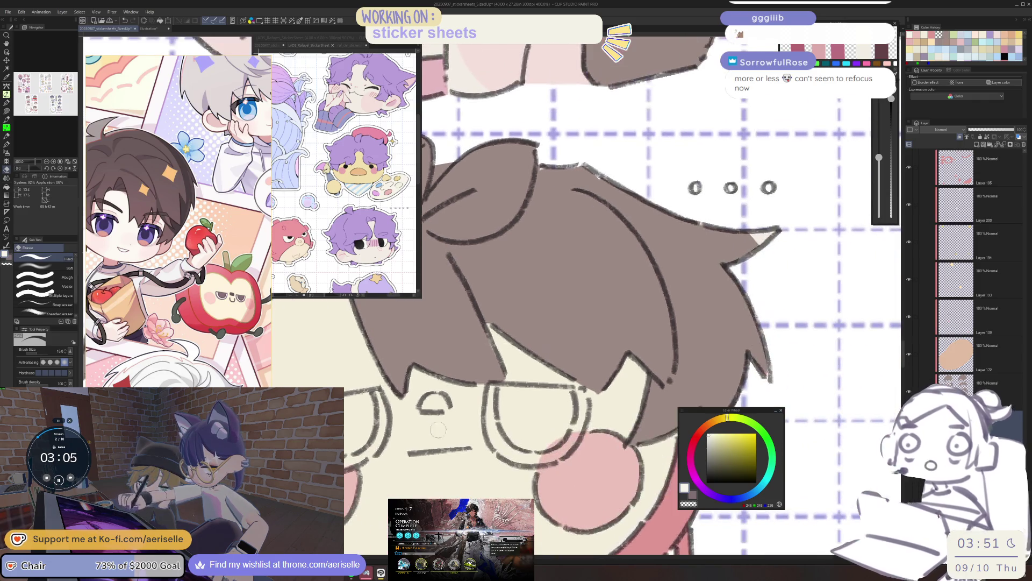
{"action": "left_click_drag", "start_coordinate": [529, 449], "coordinate": [573, 422]}
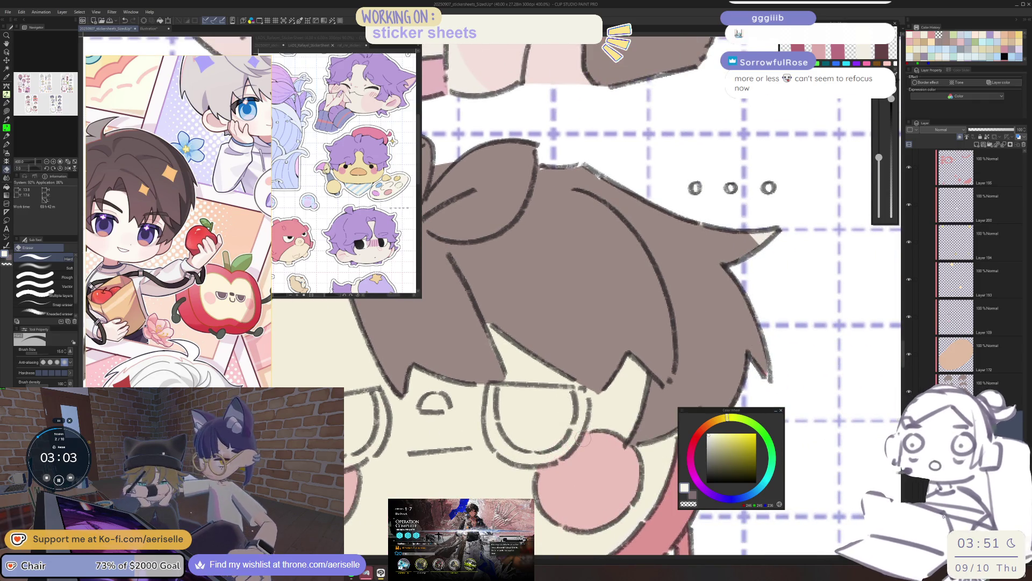
{"action": "scroll", "coordinate": [584, 438], "scroll_direction": "left", "scroll_amount": 1}
Step: Fill the left glasses lens with flat colour, then zoom out to the whole sheet
{"action": "key", "text": "o"}
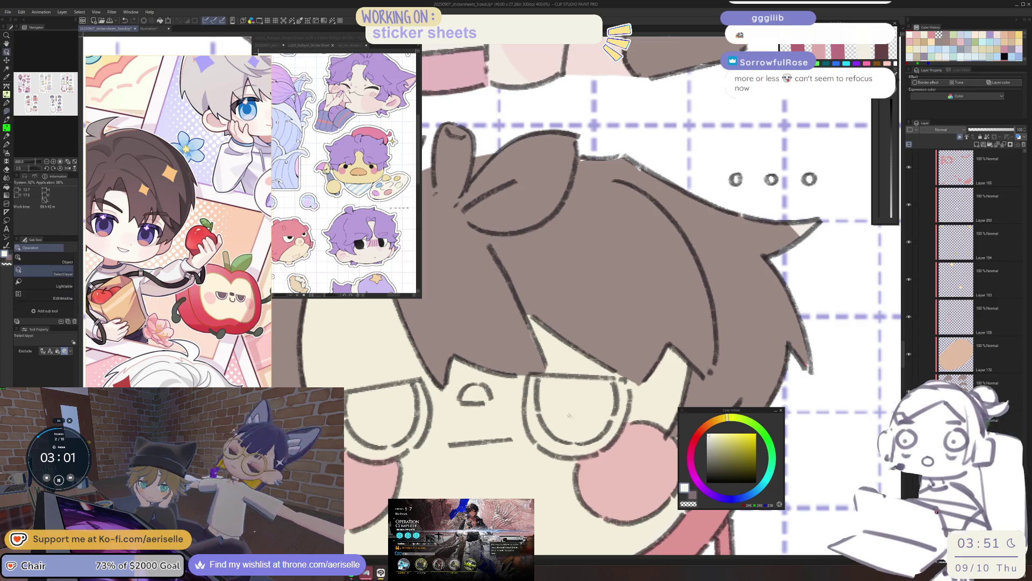
{"action": "key", "text": "u"}
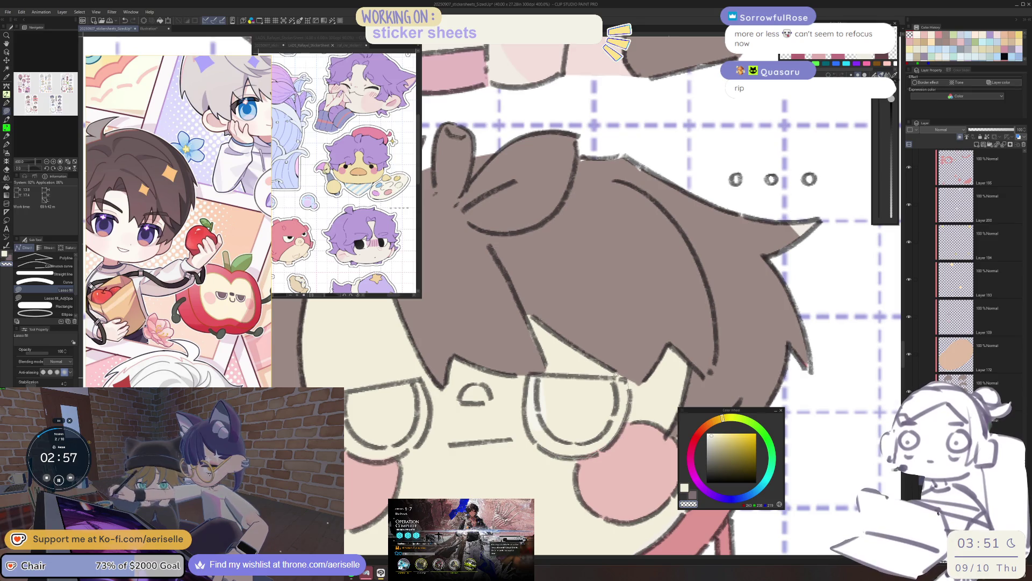
{"action": "left_click_drag", "start_coordinate": [533, 379], "coordinate": [613, 419]}
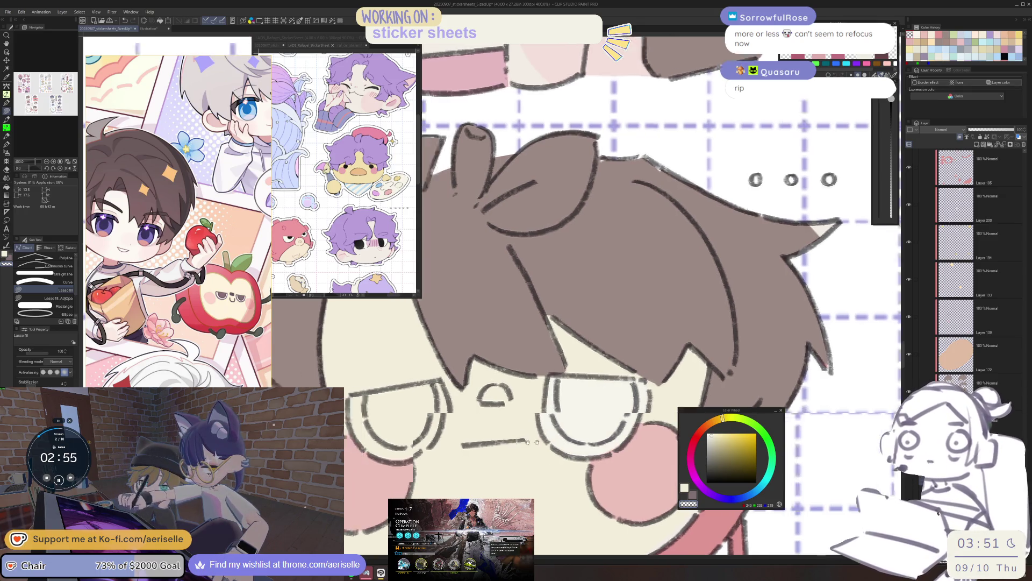
{"action": "scroll", "coordinate": [498, 406], "scroll_direction": "left", "scroll_amount": 4}
{"action": "mouse_move", "coordinate": [498, 406]}
{"action": "left_mouse_down"}
{"action": "mouse_move", "coordinate": [507, 445]}
{"action": "mouse_move", "coordinate": [579, 448]}
{"action": "left_mouse_up"}
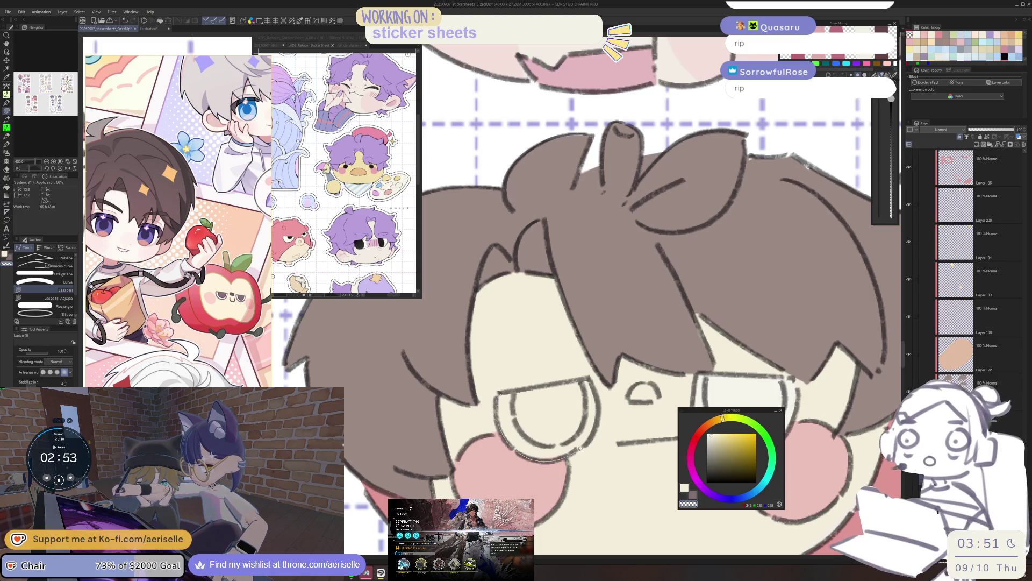
{"action": "key", "text": "ctrl+alt+0"}
{"action": "scroll", "coordinate": [586, 488], "scroll_direction": "down", "scroll_amount": 3}
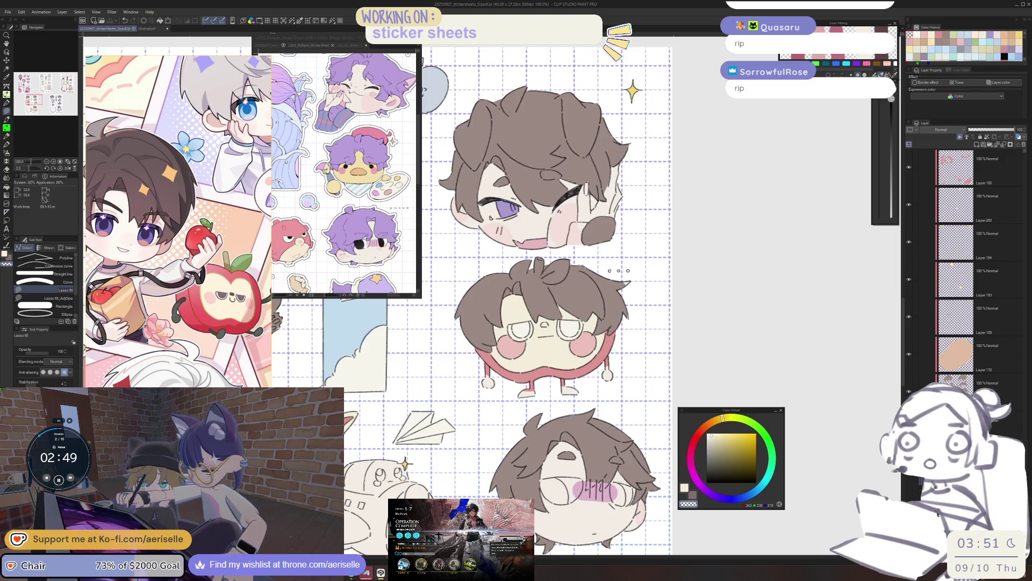
Step: Start filling the area beneath the apple character's eye
{"action": "scroll", "coordinate": [538, 295], "scroll_direction": "down", "scroll_amount": 9}
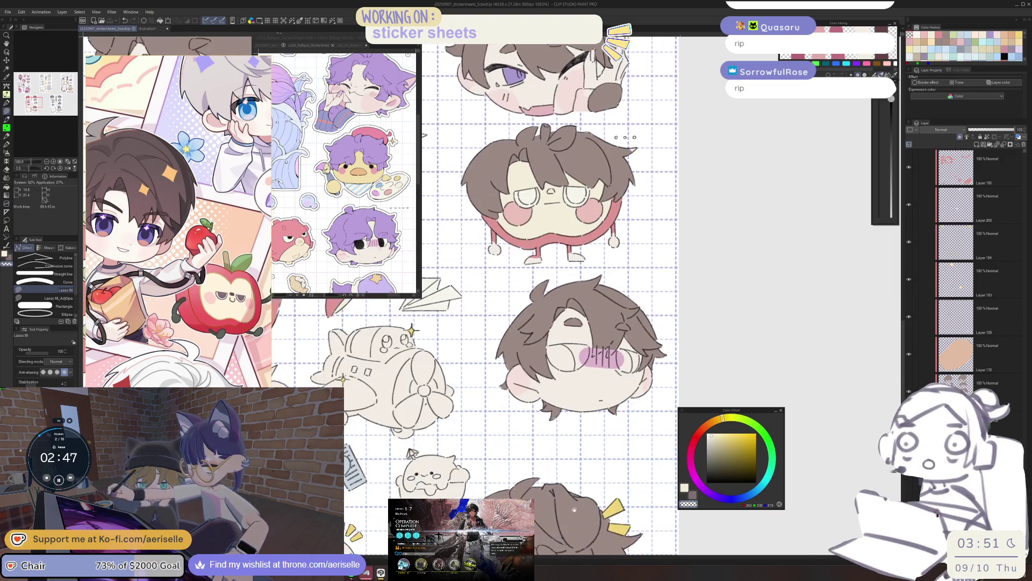
{"action": "scroll", "coordinate": [538, 296], "scroll_direction": "left", "scroll_amount": 5}
{"action": "scroll", "coordinate": [684, 425], "scroll_direction": "down", "scroll_amount": 7}
{"action": "scroll", "coordinate": [684, 425], "scroll_direction": "right", "scroll_amount": 3}
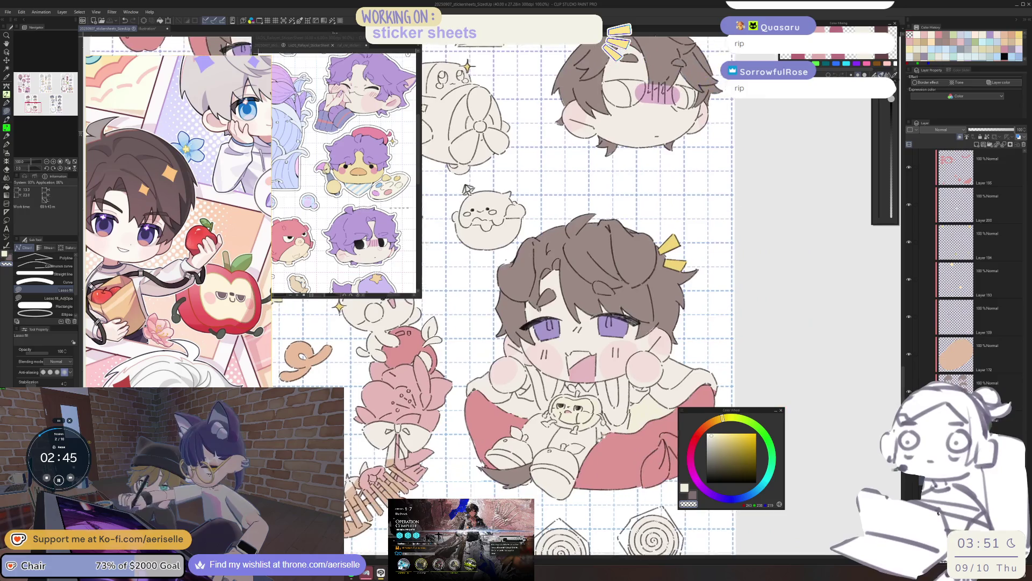
{"action": "scroll", "coordinate": [582, 424], "scroll_direction": "up", "scroll_amount": 5}
{"action": "left_click_drag", "start_coordinate": [559, 429], "coordinate": [579, 442]}
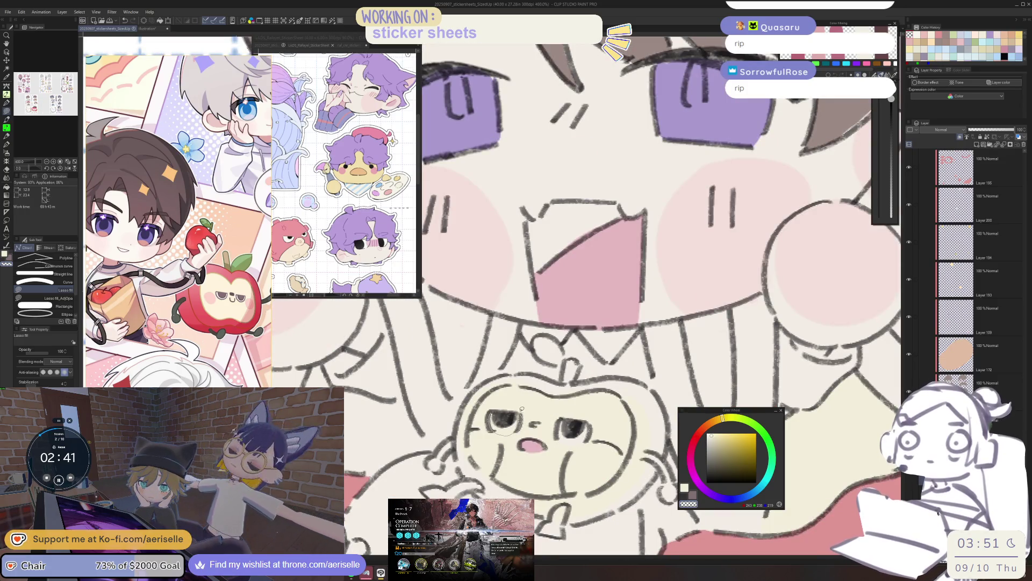
{"action": "scroll", "coordinate": [661, 380], "scroll_direction": "down", "scroll_amount": 5}
{"action": "scroll", "coordinate": [662, 379], "scroll_direction": "down", "scroll_amount": 3}
{"action": "scroll", "coordinate": [622, 304], "scroll_direction": "up", "scroll_amount": 3}
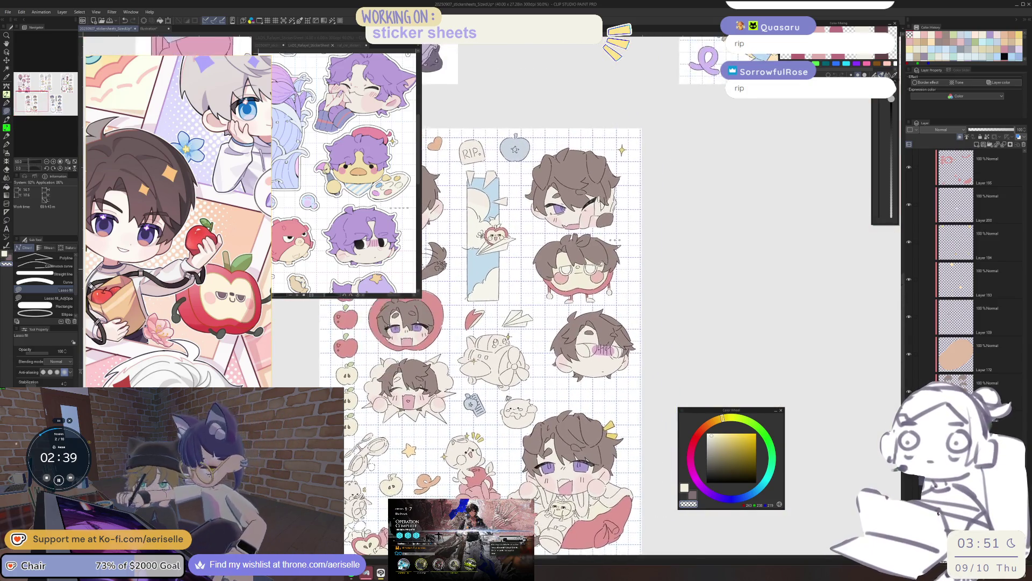
Step: Sample the pink cheek colour and fill the apple character's cheek with it
{"action": "key", "text": "o"}
{"action": "left_click", "coordinate": [622, 304], "text": "alt"}
{"action": "scroll", "coordinate": [623, 304], "scroll_direction": "down", "scroll_amount": 3}
{"action": "scroll", "coordinate": [592, 350], "scroll_direction": "up", "scroll_amount": 4}
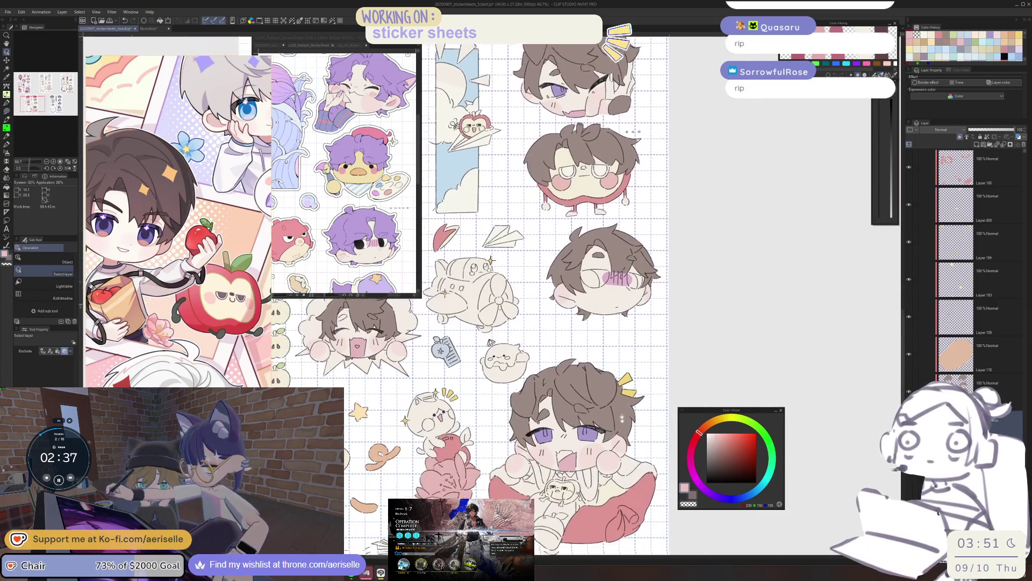
{"action": "scroll", "coordinate": [559, 420], "scroll_direction": "up", "scroll_amount": 6}
{"action": "key", "text": "u"}
{"action": "left_click_drag", "start_coordinate": [663, 339], "coordinate": [548, 348]}
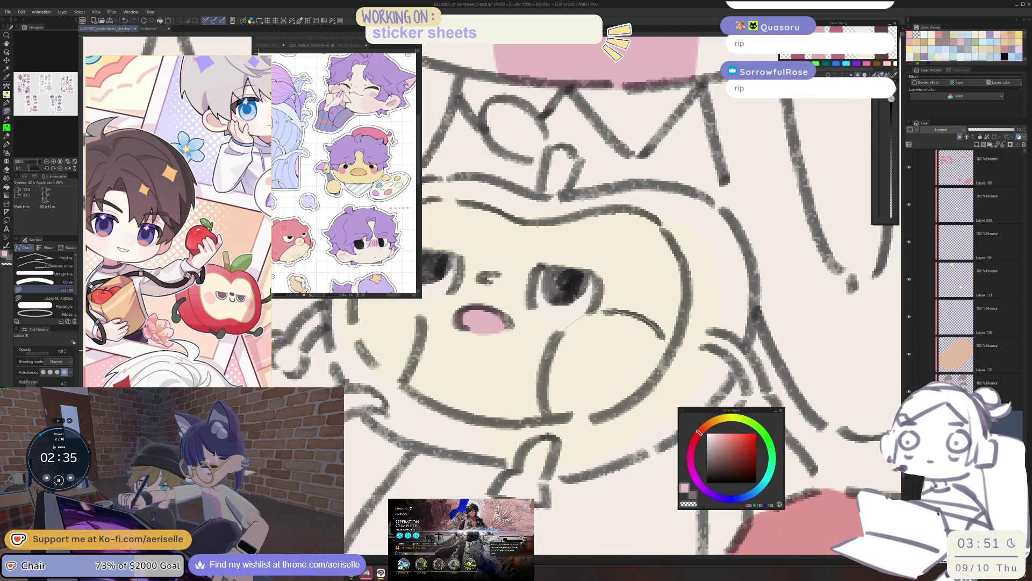
{"action": "left_click_drag", "start_coordinate": [590, 420], "coordinate": [597, 418]}
{"action": "scroll", "coordinate": [596, 418], "scroll_direction": "down", "scroll_amount": 4}
Step: Save the sticker sheet file
{"action": "key", "text": "ctrl+s"}
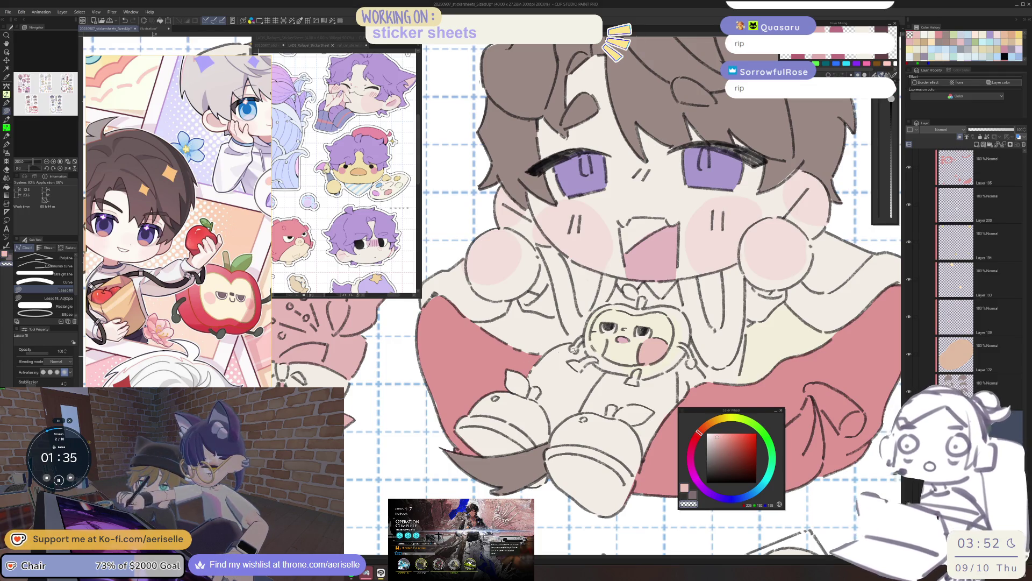
{"action": "scroll", "coordinate": [612, 312], "scroll_direction": "up", "scroll_amount": 6}
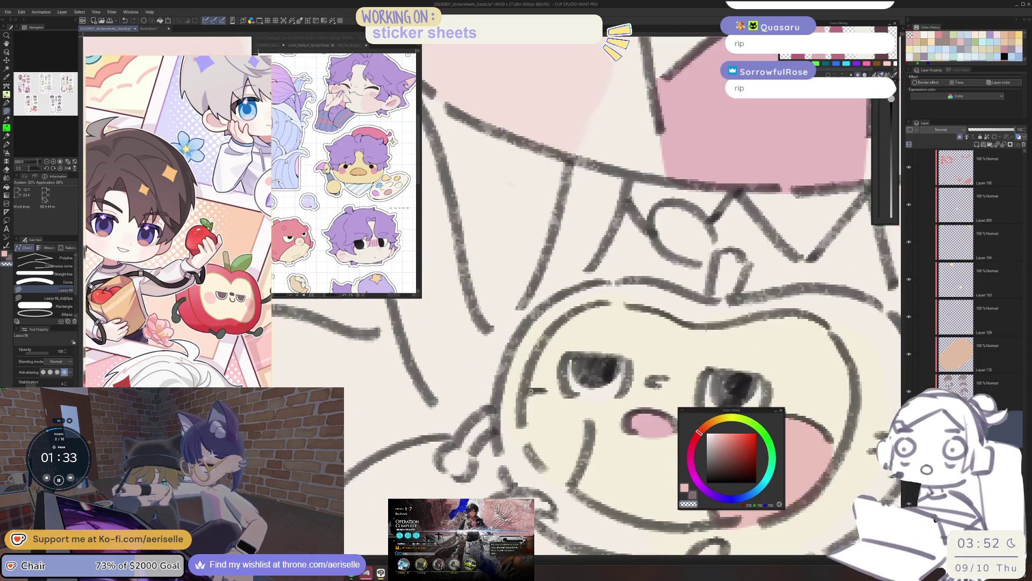
{"action": "scroll", "coordinate": [528, 387], "scroll_direction": "down", "scroll_amount": 4}
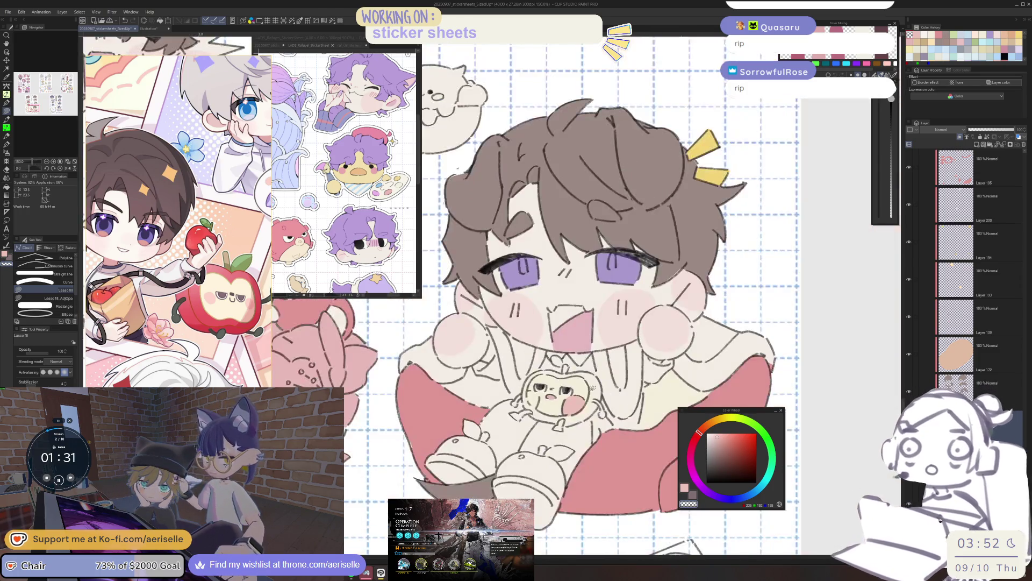
{"action": "scroll", "coordinate": [496, 388], "scroll_direction": "up", "scroll_amount": 2}
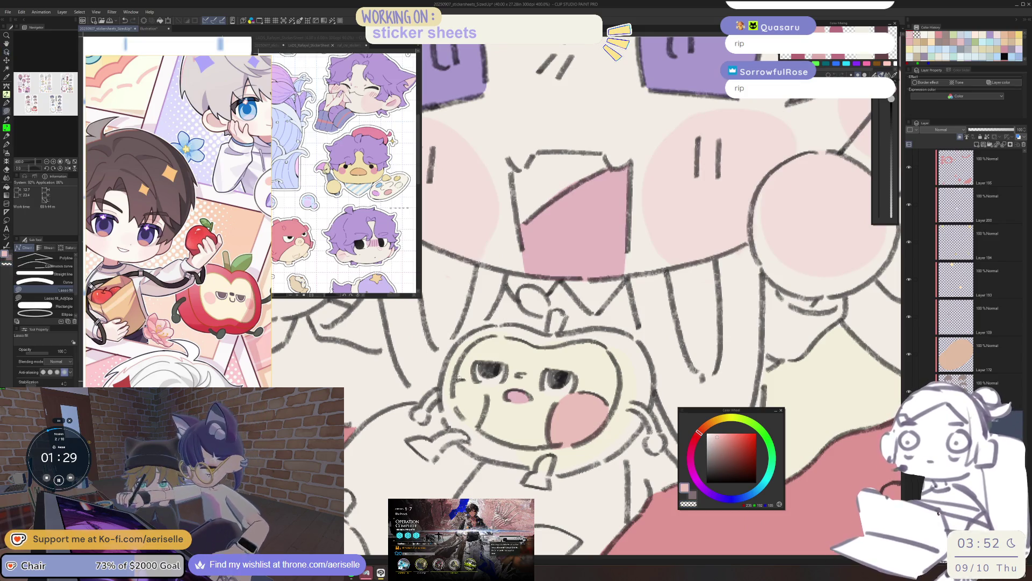
{"action": "scroll", "coordinate": [465, 384], "scroll_direction": "down", "scroll_amount": 2}
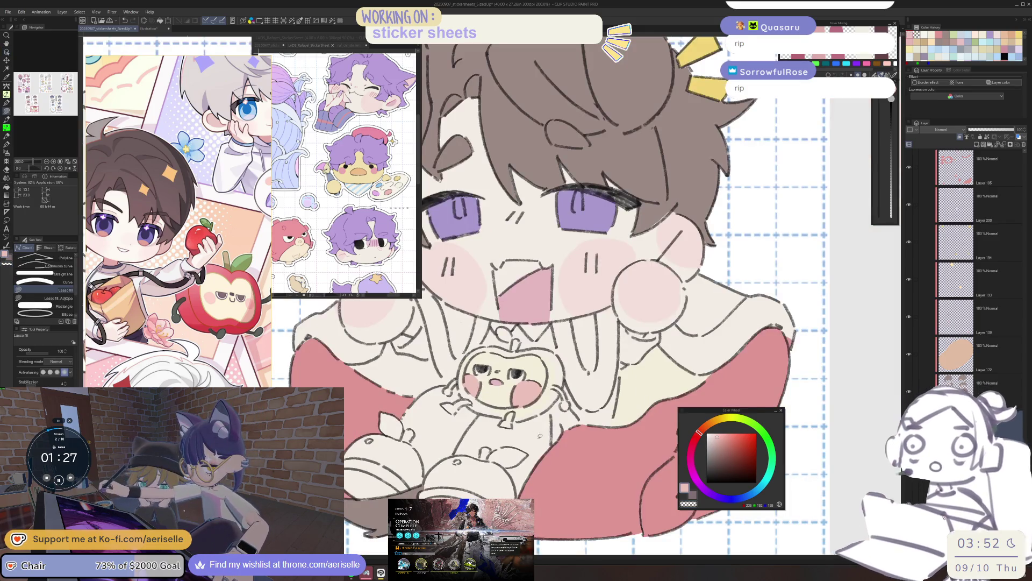
Step: Rotate the view and fill the apple rim around its face red-pink
{"action": "key", "text": "o"}
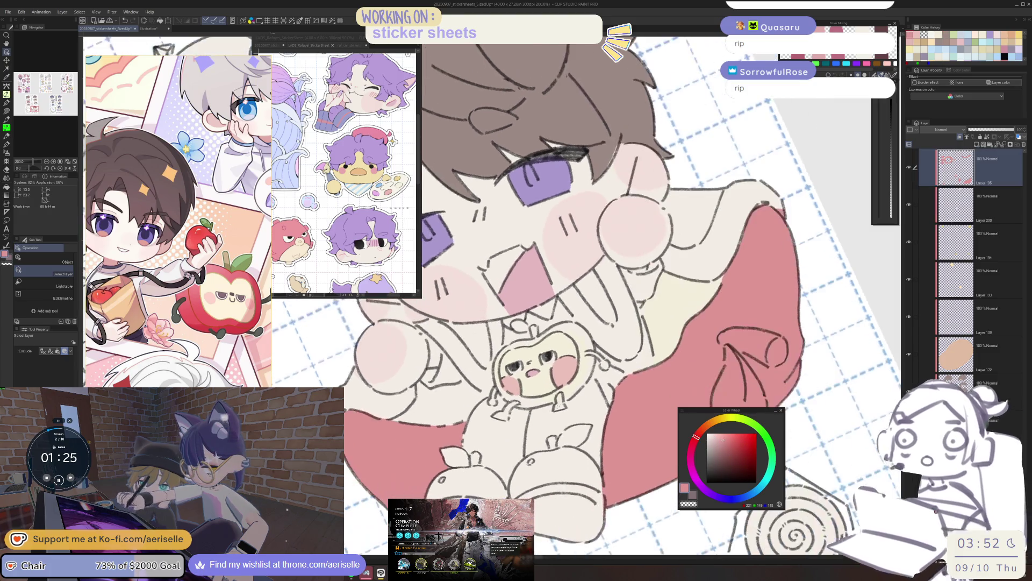
{"action": "scroll", "coordinate": [554, 413], "scroll_direction": "up", "scroll_amount": 2}
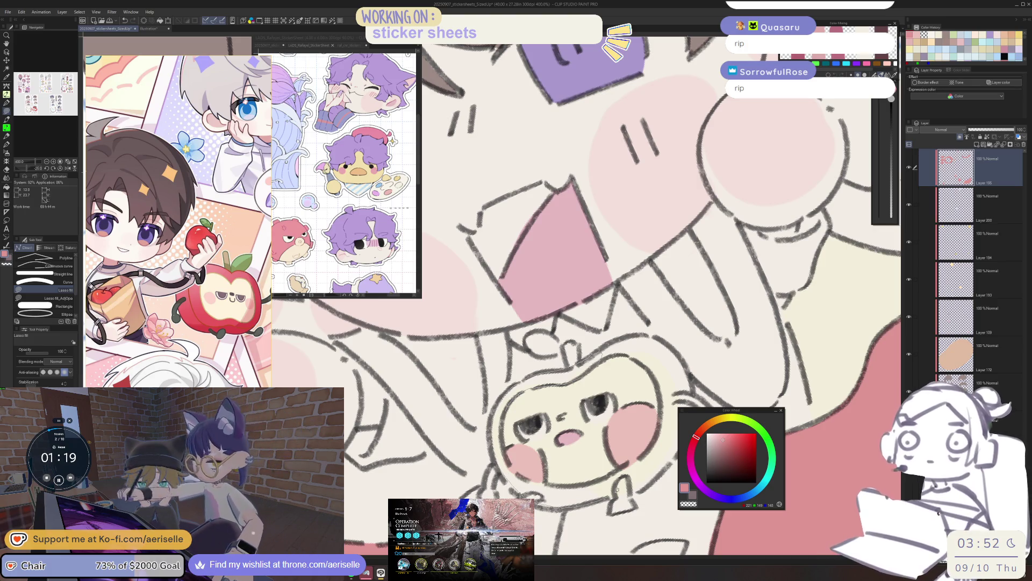
{"action": "mouse_move", "coordinate": [597, 480]}
{"action": "left_mouse_down"}
{"action": "mouse_move", "coordinate": [533, 479]}
{"action": "mouse_move", "coordinate": [507, 409]}
{"action": "left_mouse_up"}
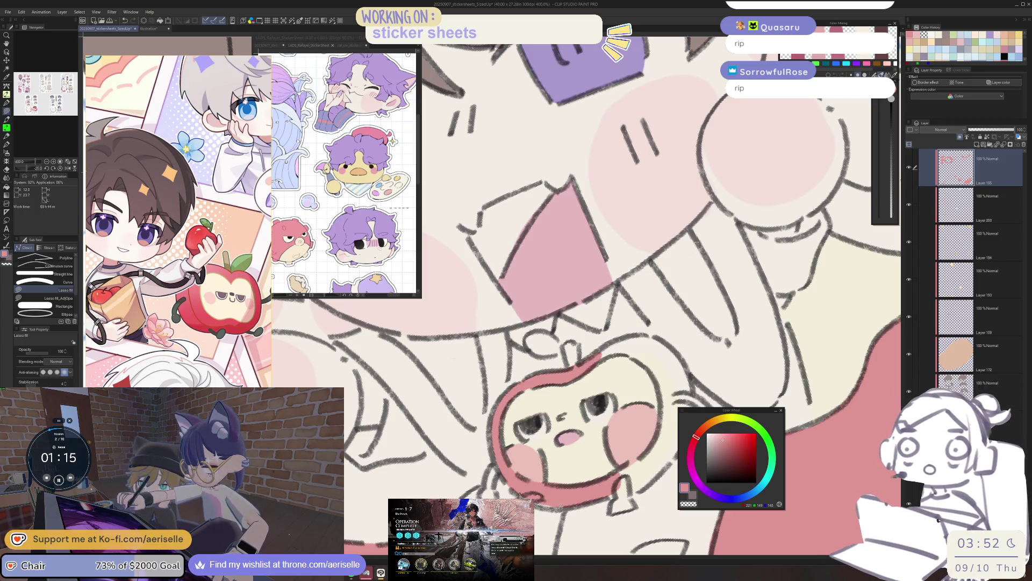
{"action": "key", "text": "e"}
{"action": "left_click_drag", "start_coordinate": [573, 470], "coordinate": [439, 486]}
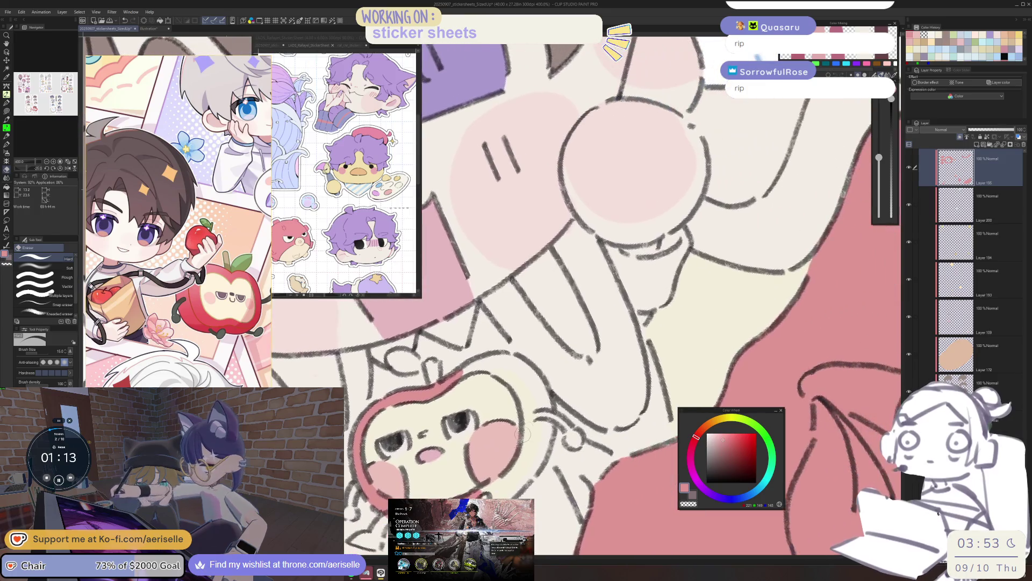
Step: Extend the pink rim along the apple's other side and top, then reset rotation
{"action": "key", "text": "u"}
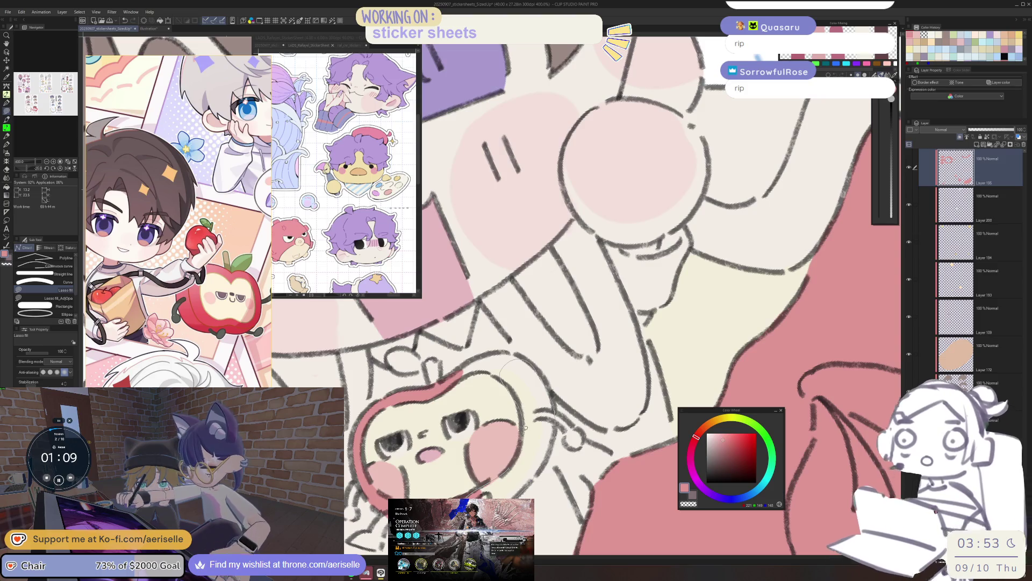
{"action": "left_click_drag", "start_coordinate": [525, 425], "coordinate": [541, 381]}
{"action": "mouse_move", "coordinate": [465, 371]}
{"action": "left_mouse_down"}
{"action": "mouse_move", "coordinate": [492, 379]}
{"action": "mouse_move", "coordinate": [516, 360]}
{"action": "mouse_move", "coordinate": [499, 388]}
{"action": "left_mouse_up"}
{"action": "key", "text": "e"}
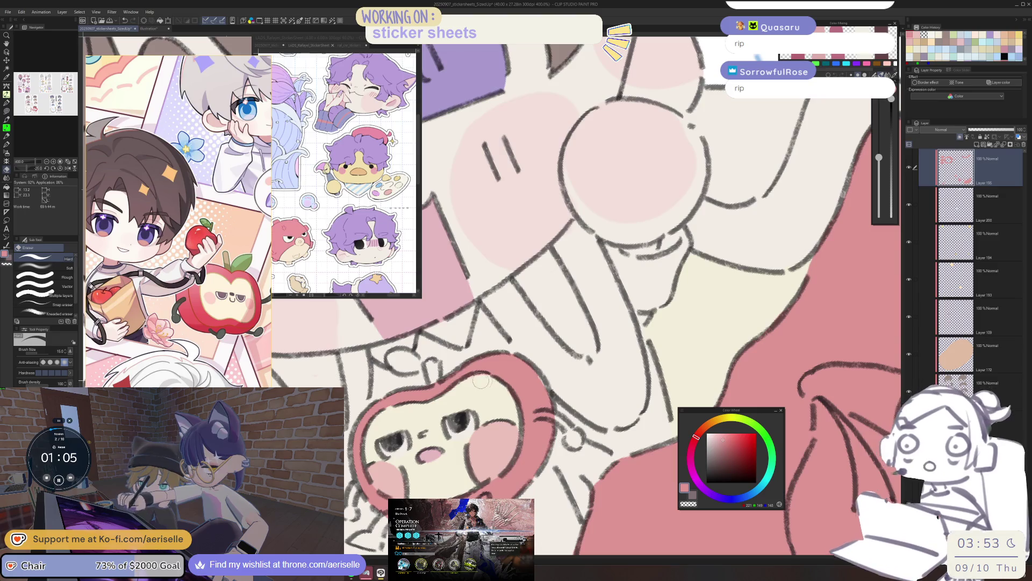
{"action": "key", "text": "u"}
{"action": "scroll", "coordinate": [541, 391], "scroll_direction": "down", "scroll_amount": 3}
{"action": "key", "text": "ctrl+at"}
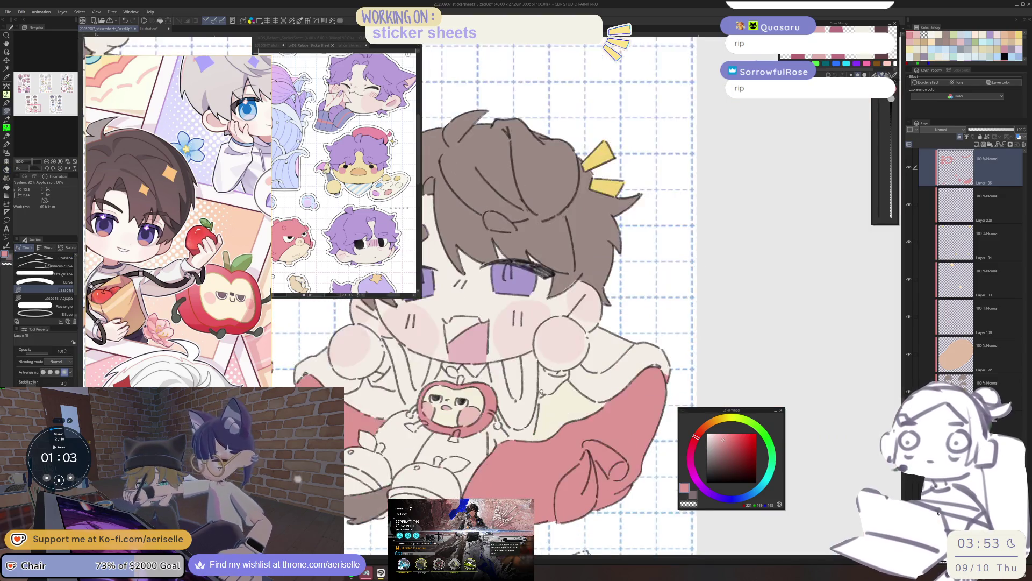
Step: Pan and zoom around the large chibi boy to inspect his outfit
{"action": "scroll", "coordinate": [541, 390], "scroll_direction": "down", "scroll_amount": 4}
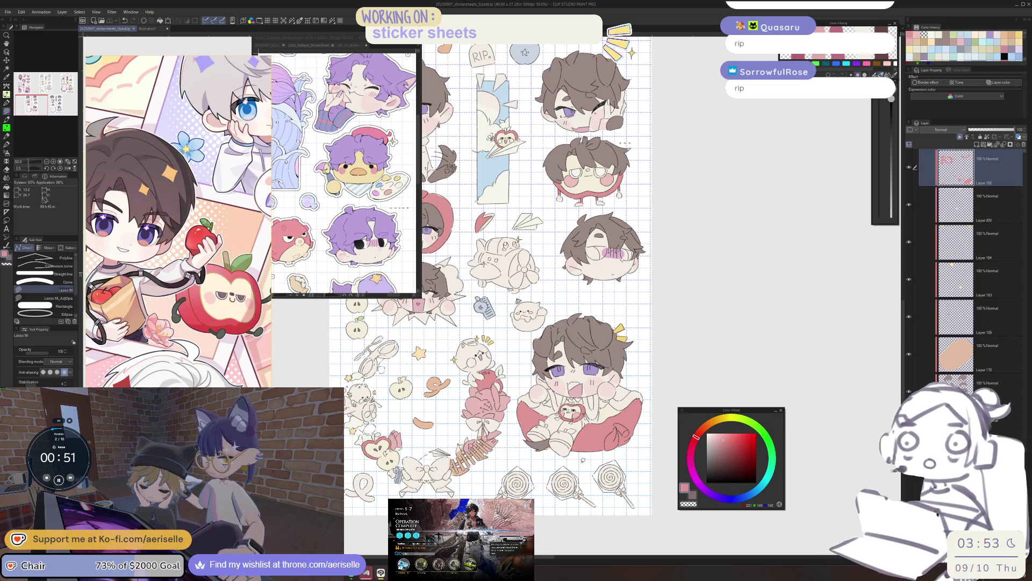
{"action": "mouse_move", "coordinate": [575, 506]}
{"action": "left_mouse_down"}
{"action": "mouse_move", "coordinate": [563, 462]}
{"action": "mouse_move", "coordinate": [571, 506]}
{"action": "left_mouse_up"}
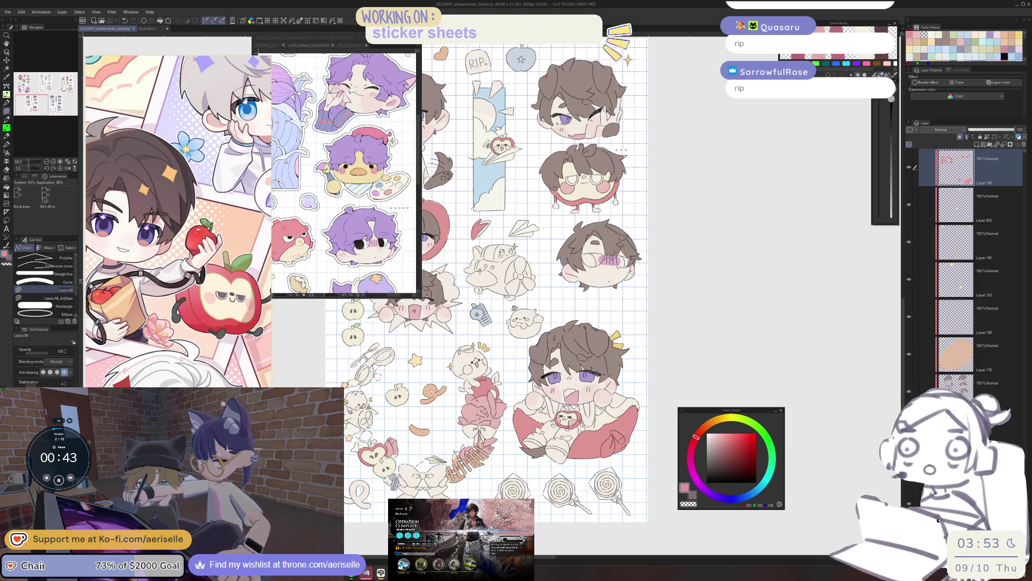
{"action": "scroll", "coordinate": [190, 336], "scroll_direction": "down", "scroll_amount": 5}
{"action": "scroll", "coordinate": [191, 336], "scroll_direction": "up", "scroll_amount": 5}
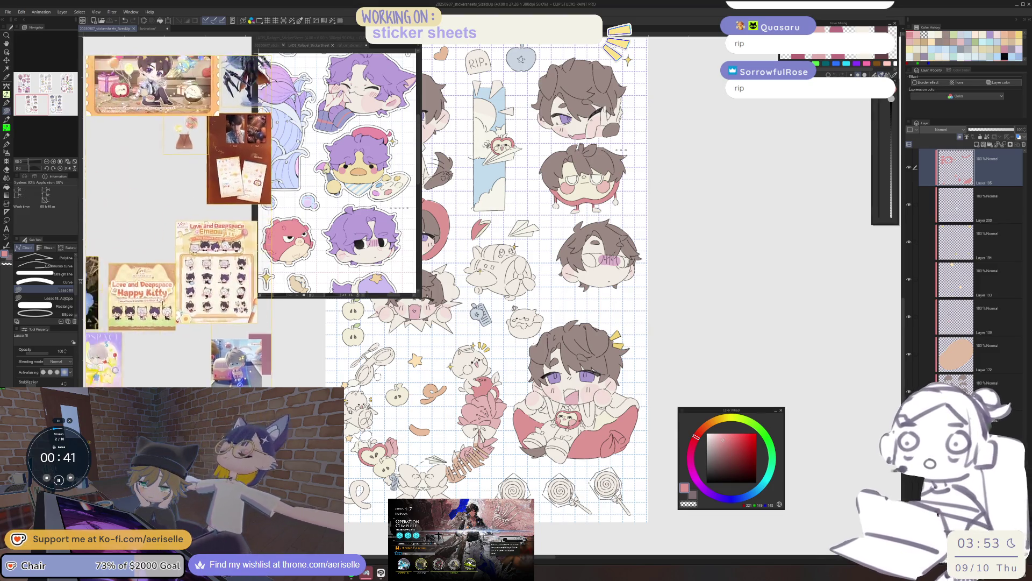
{"action": "scroll", "coordinate": [188, 373], "scroll_direction": "down", "scroll_amount": 10}
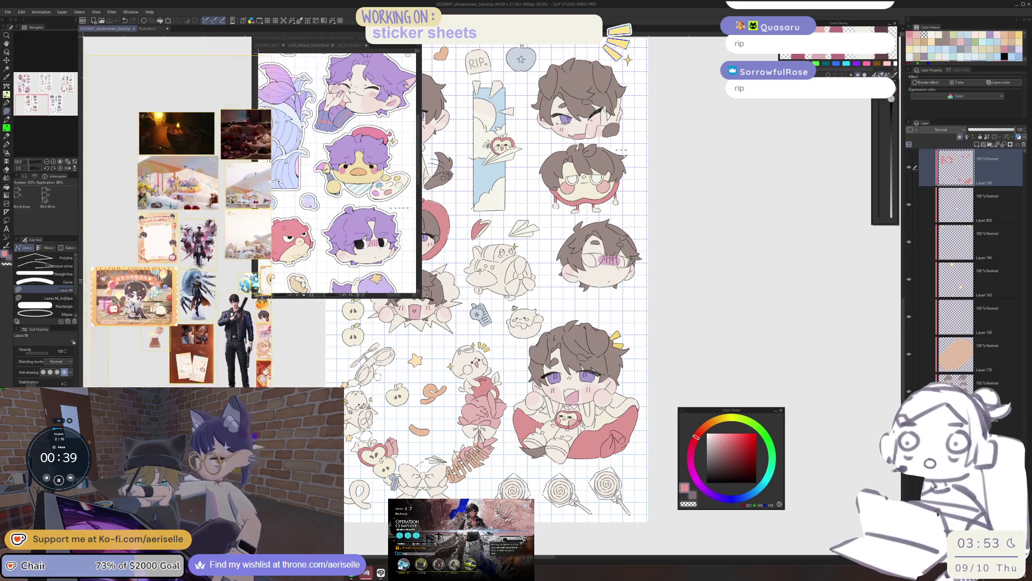
{"action": "scroll", "coordinate": [218, 353], "scroll_direction": "up", "scroll_amount": 6}
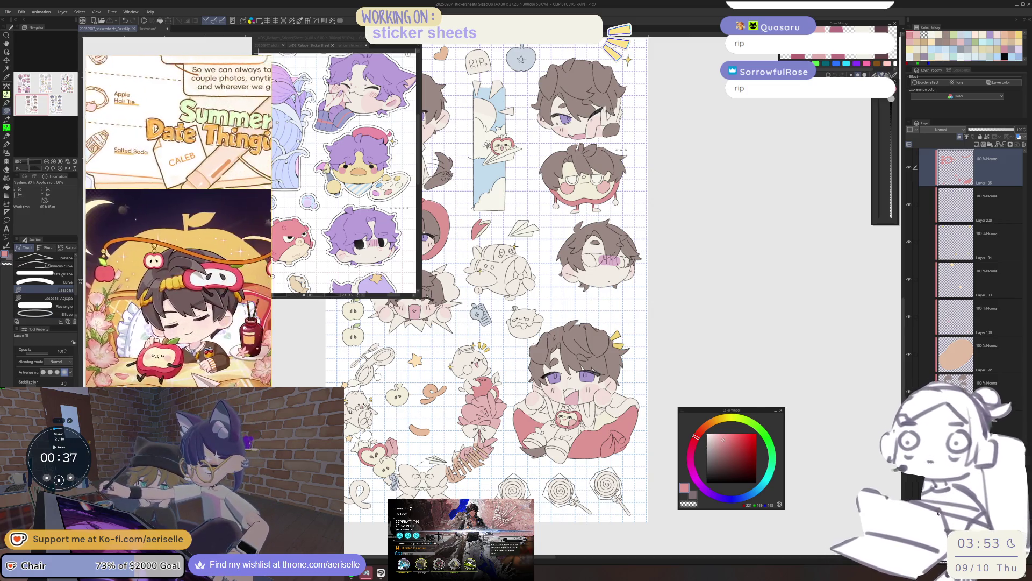
{"action": "scroll", "coordinate": [217, 353], "scroll_direction": "down", "scroll_amount": 3}
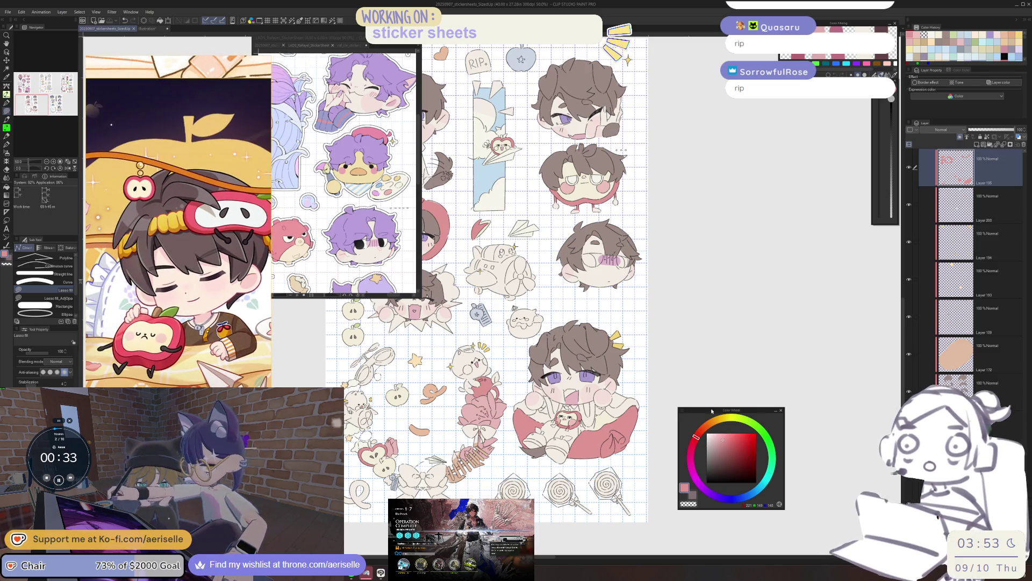
{"action": "scroll", "coordinate": [468, 280], "scroll_direction": "right", "scroll_amount": 4}
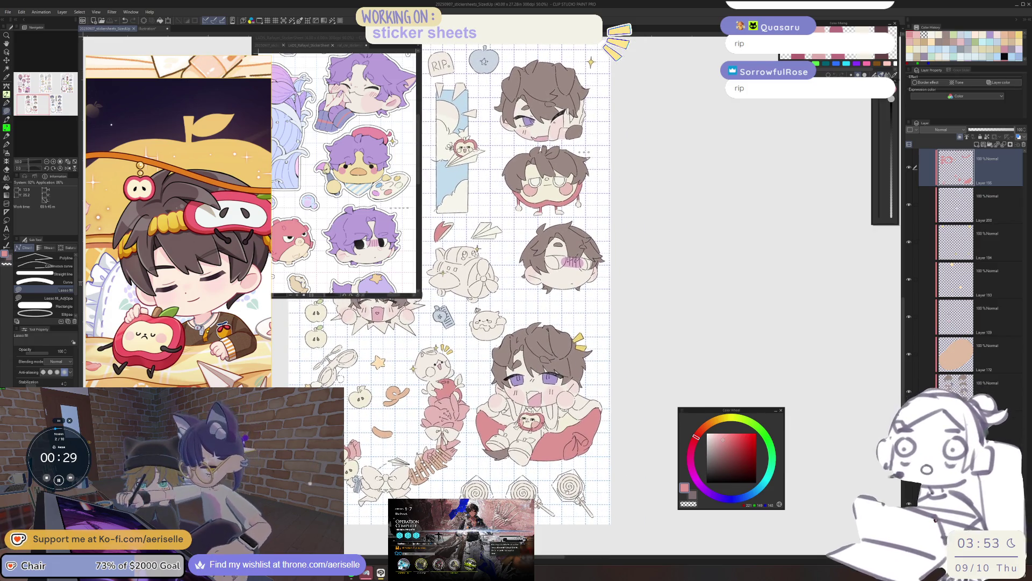
{"action": "scroll", "coordinate": [449, 285], "scroll_direction": "right", "scroll_amount": 1}
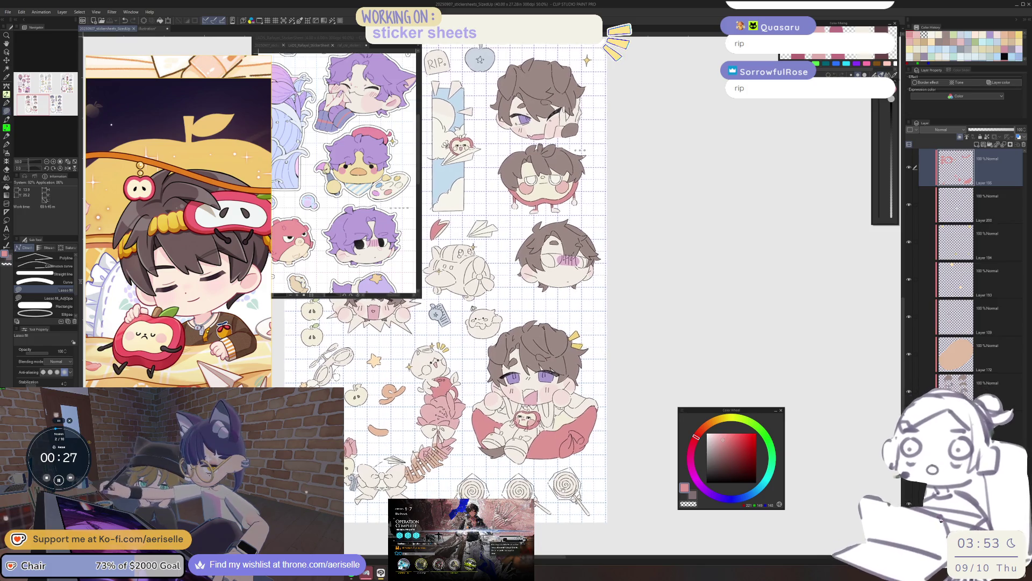
{"action": "scroll", "coordinate": [571, 430], "scroll_direction": "up", "scroll_amount": 2}
Step: Return to the Lasso Fill tool with cream as the drawing colour
{"action": "key", "text": "o"}
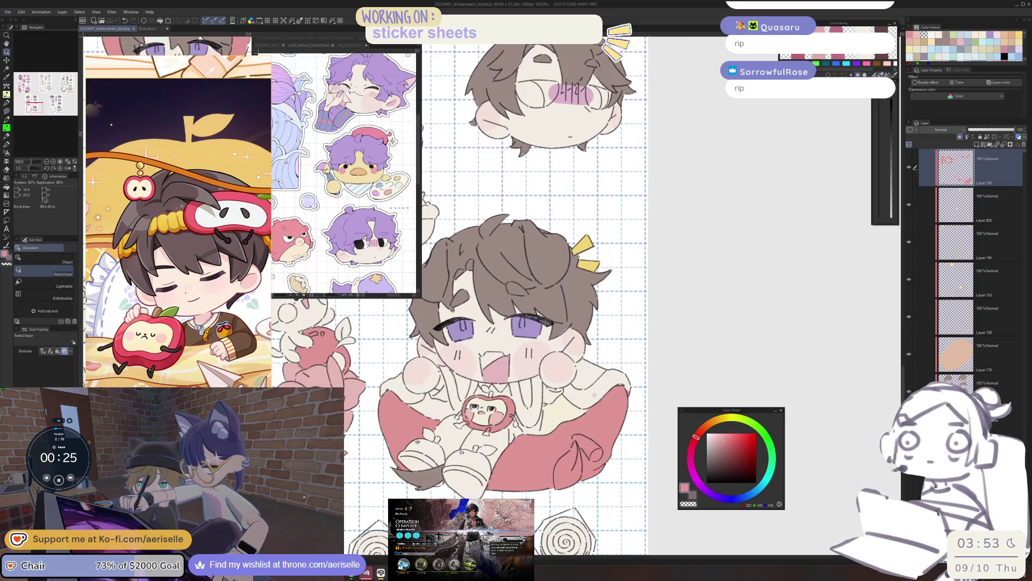
{"action": "scroll", "coordinate": [521, 406], "scroll_direction": "up", "scroll_amount": 1}
{"action": "key", "text": "u"}
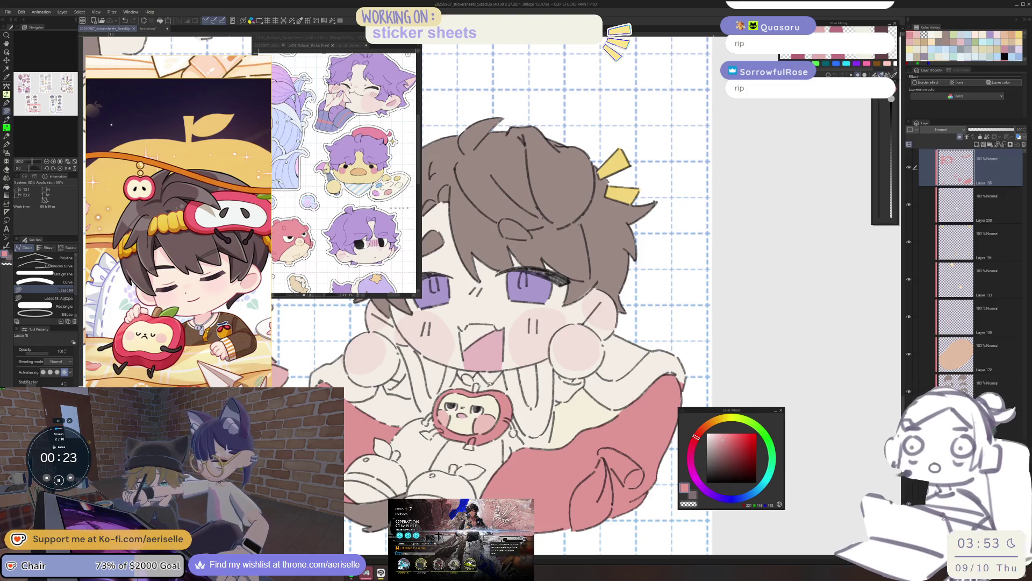
{"action": "scroll", "coordinate": [600, 433], "scroll_direction": "down", "scroll_amount": 3}
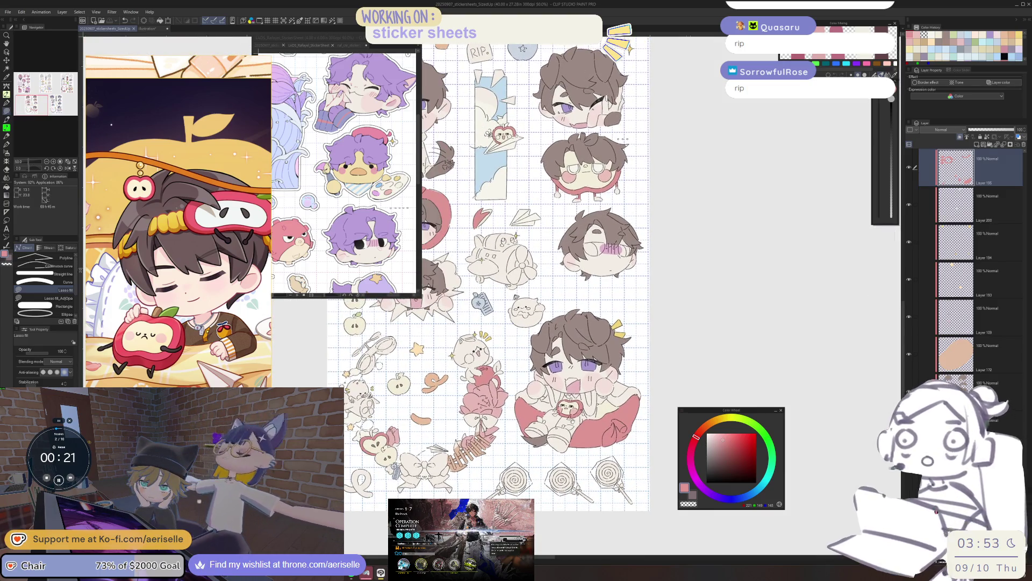
{"action": "scroll", "coordinate": [471, 291], "scroll_direction": "up", "scroll_amount": 1}
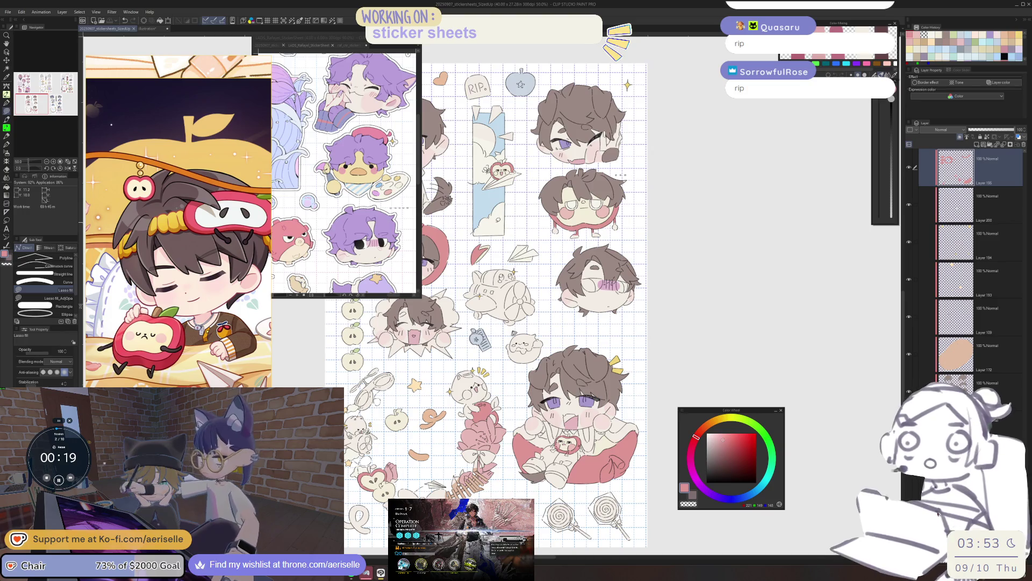
Step: Zoom in on the boy's mouth and tilt the view, then lasso-fill the gap beside the pink area cream
{"action": "key", "text": "o"}
{"action": "key", "text": "u"}
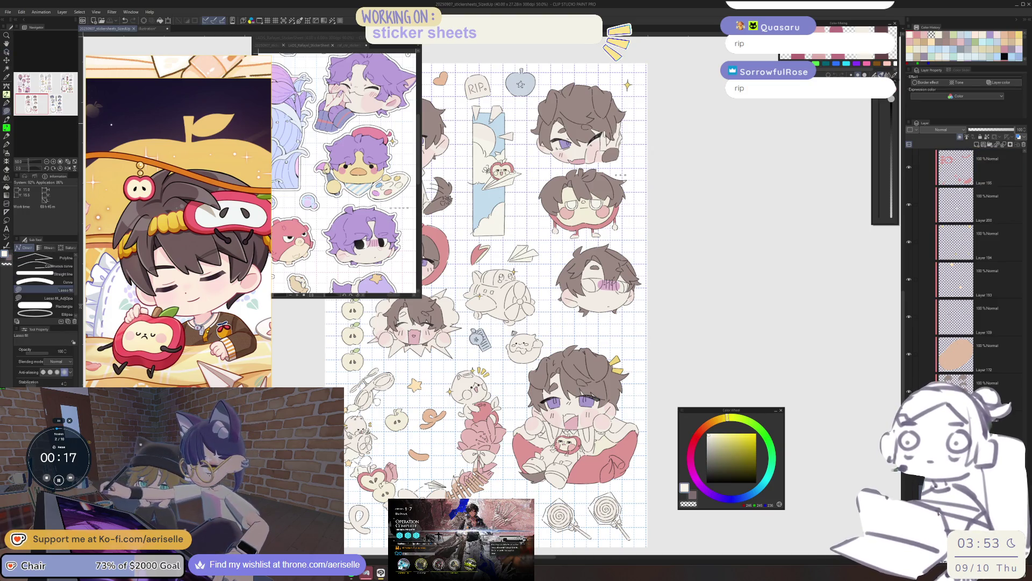
{"action": "scroll", "coordinate": [600, 451], "scroll_direction": "up", "scroll_amount": 4}
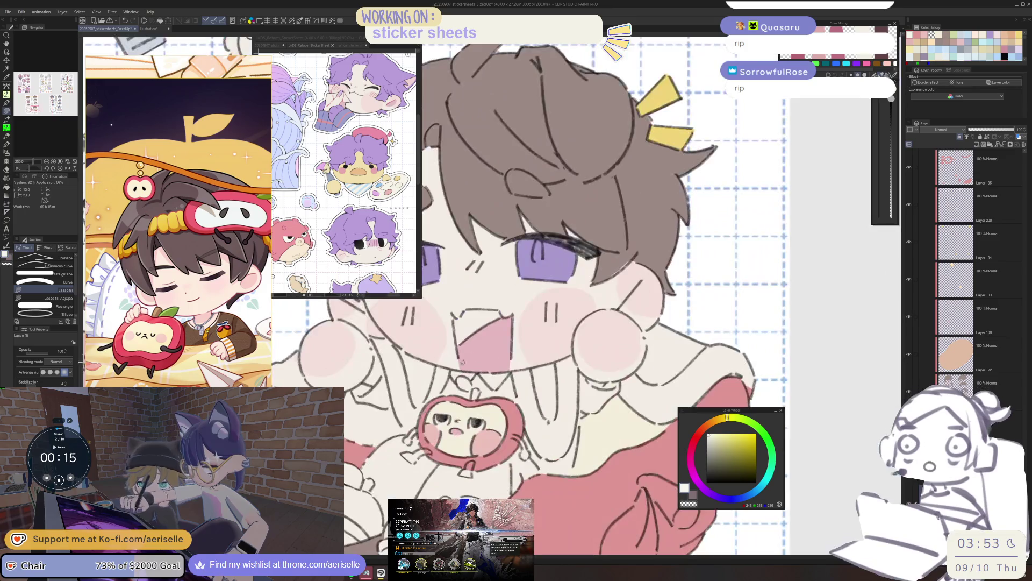
{"action": "scroll", "coordinate": [452, 371], "scroll_direction": "up", "scroll_amount": 4}
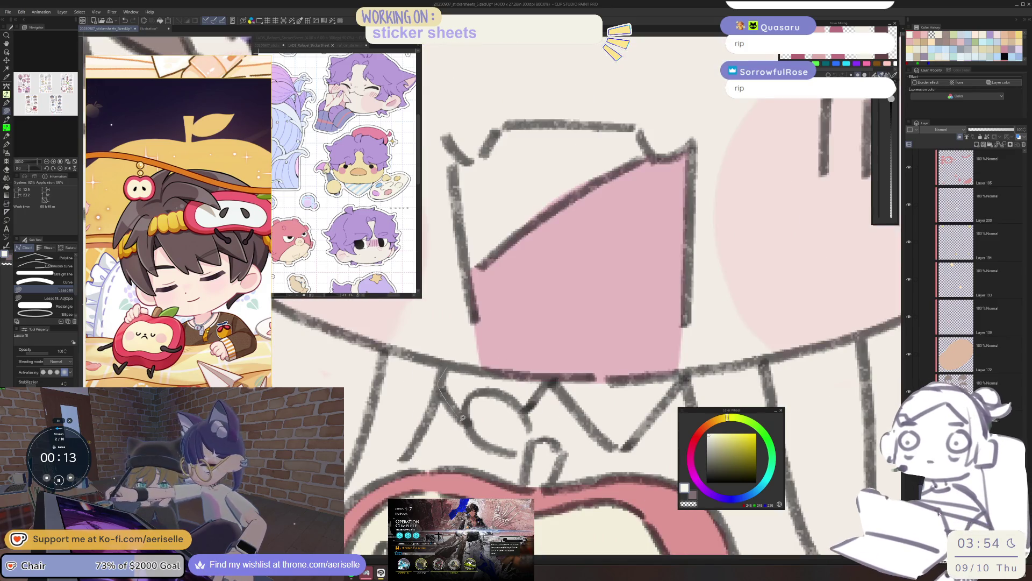
{"action": "mouse_move", "coordinate": [527, 377]}
{"action": "left_mouse_down"}
{"action": "mouse_move", "coordinate": [460, 371]}
{"action": "mouse_move", "coordinate": [487, 380]}
{"action": "left_mouse_up"}
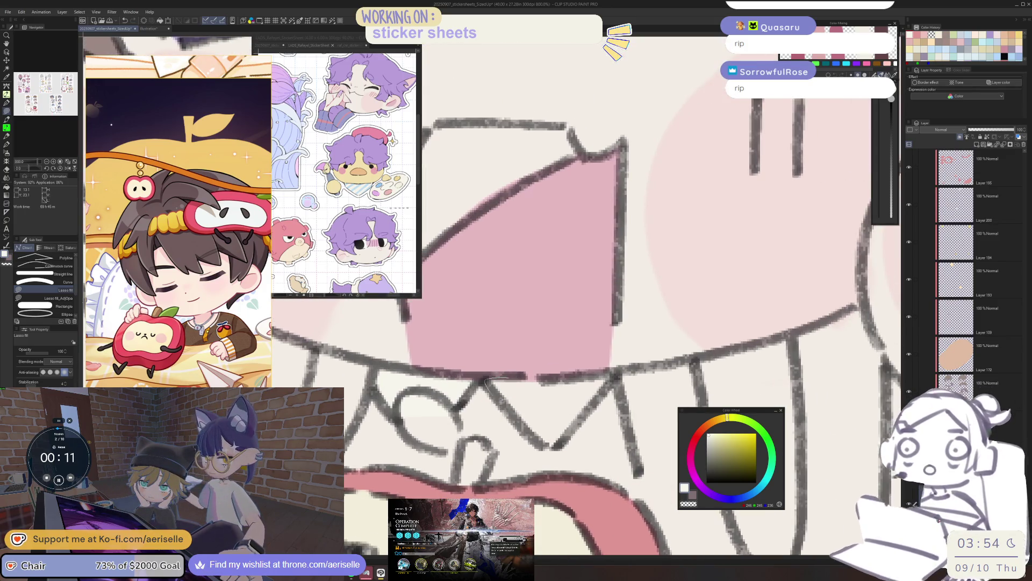
{"action": "scroll", "coordinate": [594, 400], "scroll_direction": "down", "scroll_amount": 5}
{"action": "scroll", "coordinate": [594, 401], "scroll_direction": "up", "scroll_amount": 4}
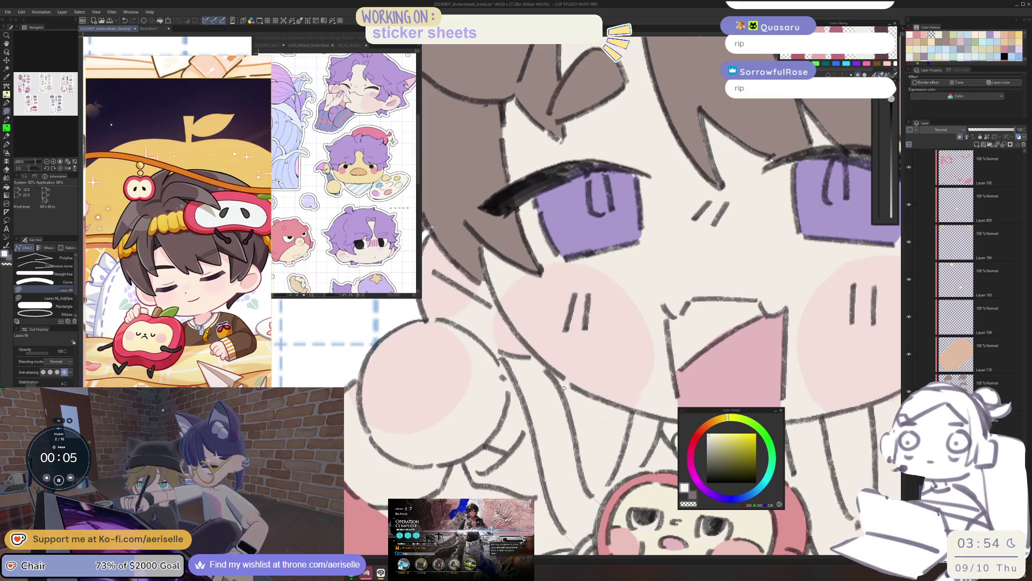
{"action": "scroll", "coordinate": [721, 350], "scroll_direction": "down", "scroll_amount": 4}
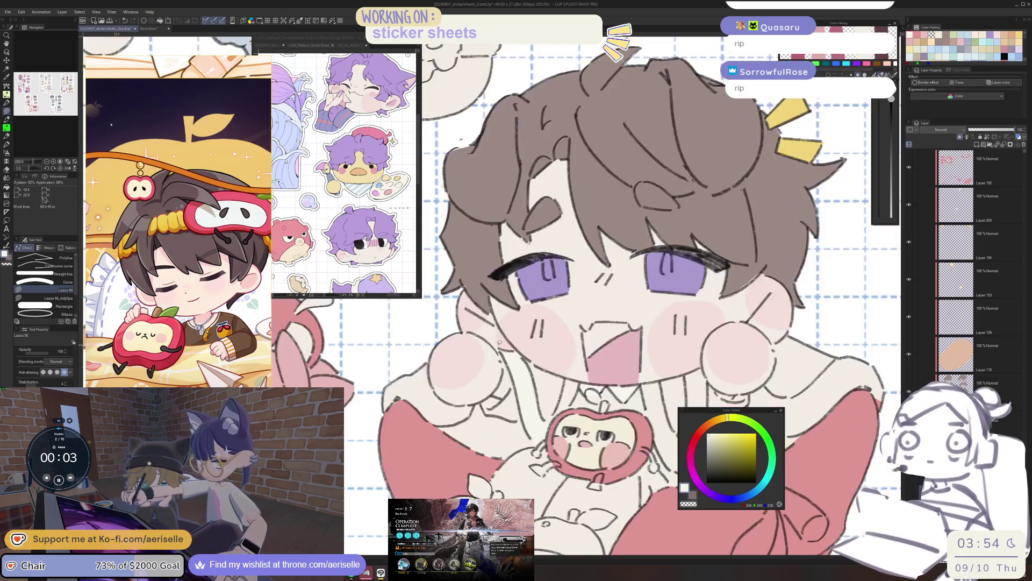
{"action": "scroll", "coordinate": [681, 425], "scroll_direction": "up", "scroll_amount": 4}
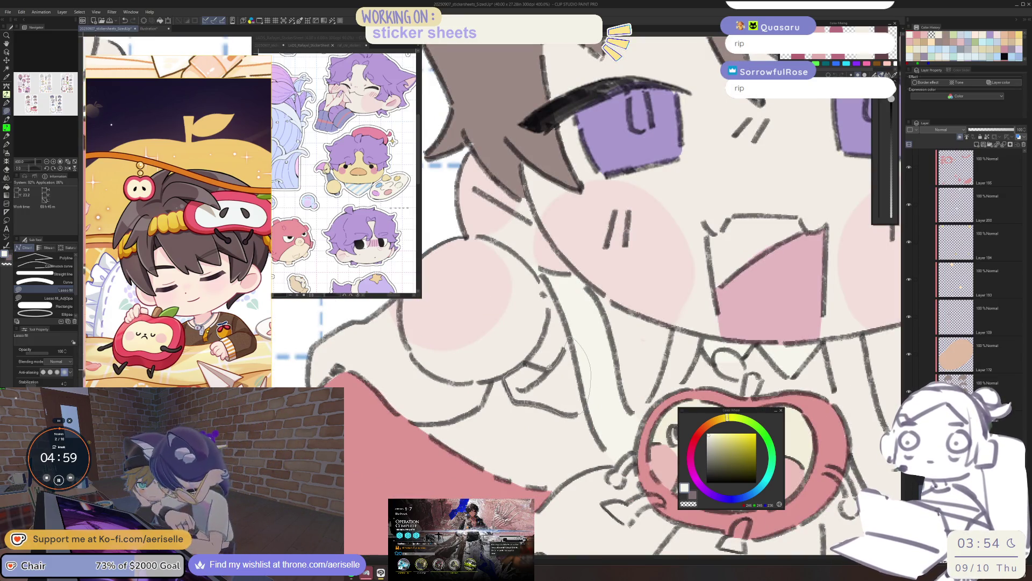
{"action": "scroll", "coordinate": [537, 362], "scroll_direction": "down", "scroll_amount": 4}
{"action": "scroll", "coordinate": [528, 397], "scroll_direction": "up", "scroll_amount": 4}
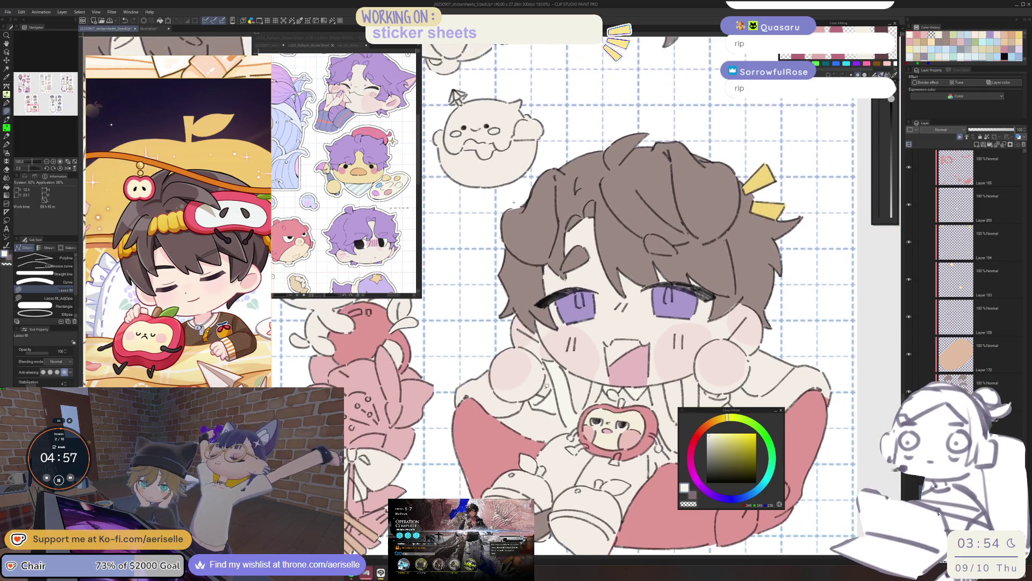
{"action": "left_click_drag", "start_coordinate": [528, 398], "coordinate": [591, 369]}
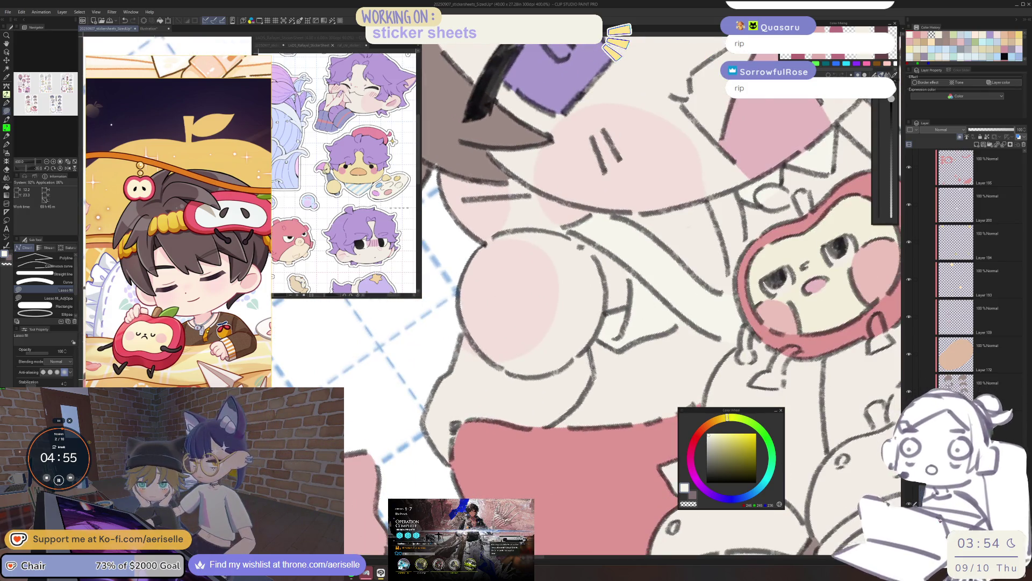
{"action": "mouse_move", "coordinate": [559, 422]}
{"action": "left_mouse_down"}
{"action": "mouse_move", "coordinate": [484, 420]}
{"action": "mouse_move", "coordinate": [449, 446]}
{"action": "mouse_move", "coordinate": [444, 335]}
{"action": "left_mouse_up"}
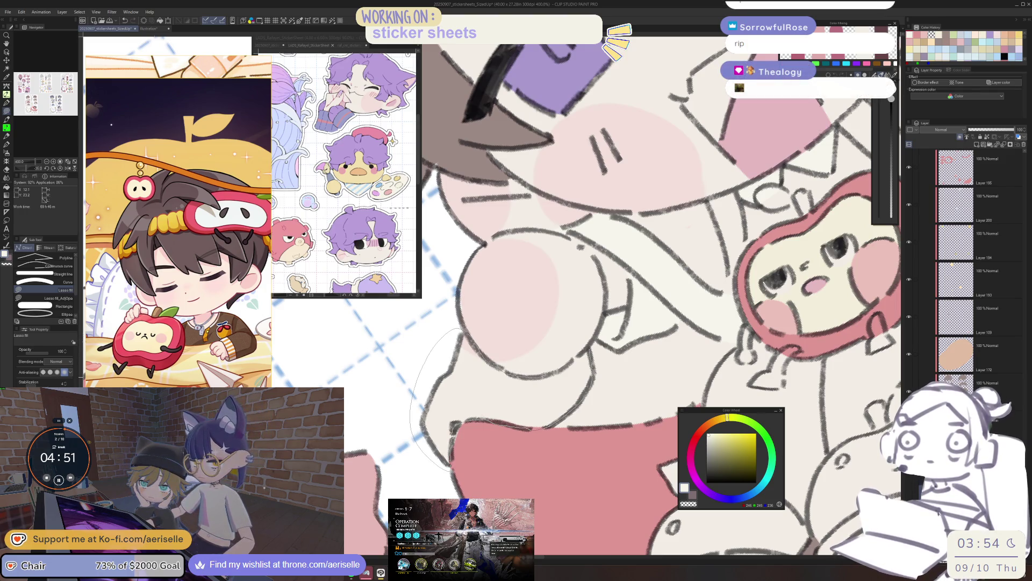
Step: Lasso-fill the shirt area below the cheek with cream
{"action": "scroll", "coordinate": [591, 295], "scroll_direction": "down", "scroll_amount": 5}
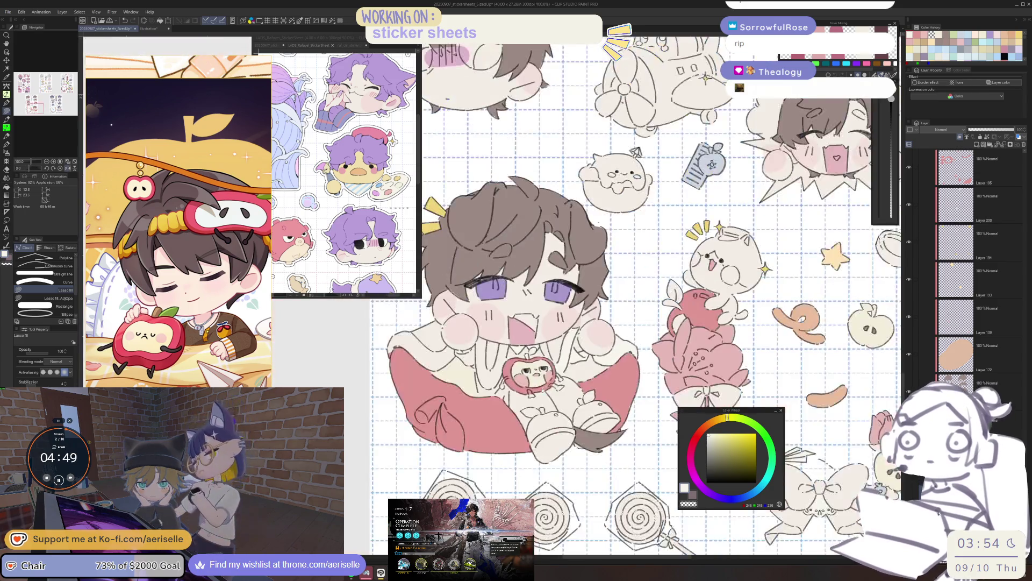
{"action": "scroll", "coordinate": [591, 296], "scroll_direction": "up", "scroll_amount": 1}
{"action": "scroll", "coordinate": [522, 376], "scroll_direction": "up", "scroll_amount": 5}
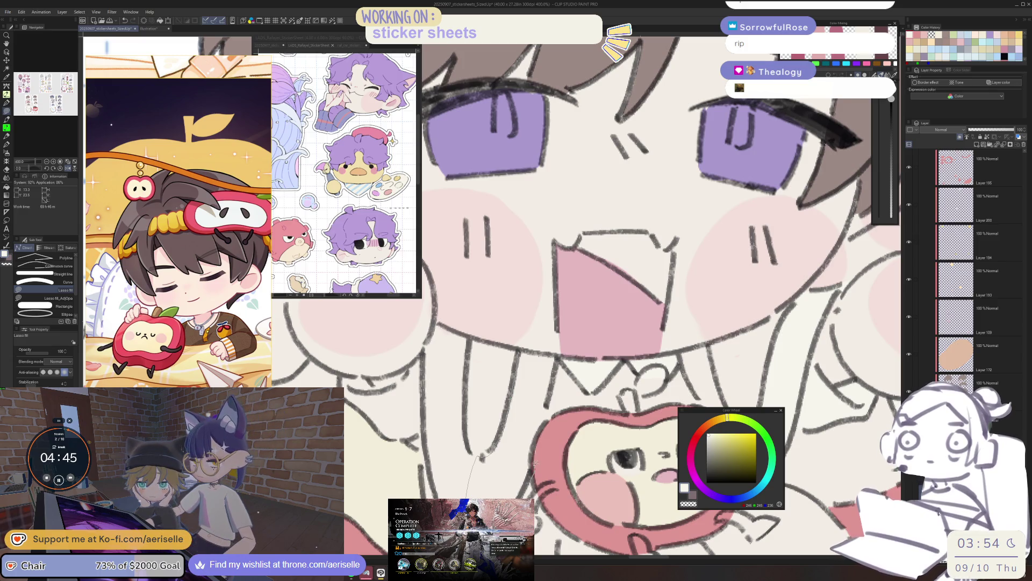
{"action": "scroll", "coordinate": [556, 354], "scroll_direction": "down", "scroll_amount": 3}
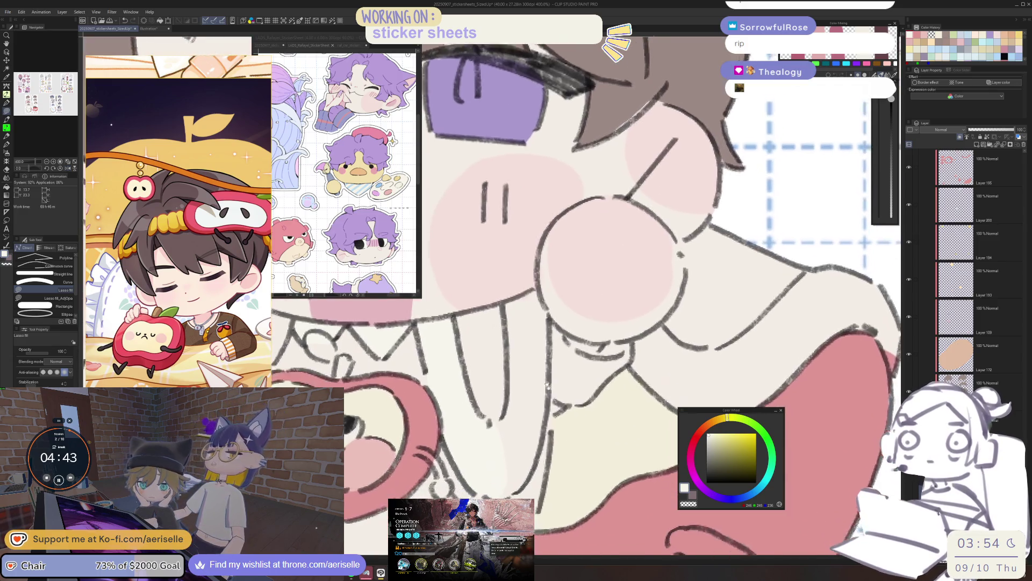
{"action": "mouse_move", "coordinate": [495, 350]}
{"action": "left_mouse_down"}
{"action": "mouse_move", "coordinate": [471, 397]}
{"action": "mouse_move", "coordinate": [478, 467]}
{"action": "left_mouse_up"}
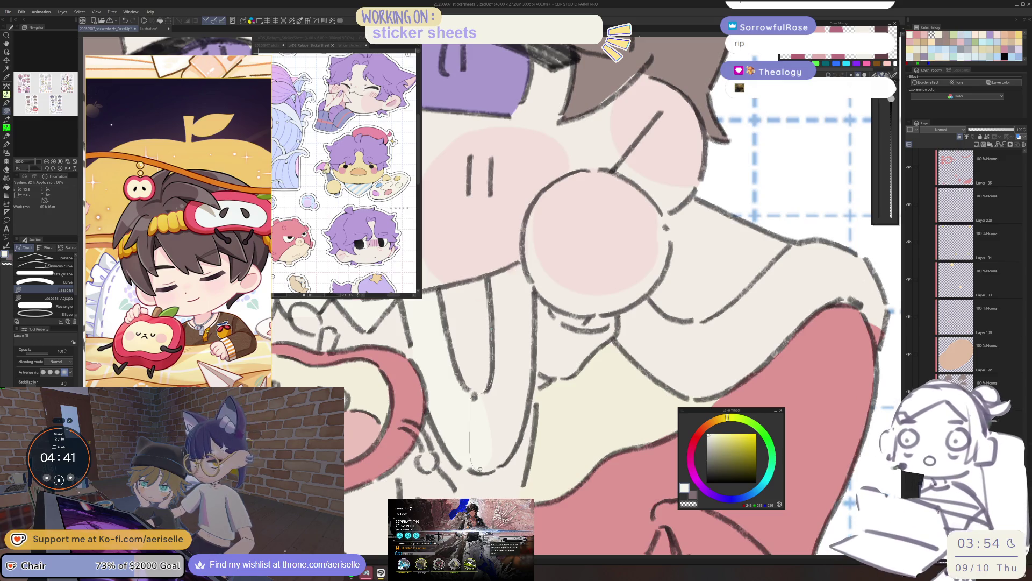
{"action": "left_click_drag", "start_coordinate": [522, 436], "coordinate": [535, 358]}
{"action": "left_click_drag", "start_coordinate": [534, 293], "coordinate": [511, 267]}
Step: Fill the outfit area near the pink cushion edge with cream
{"action": "left_click_drag", "start_coordinate": [633, 289], "coordinate": [480, 321]}
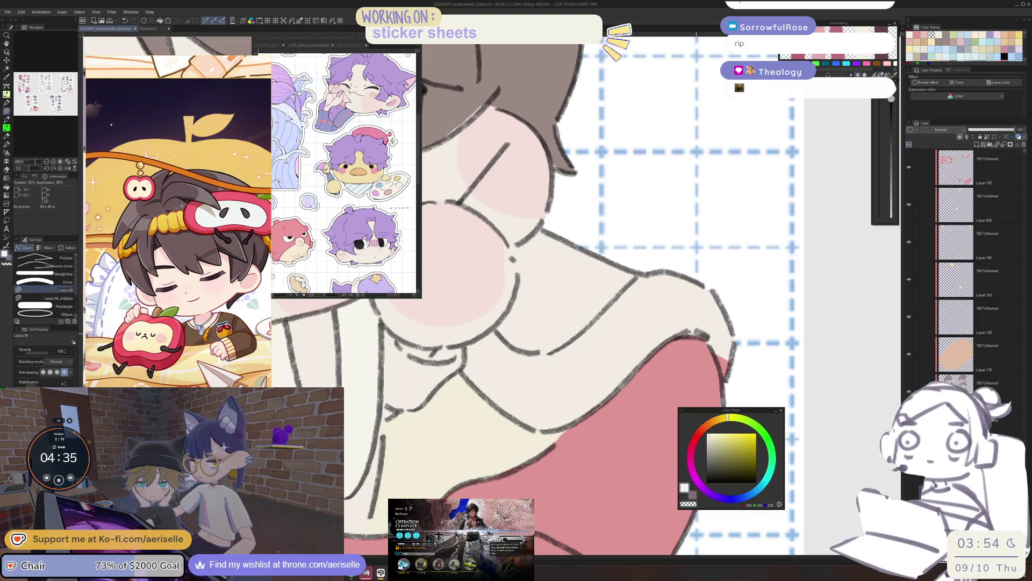
{"action": "mouse_move", "coordinate": [713, 345]}
{"action": "left_mouse_down"}
{"action": "mouse_move", "coordinate": [759, 304]}
{"action": "mouse_move", "coordinate": [644, 270]}
{"action": "left_mouse_up"}
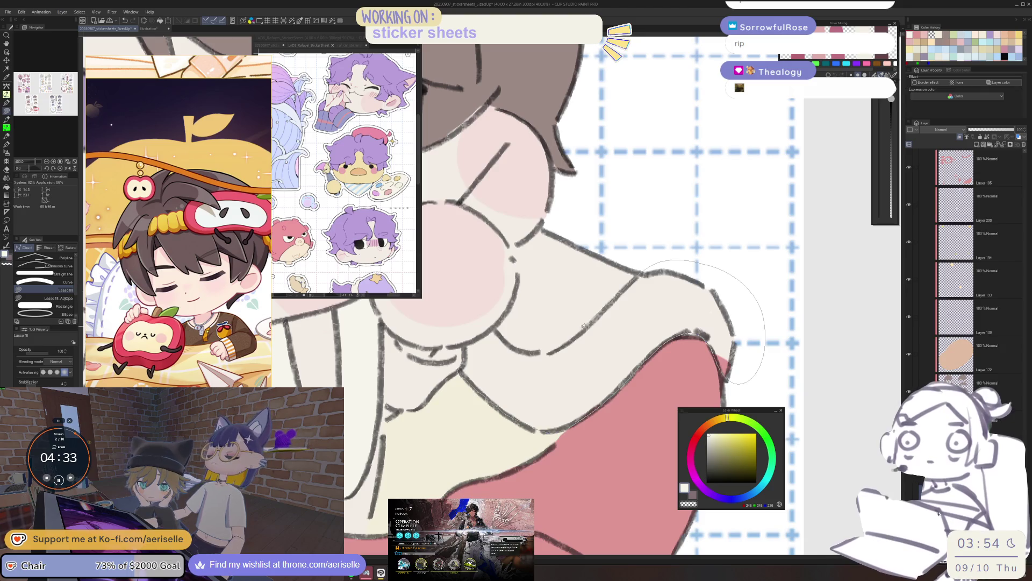
{"action": "left_click_drag", "start_coordinate": [540, 354], "coordinate": [492, 329]}
{"action": "scroll", "coordinate": [548, 433], "scroll_direction": "down", "scroll_amount": 5}
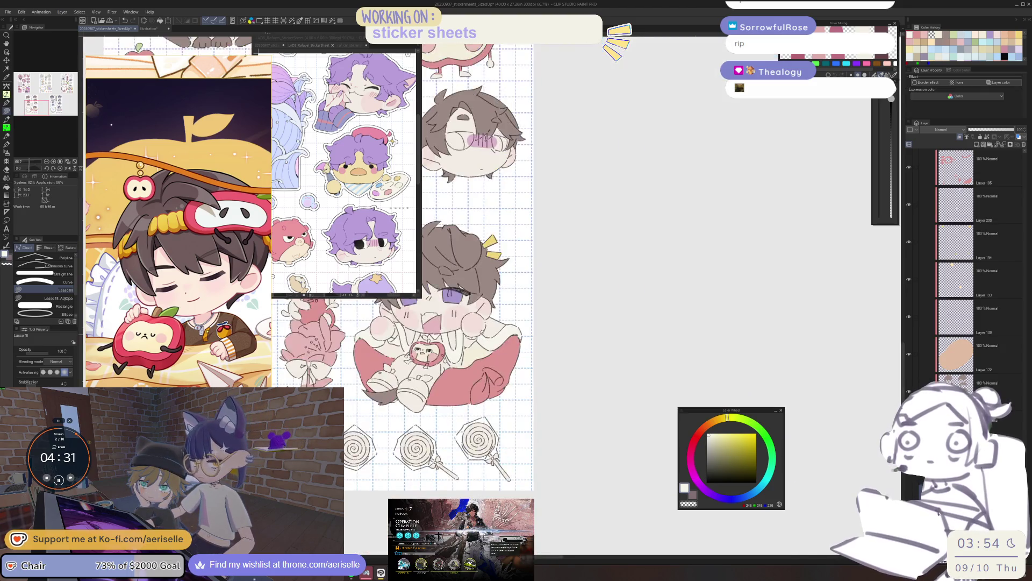
{"action": "left_click_drag", "start_coordinate": [547, 433], "coordinate": [568, 437]}
Step: Fill the gap along the pink area and between the outfit lines cream, rotating the view -15°
{"action": "key", "text": "o"}
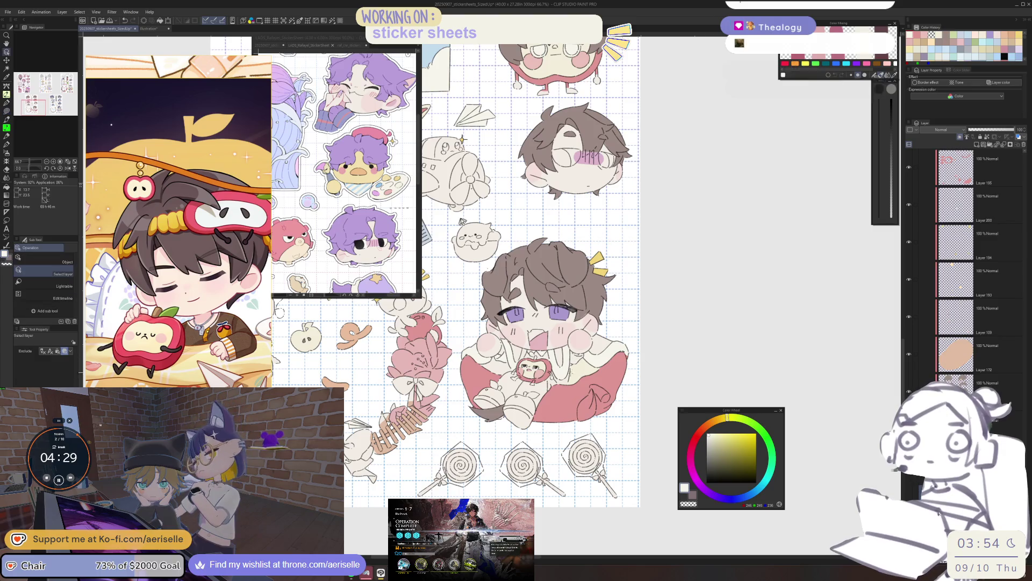
{"action": "scroll", "coordinate": [488, 360], "scroll_direction": "up", "scroll_amount": 10}
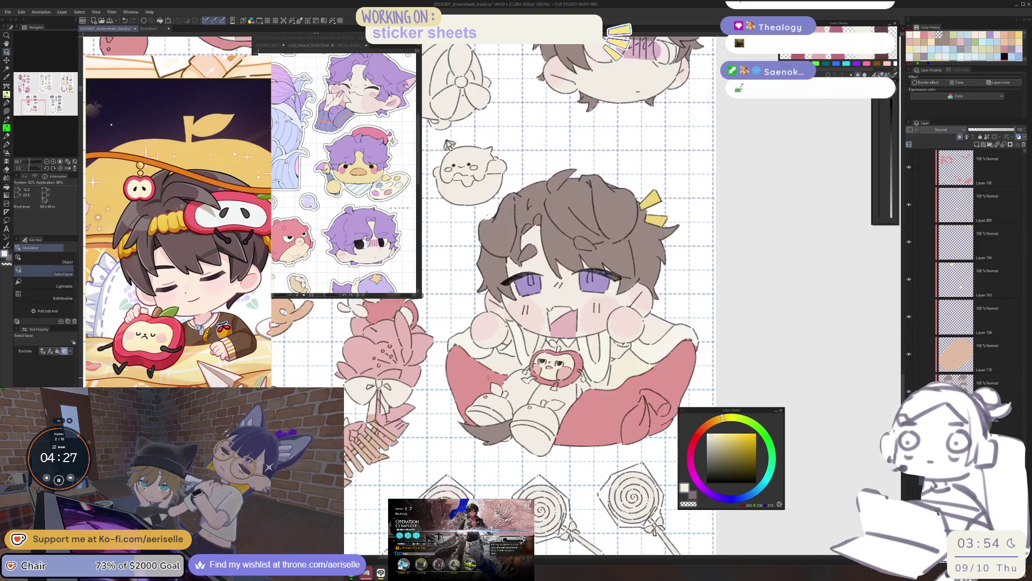
{"action": "key", "text": "u"}
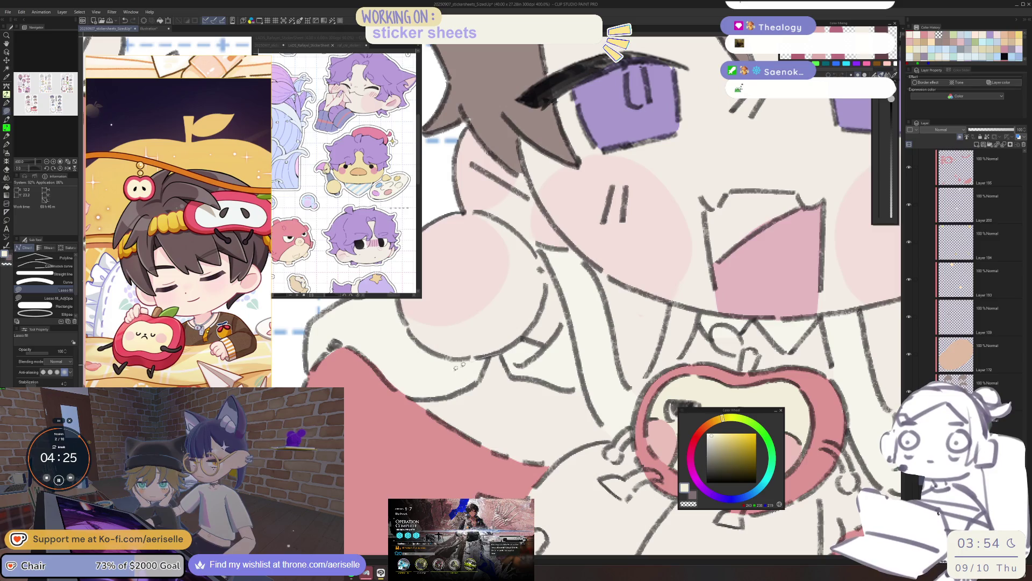
{"action": "mouse_move", "coordinate": [504, 475]}
{"action": "left_mouse_down"}
{"action": "mouse_move", "coordinate": [559, 465]}
{"action": "mouse_move", "coordinate": [615, 435]}
{"action": "mouse_move", "coordinate": [586, 382]}
{"action": "left_mouse_up"}
{"action": "key", "text": "minus"}
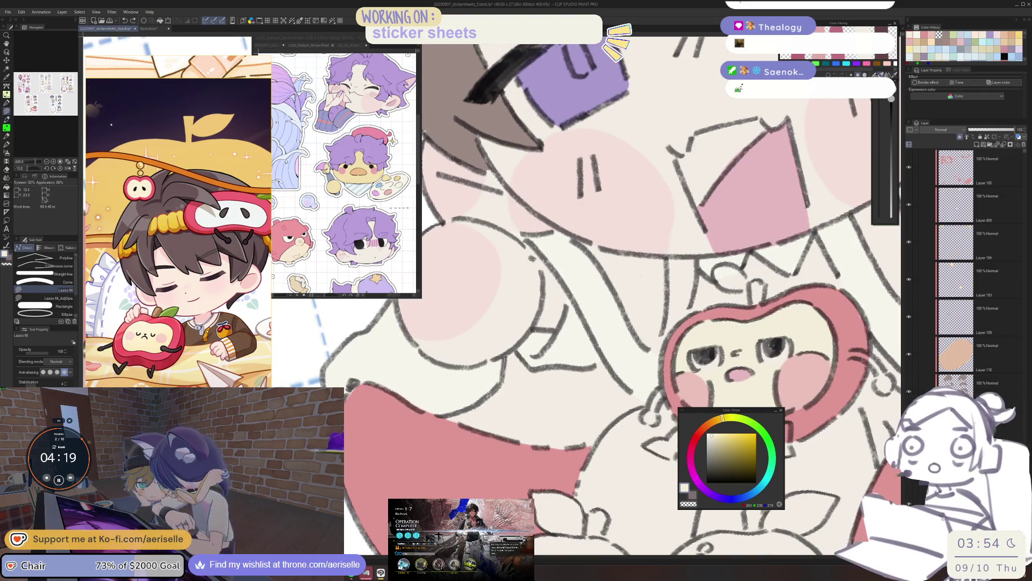
{"action": "mouse_move", "coordinate": [445, 415]}
{"action": "left_mouse_down"}
{"action": "mouse_move", "coordinate": [519, 431]}
{"action": "mouse_move", "coordinate": [586, 366]}
{"action": "mouse_move", "coordinate": [530, 365]}
{"action": "mouse_move", "coordinate": [527, 341]}
{"action": "left_mouse_up"}
Step: Flip the canvas view horizontally and reset it to show the whole sticker sheet
{"action": "key", "text": "h"}
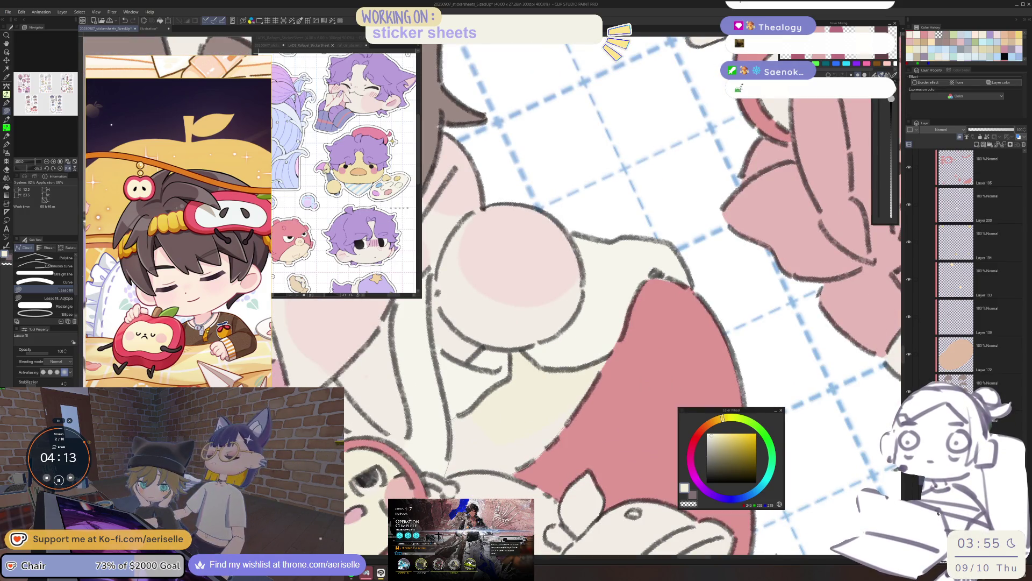
{"action": "key", "text": "ctrl+0"}
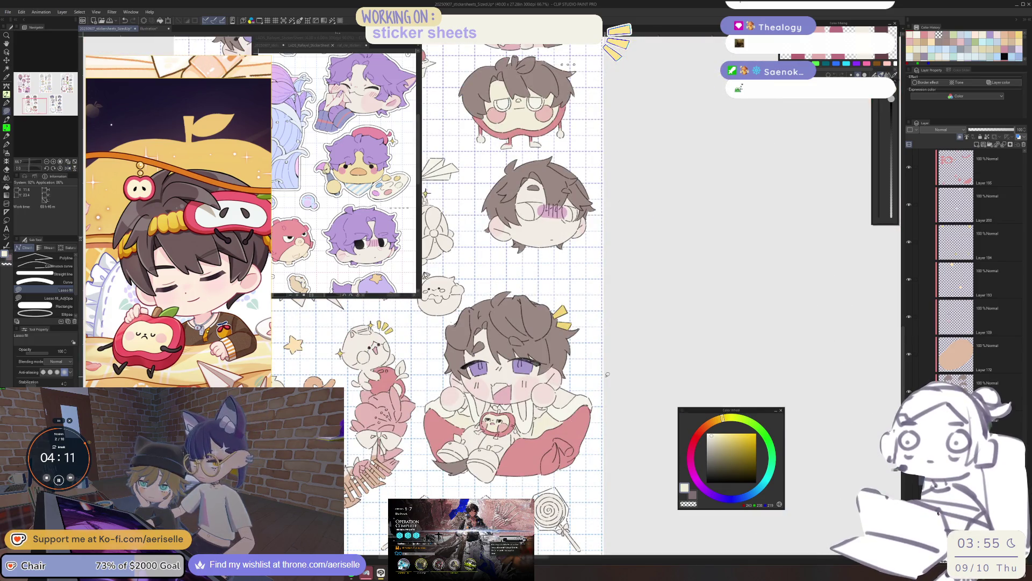
{"action": "scroll", "coordinate": [542, 416], "scroll_direction": "up", "scroll_amount": 5}
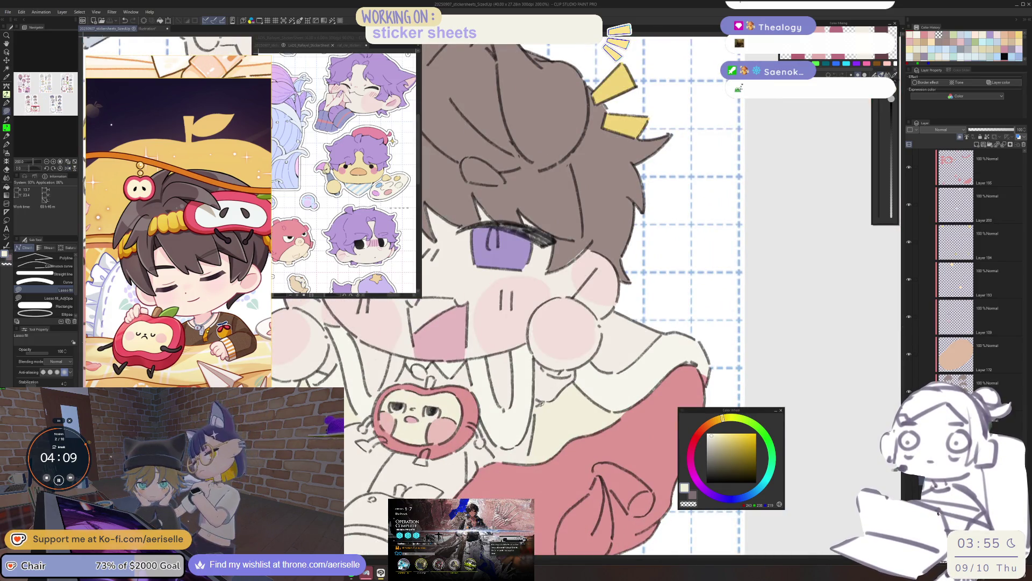
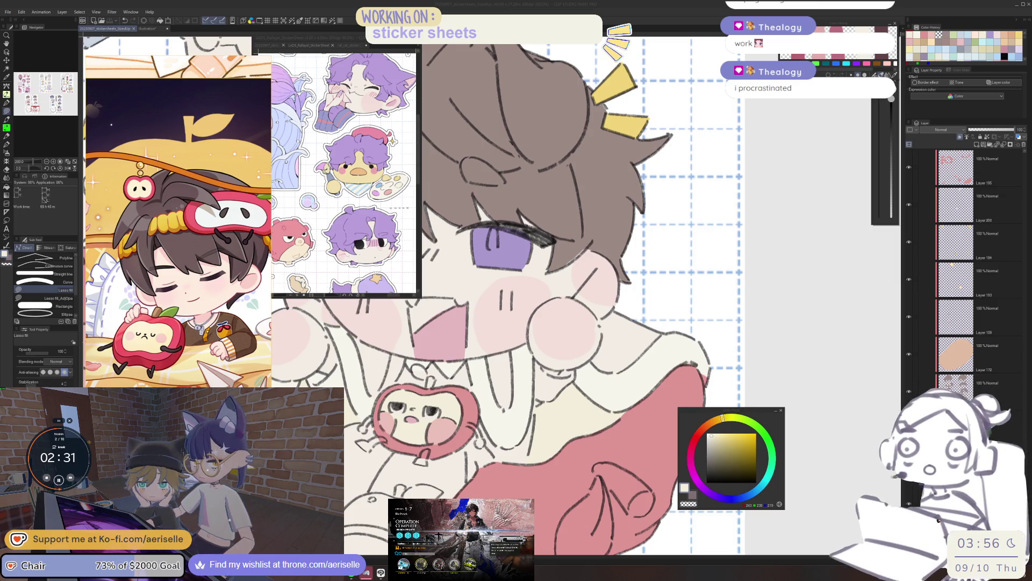
Step: Pan across the chibi's face and eyedrop the brown of the hair
{"action": "mouse_move", "coordinate": [518, 428]}
{"action": "left_mouse_down"}
{"action": "mouse_move", "coordinate": [584, 403]}
{"action": "mouse_move", "coordinate": [458, 464]}
{"action": "mouse_move", "coordinate": [492, 526]}
{"action": "mouse_move", "coordinate": [598, 324]}
{"action": "left_mouse_up"}
{"action": "left_click", "coordinate": [598, 324], "text": "alt"}
{"action": "scroll", "coordinate": [598, 344], "scroll_direction": "up", "scroll_amount": 2}
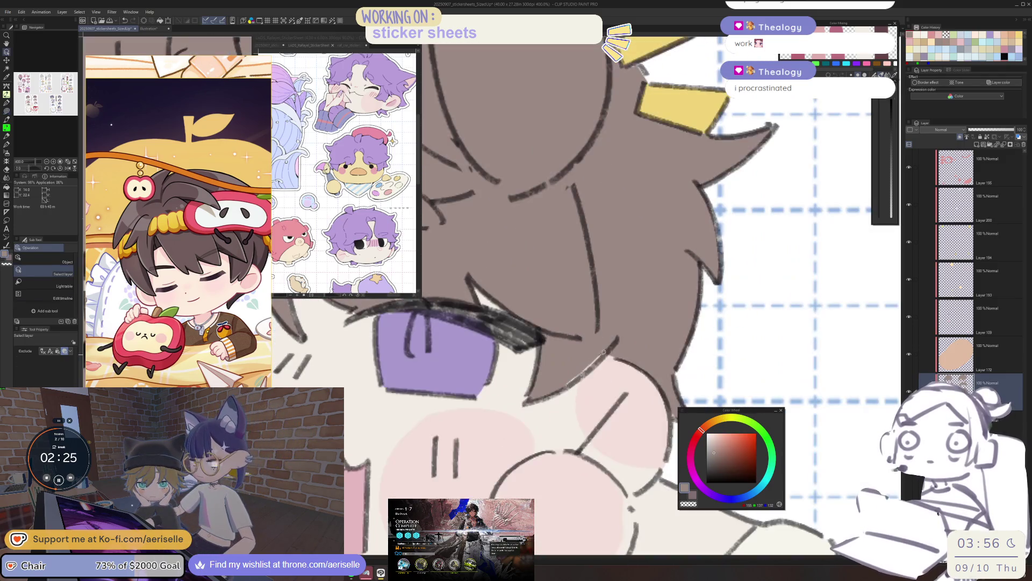
{"action": "key", "text": "e"}
{"action": "scroll", "coordinate": [590, 397], "scroll_direction": "down", "scroll_amount": 6}
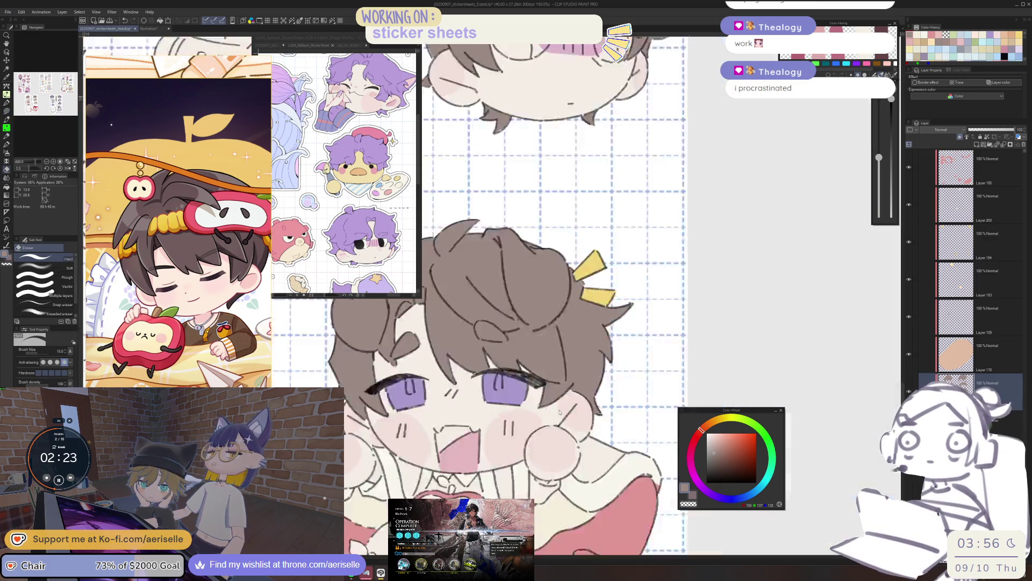
Step: Pan down to the lollipops and flowers, then add a new raster layer above Layer 195
{"action": "mouse_move", "coordinate": [590, 397]}
{"action": "left_mouse_down"}
{"action": "mouse_move", "coordinate": [602, 331]}
{"action": "mouse_move", "coordinate": [624, 328]}
{"action": "mouse_move", "coordinate": [629, 573]}
{"action": "left_mouse_up"}
{"action": "mouse_move", "coordinate": [630, 516]}
{"action": "left_mouse_down"}
{"action": "mouse_move", "coordinate": [691, 553]}
{"action": "mouse_move", "coordinate": [704, 507]}
{"action": "mouse_move", "coordinate": [615, 407]}
{"action": "mouse_move", "coordinate": [653, 575]}
{"action": "left_mouse_up"}
{"action": "scroll", "coordinate": [612, 286], "scroll_direction": "up", "scroll_amount": 5}
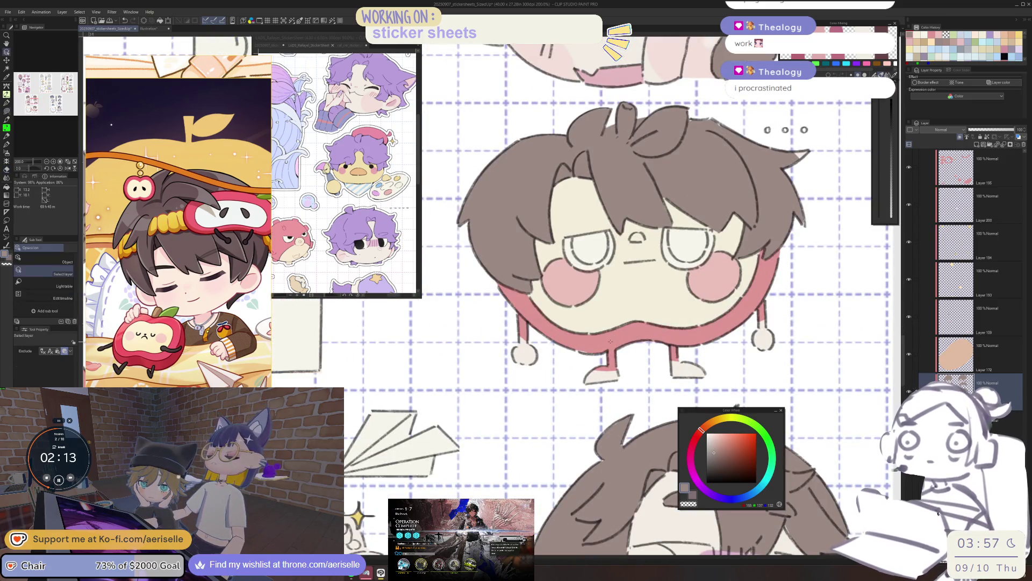
{"action": "left_click", "coordinate": [977, 144]}
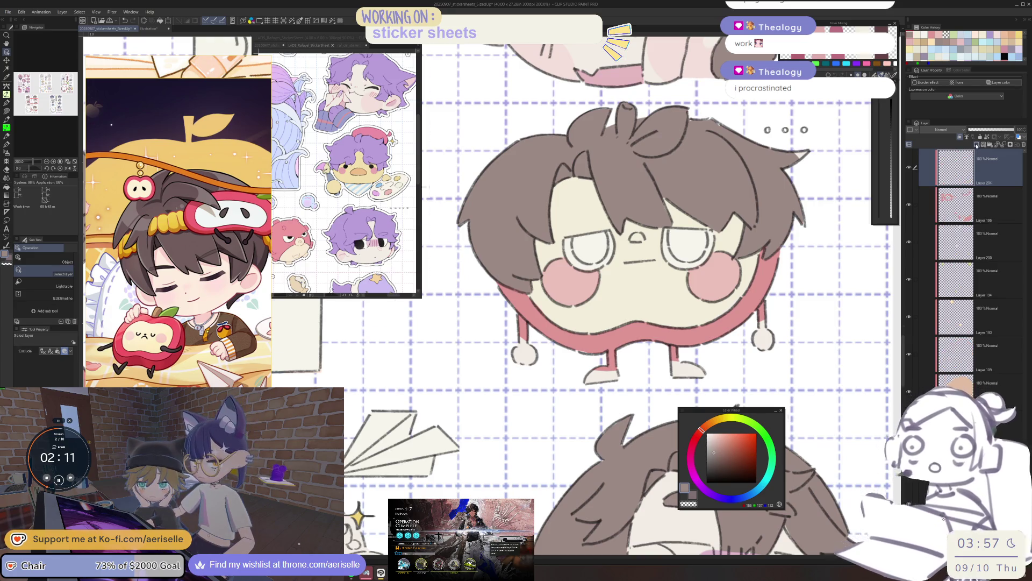
{"action": "scroll", "coordinate": [643, 358], "scroll_direction": "down", "scroll_amount": 10}
{"action": "key", "text": "u"}
{"action": "scroll", "coordinate": [643, 358], "scroll_direction": "up", "scroll_amount": 6}
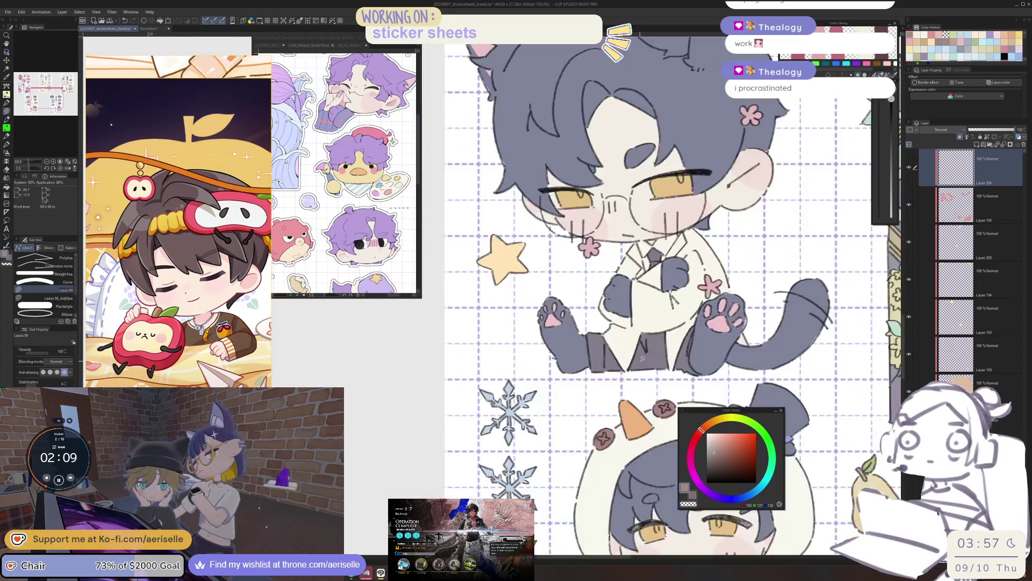
Step: Pick Layer 158's grey, then lasso-fill the glasses character's feet and right hand dark grey
{"action": "left_click", "coordinate": [642, 357], "text": "ctrl+shift"}
{"action": "scroll", "coordinate": [661, 344], "scroll_direction": "down", "scroll_amount": 6}
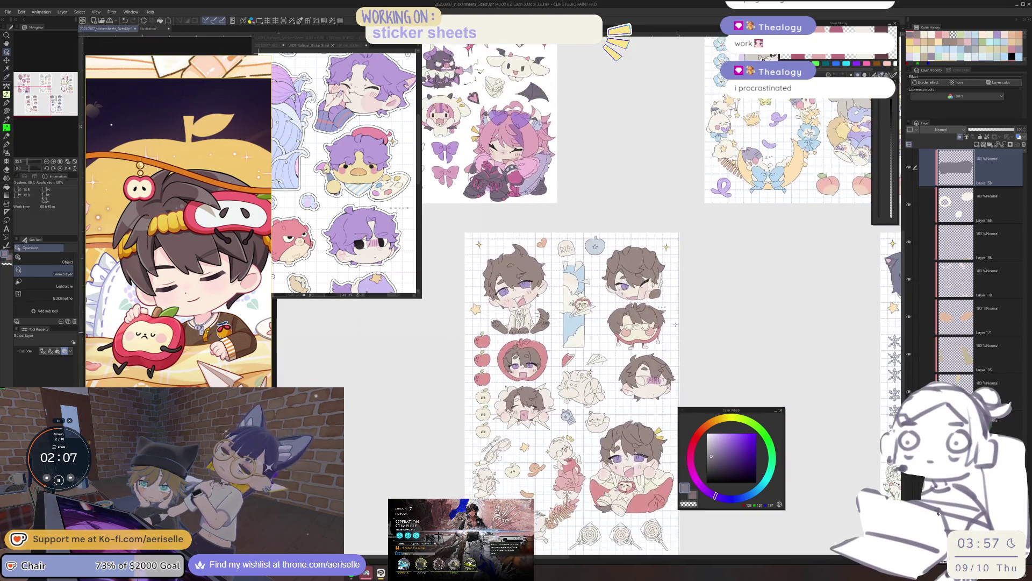
{"action": "scroll", "coordinate": [632, 342], "scroll_direction": "up", "scroll_amount": 6}
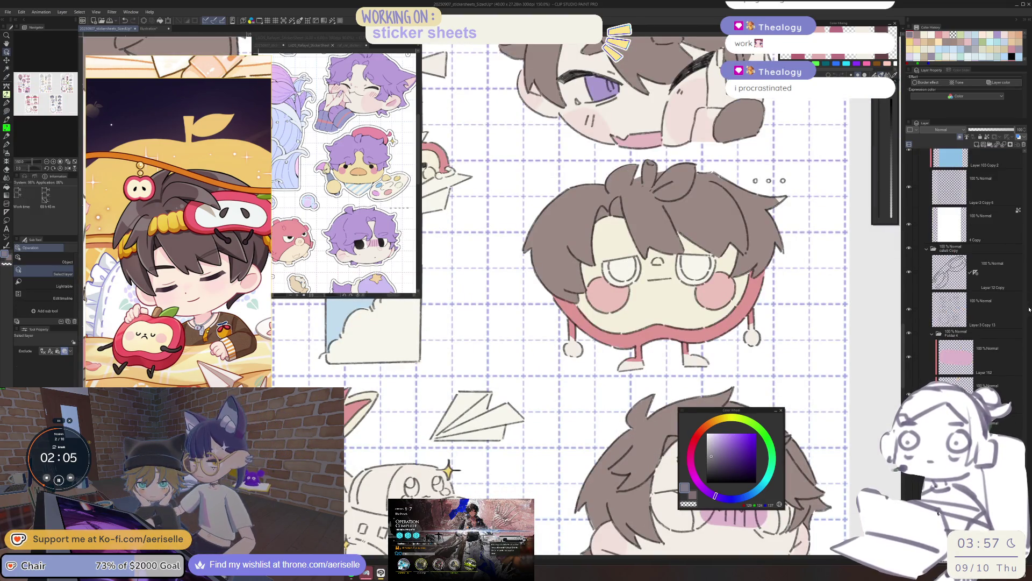
{"action": "scroll", "coordinate": [669, 330], "scroll_direction": "up", "scroll_amount": 2}
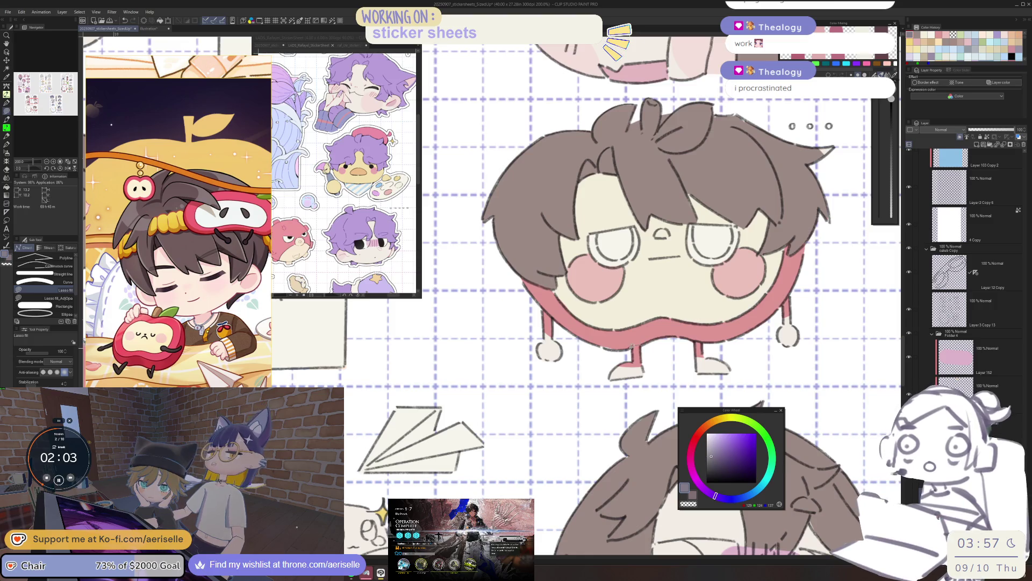
{"action": "left_click_drag", "start_coordinate": [703, 340], "coordinate": [640, 350]}
{"action": "mouse_move", "coordinate": [775, 297]}
{"action": "left_mouse_down"}
{"action": "mouse_move", "coordinate": [798, 323]}
{"action": "mouse_move", "coordinate": [776, 301]}
{"action": "mouse_move", "coordinate": [577, 255]}
{"action": "mouse_move", "coordinate": [640, 320]}
{"action": "left_mouse_up"}
{"action": "scroll", "coordinate": [783, 278], "scroll_direction": "down", "scroll_amount": 5}
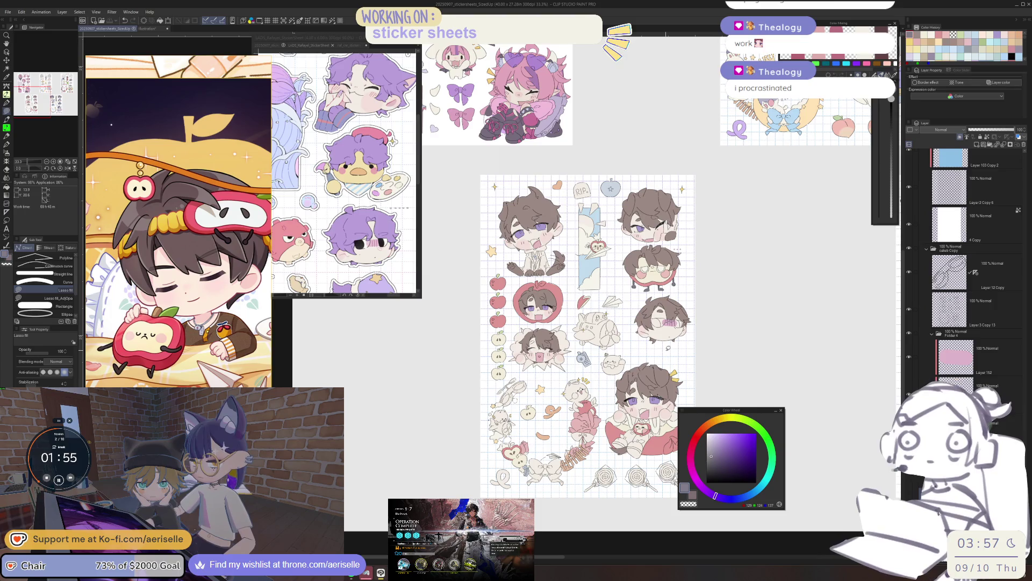
{"action": "scroll", "coordinate": [586, 238], "scroll_direction": "up", "scroll_amount": 7}
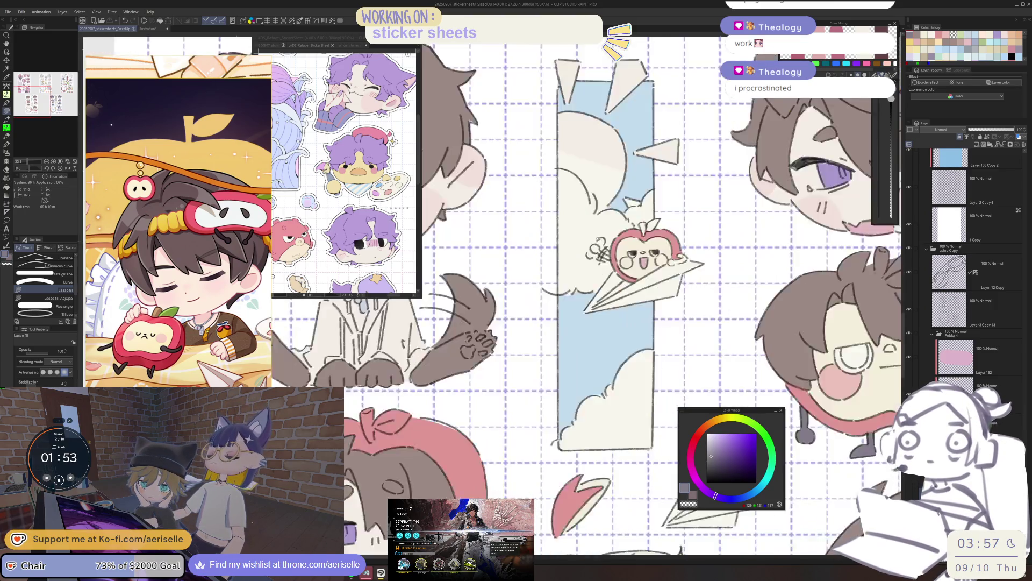
Step: Fill the racket and the top of its handle dark grey
{"action": "scroll", "coordinate": [624, 264], "scroll_direction": "up", "scroll_amount": 2}
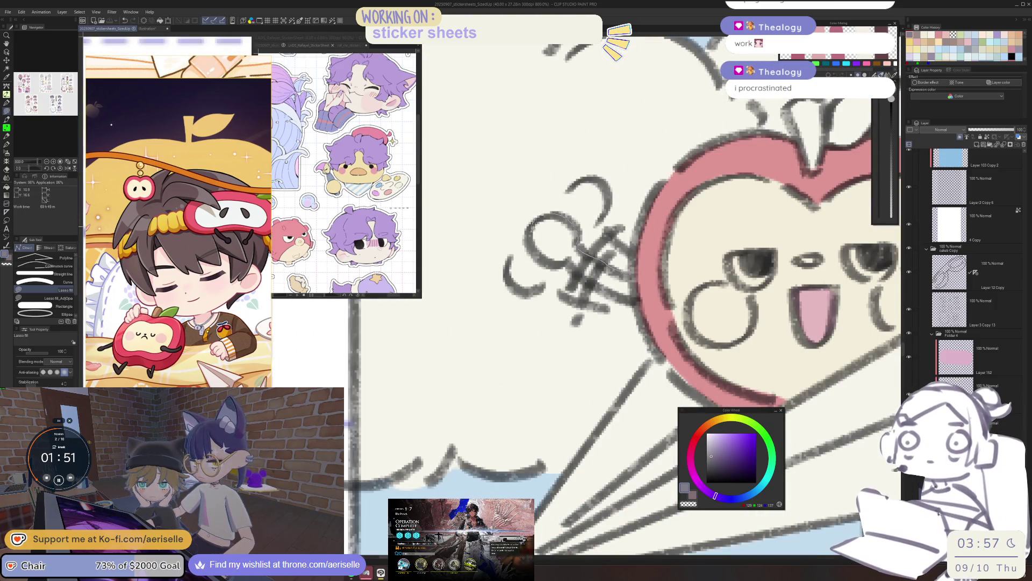
{"action": "left_click_drag", "start_coordinate": [628, 275], "coordinate": [636, 284]}
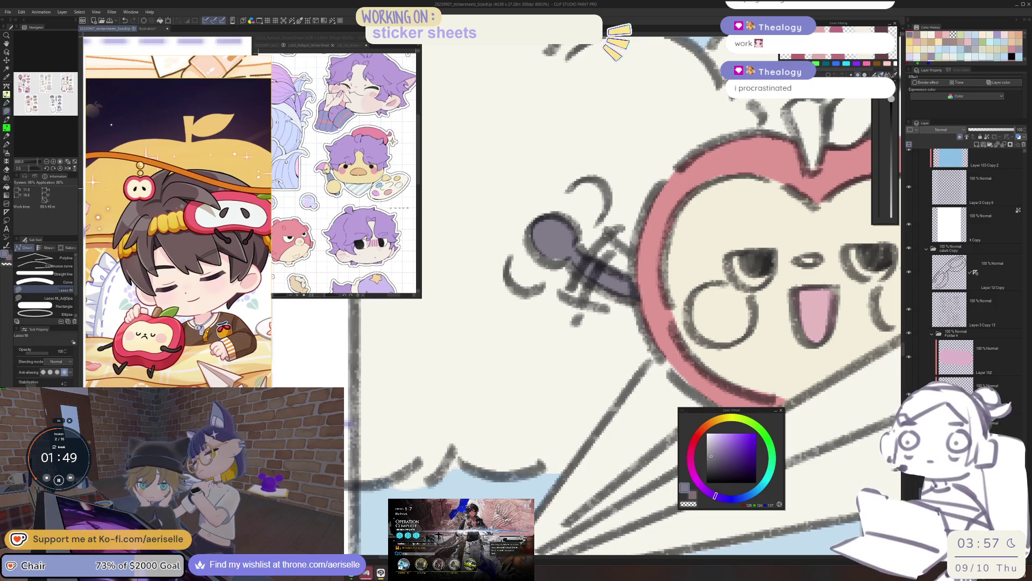
{"action": "mouse_move", "coordinate": [600, 218]}
{"action": "left_mouse_down"}
{"action": "mouse_move", "coordinate": [630, 253]}
{"action": "mouse_move", "coordinate": [587, 176]}
{"action": "left_mouse_up"}
Step: With the canvas flipped, shade the racket knob with a grey gradient, then deselect and unflip
{"action": "key", "text": "h"}
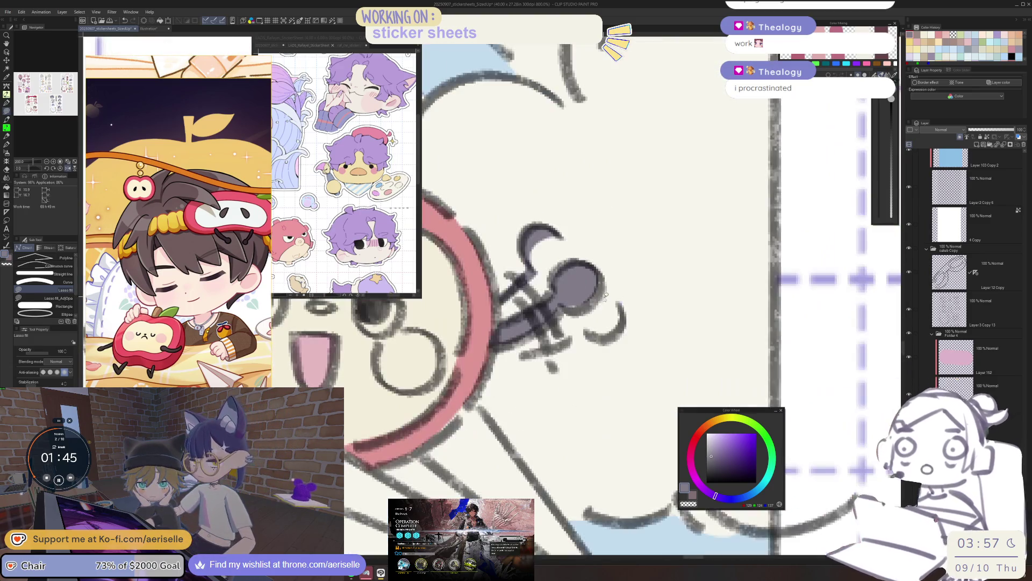
{"action": "key", "text": "m"}
{"action": "mouse_move", "coordinate": [613, 296]}
{"action": "left_mouse_down"}
{"action": "mouse_move", "coordinate": [579, 320]}
{"action": "mouse_move", "coordinate": [614, 299]}
{"action": "left_mouse_up"}
{"action": "key", "text": "g"}
{"action": "left_click_drag", "start_coordinate": [633, 334], "coordinate": [543, 252]}
{"action": "key", "text": "ctrl+d"}
{"action": "key", "text": "h"}
Step: Zoom around the racket while cycling between the Eraser, selection and Gradient tools
{"action": "scroll", "coordinate": [544, 313], "scroll_direction": "down", "scroll_amount": 3}
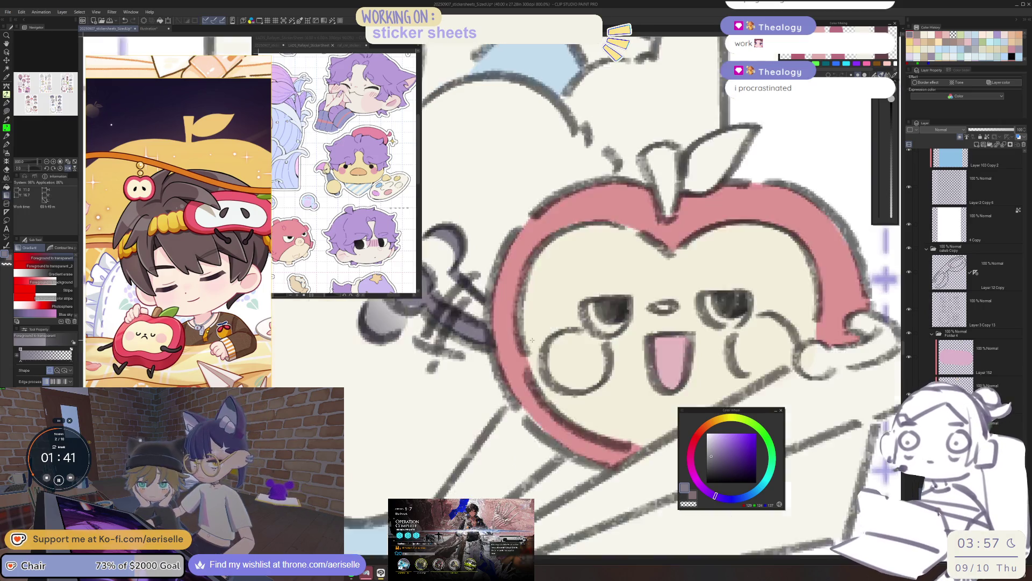
{"action": "scroll", "coordinate": [544, 313], "scroll_direction": "up", "scroll_amount": 2}
{"action": "key", "text": "e"}
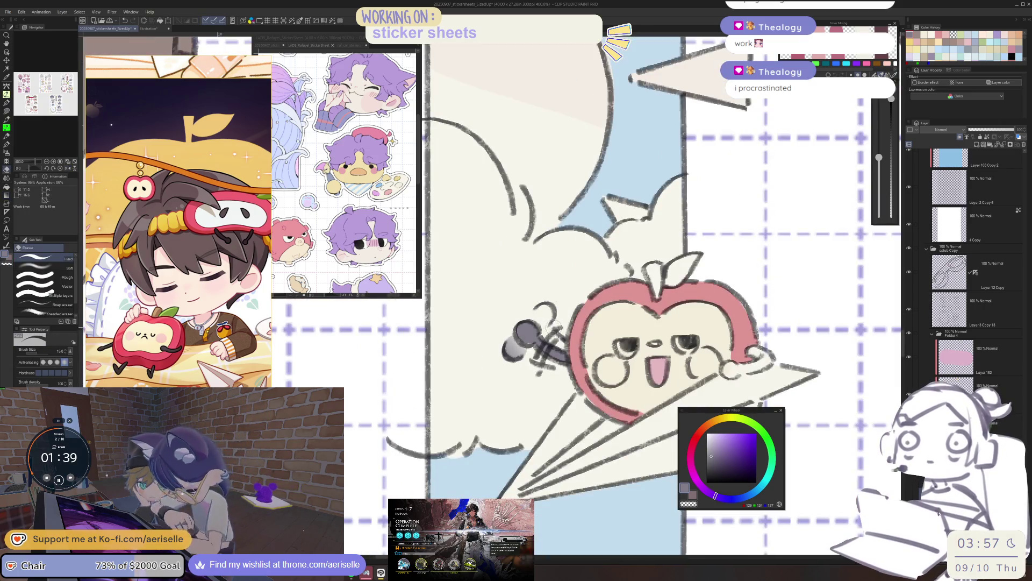
{"action": "key", "text": "m"}
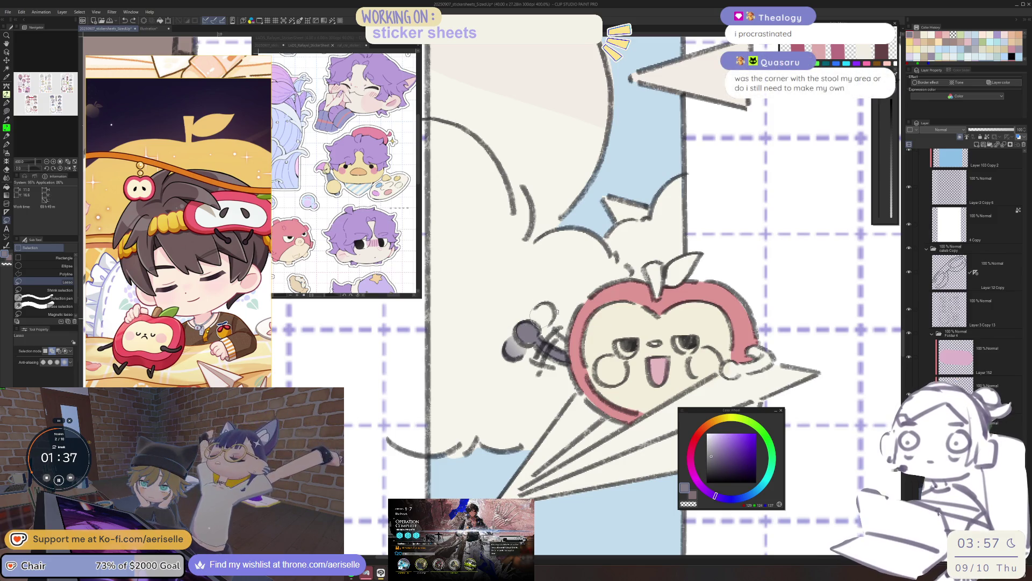
{"action": "key", "text": "g"}
{"action": "scroll", "coordinate": [615, 341], "scroll_direction": "down", "scroll_amount": 4}
{"action": "scroll", "coordinate": [615, 339], "scroll_direction": "down", "scroll_amount": 10}
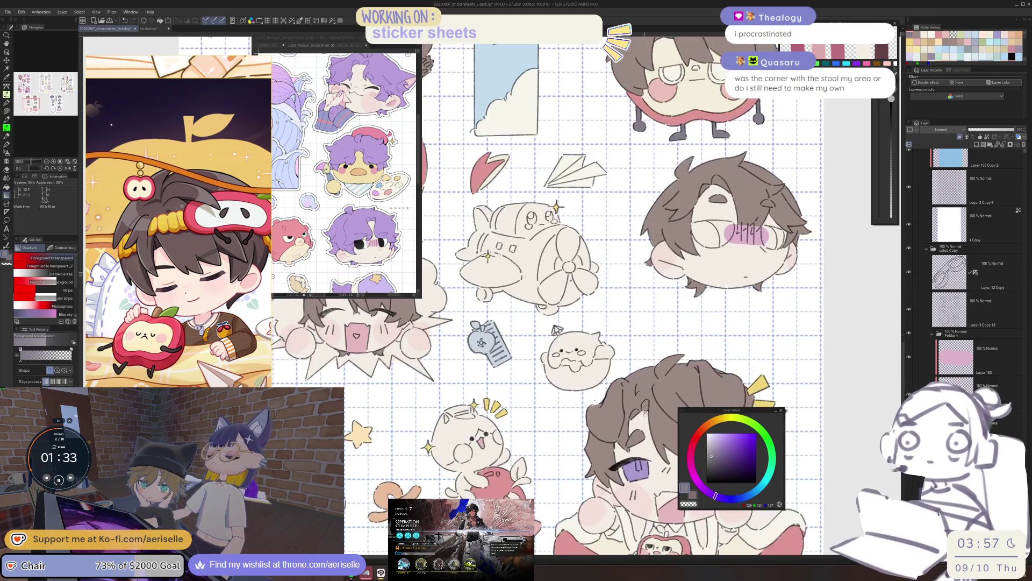
Step: Lasso-fill the main racket shape beside the chest apple in dark grey
{"action": "scroll", "coordinate": [644, 405], "scroll_direction": "down", "scroll_amount": 2}
{"action": "scroll", "coordinate": [644, 404], "scroll_direction": "up", "scroll_amount": 8}
{"action": "key", "text": "u"}
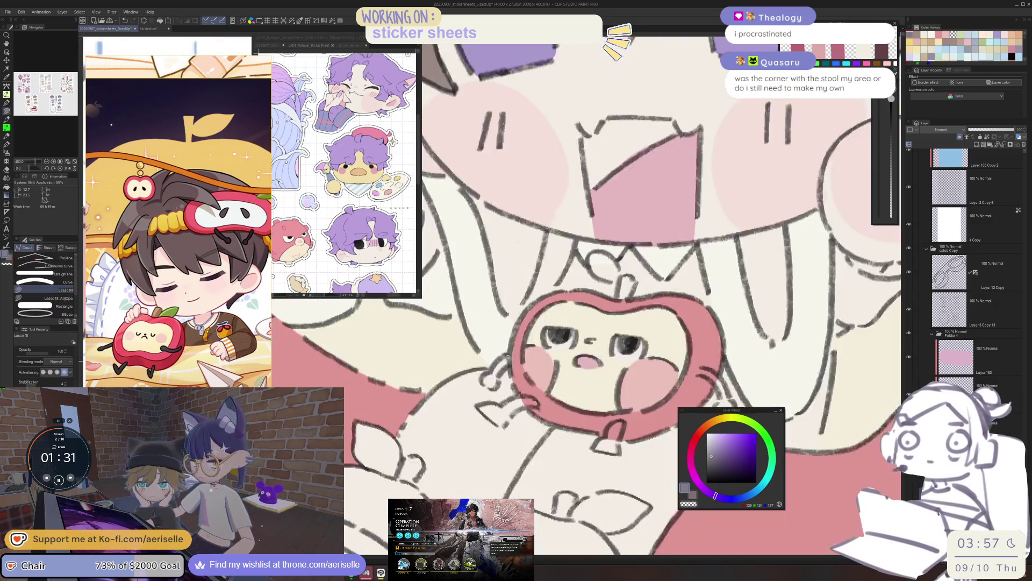
{"action": "scroll", "coordinate": [505, 364], "scroll_direction": "up", "scroll_amount": 2}
{"action": "mouse_move", "coordinate": [500, 358]}
{"action": "left_mouse_down"}
{"action": "mouse_move", "coordinate": [468, 384]}
{"action": "mouse_move", "coordinate": [462, 409]}
{"action": "mouse_move", "coordinate": [513, 363]}
{"action": "left_mouse_up"}
{"action": "left_click_drag", "start_coordinate": [447, 448], "coordinate": [491, 484]}
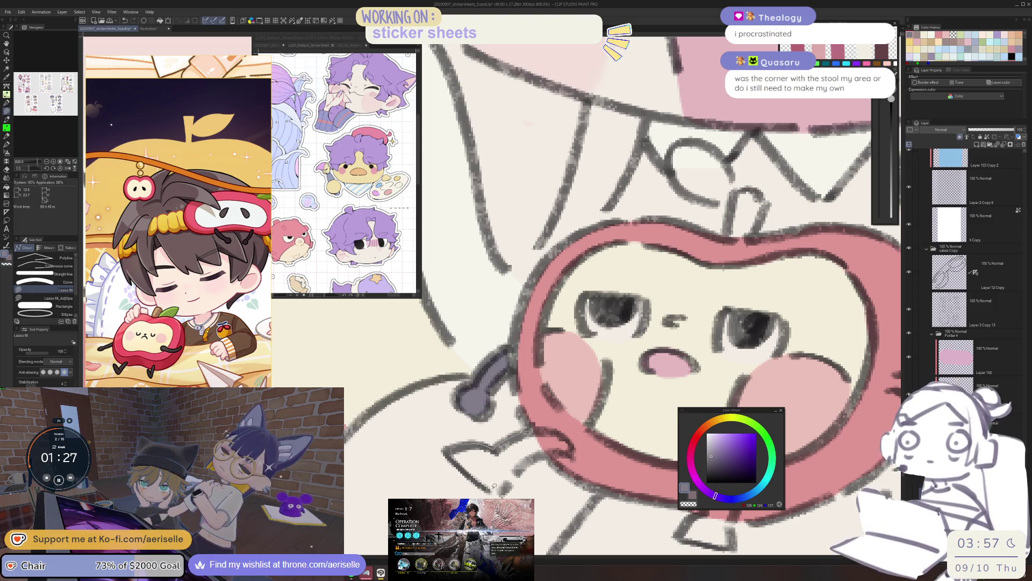
{"action": "mouse_move", "coordinate": [562, 443]}
{"action": "left_mouse_down"}
{"action": "mouse_move", "coordinate": [490, 484]}
{"action": "mouse_move", "coordinate": [355, 354]}
{"action": "mouse_move", "coordinate": [466, 400]}
{"action": "left_mouse_up"}
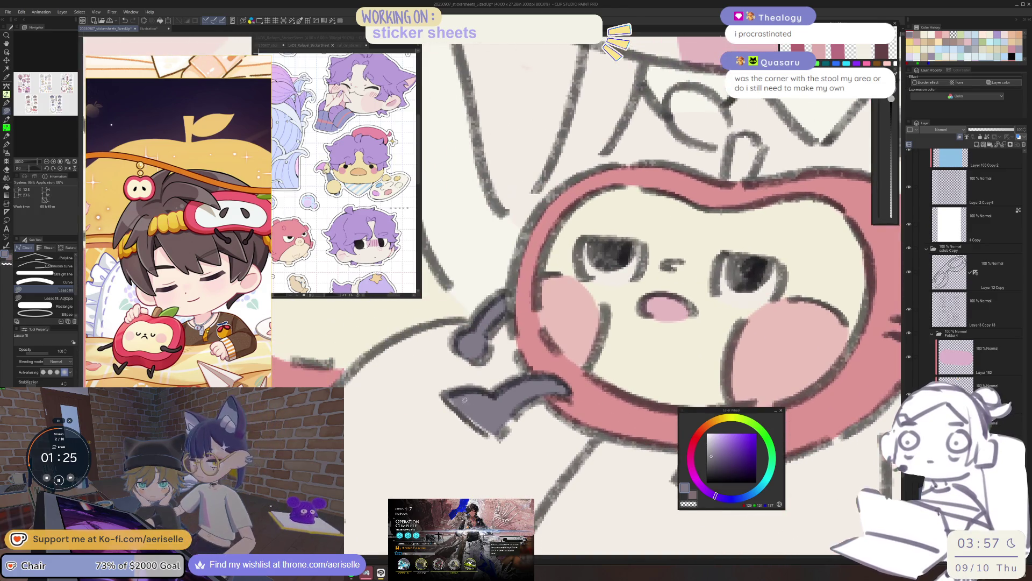
{"action": "scroll", "coordinate": [498, 423], "scroll_direction": "down", "scroll_amount": 2}
{"action": "scroll", "coordinate": [460, 388], "scroll_direction": "up", "scroll_amount": 4}
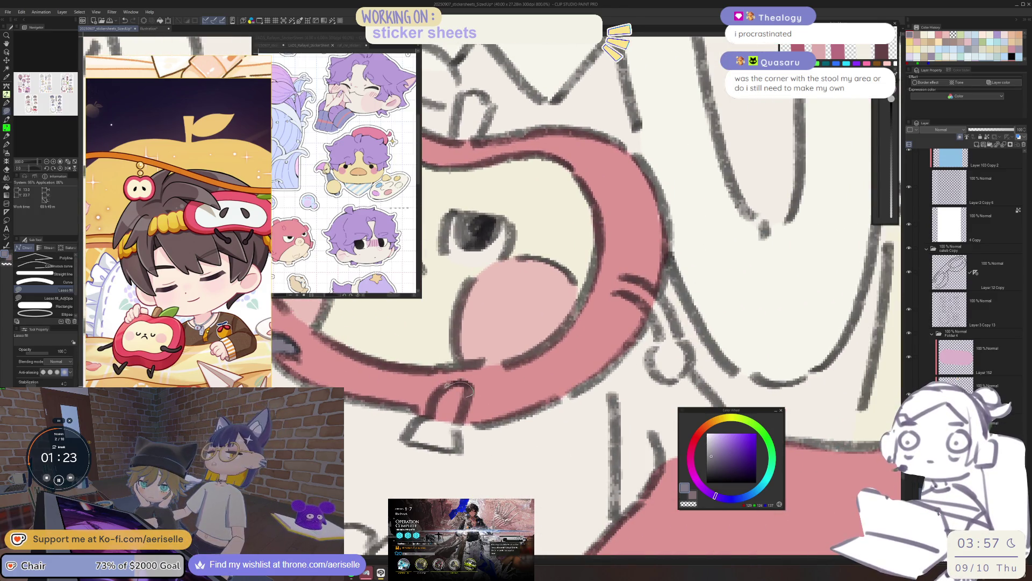
Step: Fill the remaining two dark pieces of the racket
{"action": "left_click_drag", "start_coordinate": [409, 440], "coordinate": [452, 446]}
{"action": "scroll", "coordinate": [457, 408], "scroll_direction": "down", "scroll_amount": 3}
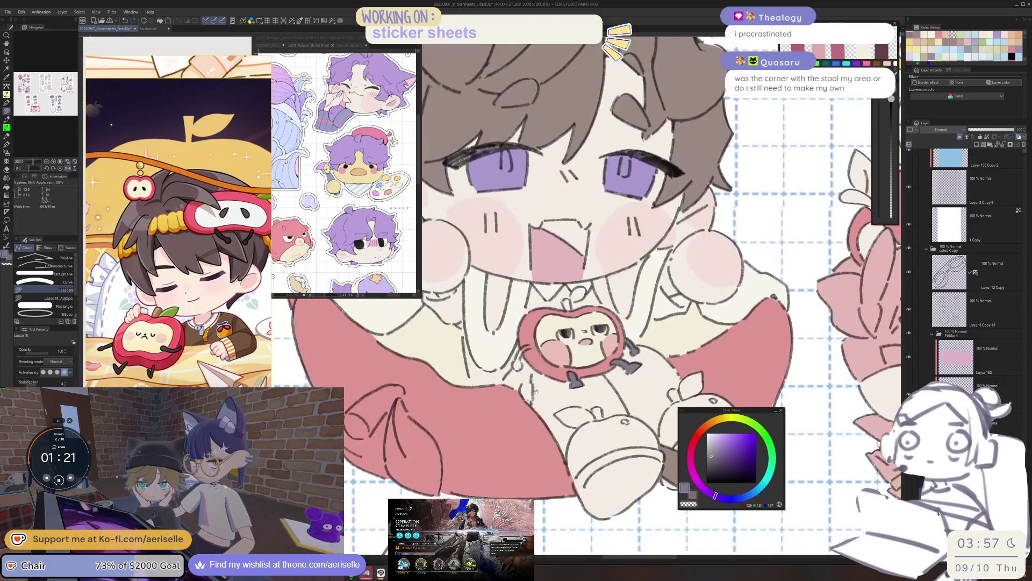
{"action": "scroll", "coordinate": [532, 335], "scroll_direction": "up", "scroll_amount": 5}
{"action": "mouse_move", "coordinate": [450, 433]}
{"action": "left_mouse_down"}
{"action": "mouse_move", "coordinate": [443, 492]}
{"action": "mouse_move", "coordinate": [387, 457]}
{"action": "left_mouse_up"}
{"action": "scroll", "coordinate": [484, 387], "scroll_direction": "down", "scroll_amount": 6}
{"action": "scroll", "coordinate": [600, 385], "scroll_direction": "up", "scroll_amount": 1}
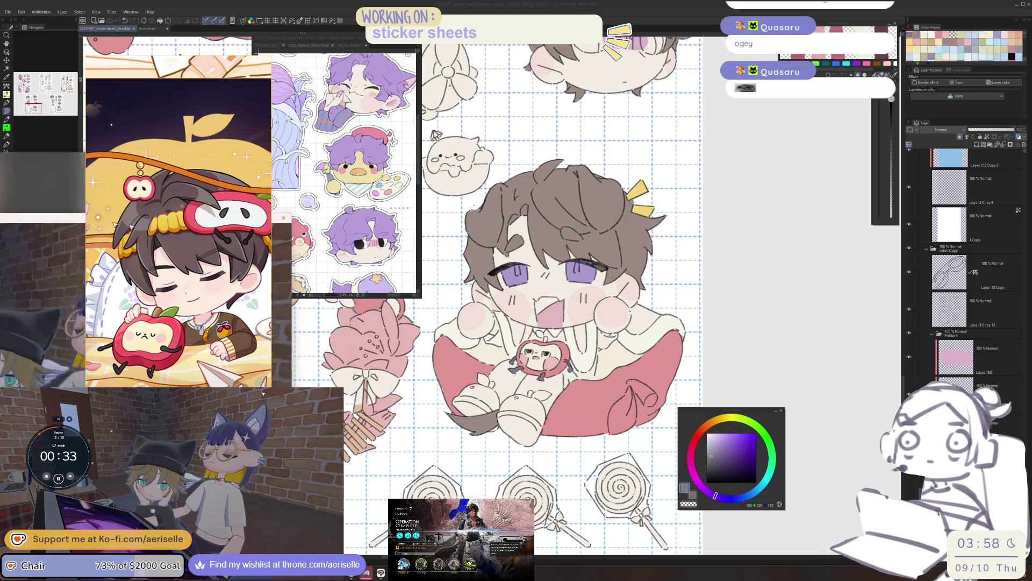
Step: Switch to the Gogh study-room window with Alt+Tab
{"action": "key", "text": "alt+Tab"}
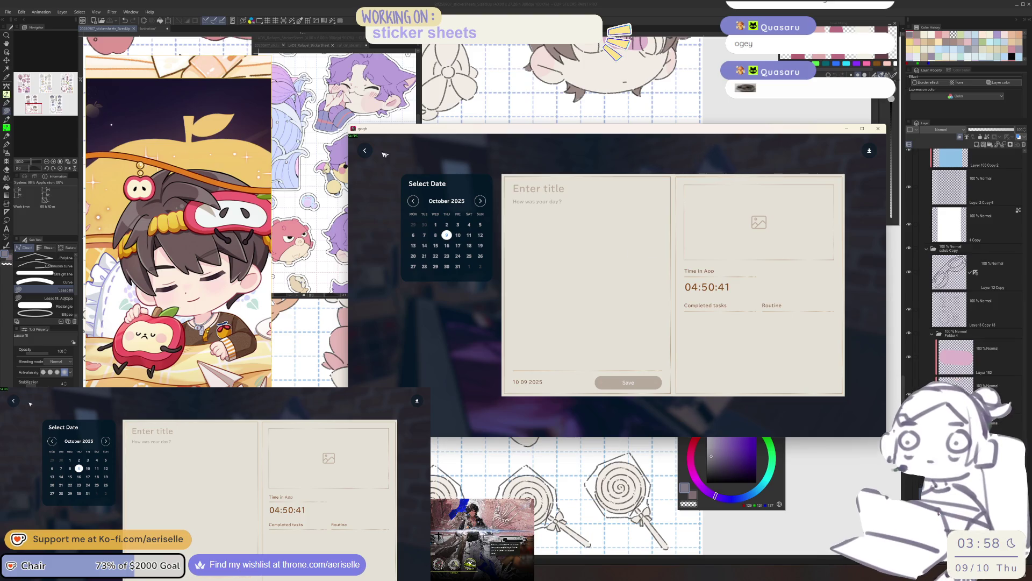
Step: Close the diary, choose Continue on the end-timer prompt twice, and nudge the window
{"action": "left_click", "coordinate": [366, 151]}
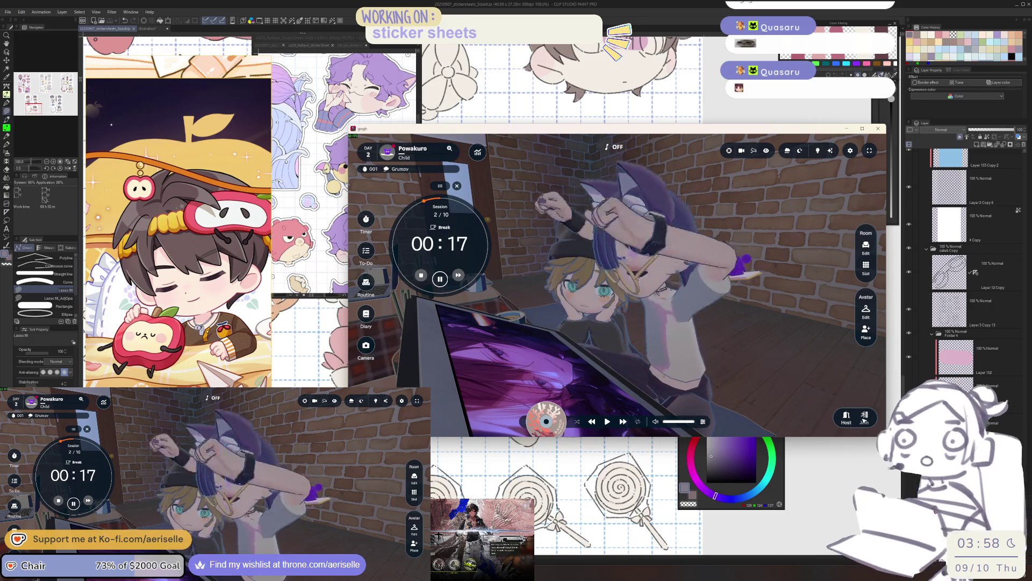
{"action": "left_click", "coordinate": [421, 274]}
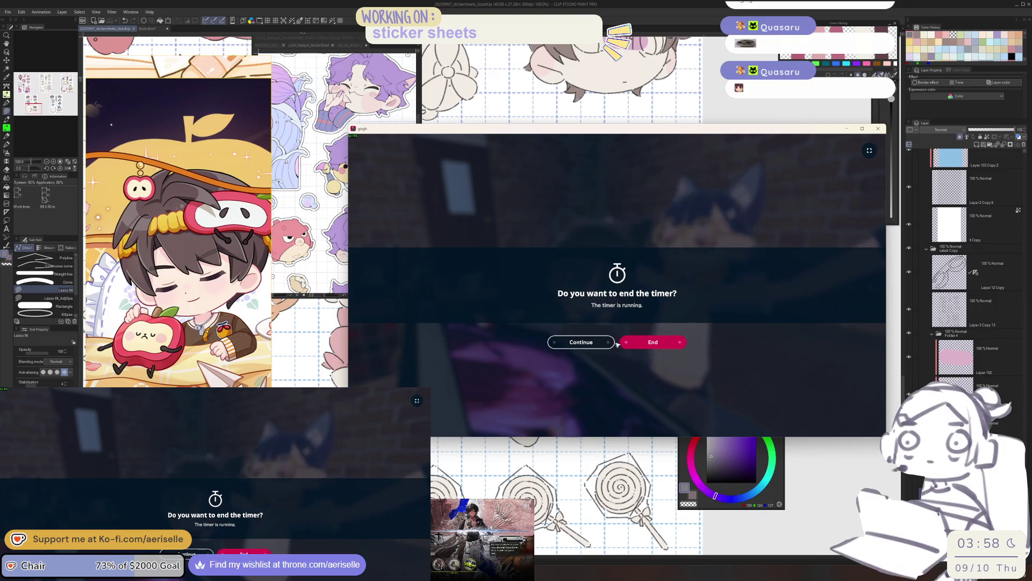
{"action": "left_click", "coordinate": [597, 345]}
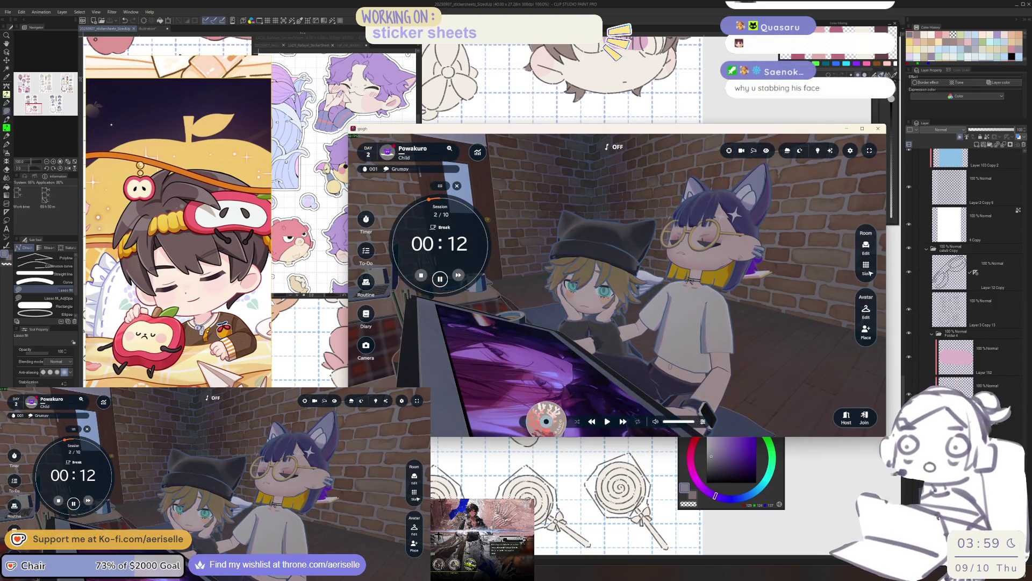
{"action": "left_click", "coordinate": [865, 275]}
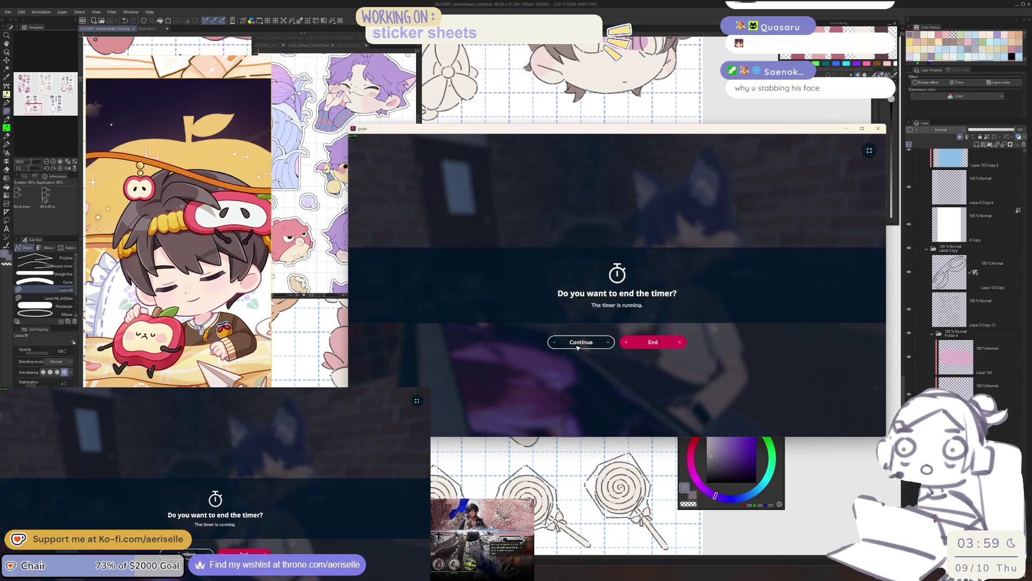
{"action": "left_click", "coordinate": [579, 345]}
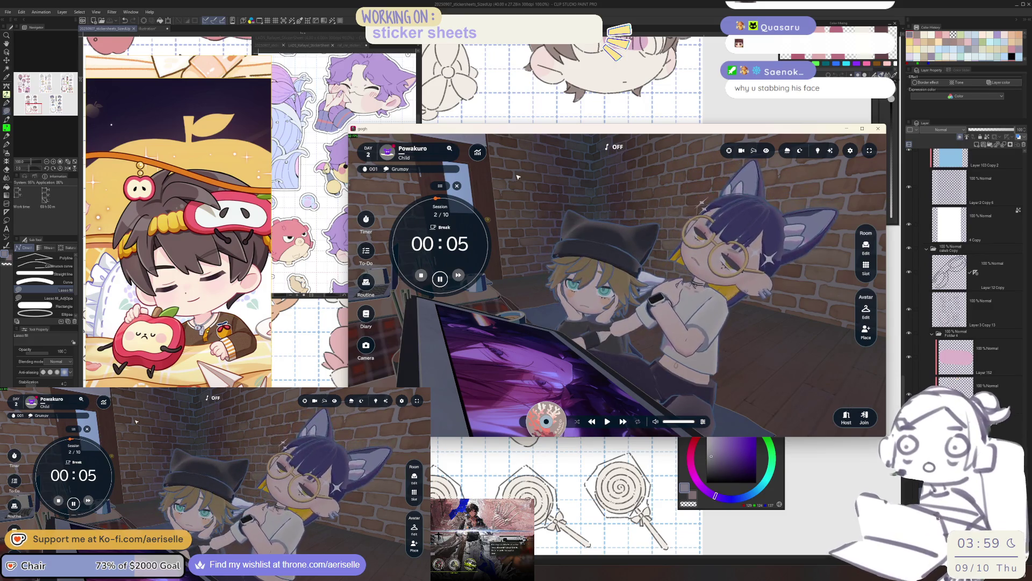
{"action": "left_click_drag", "start_coordinate": [637, 132], "coordinate": [613, 154]}
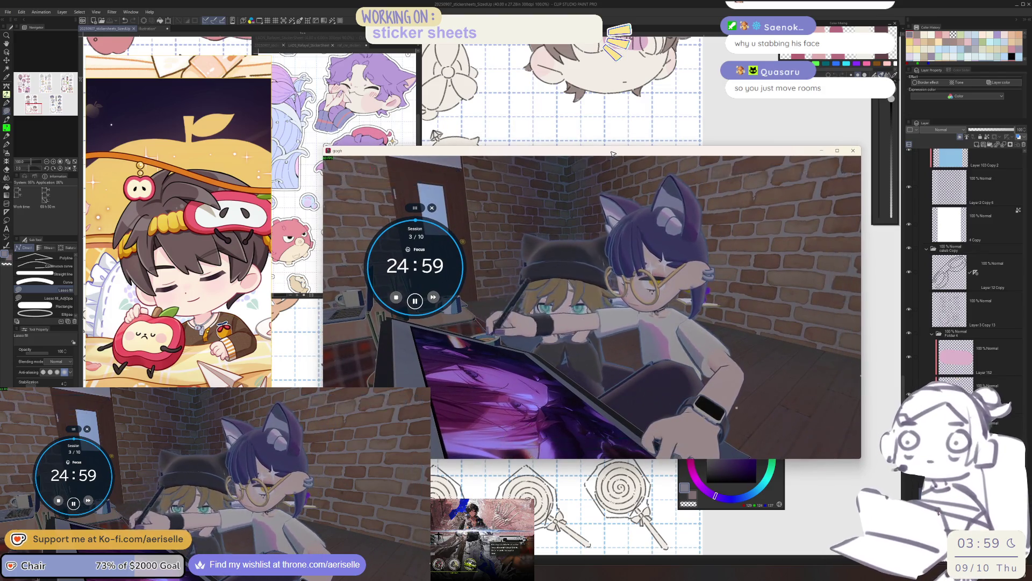
{"action": "mouse_move", "coordinate": [612, 154]}
{"action": "left_mouse_down"}
{"action": "mouse_move", "coordinate": [619, 166]}
{"action": "mouse_move", "coordinate": [586, 133]}
{"action": "left_mouse_up"}
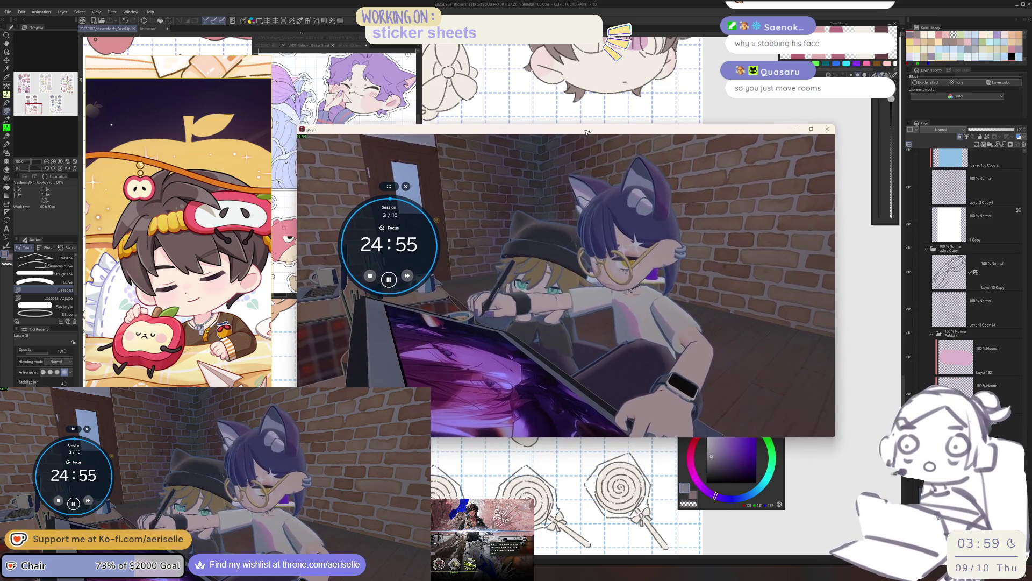
{"action": "mouse_move", "coordinate": [632, 229]}
{"action": "scroll", "coordinate": [637, 228], "scroll_direction": "down", "scroll_amount": 2}
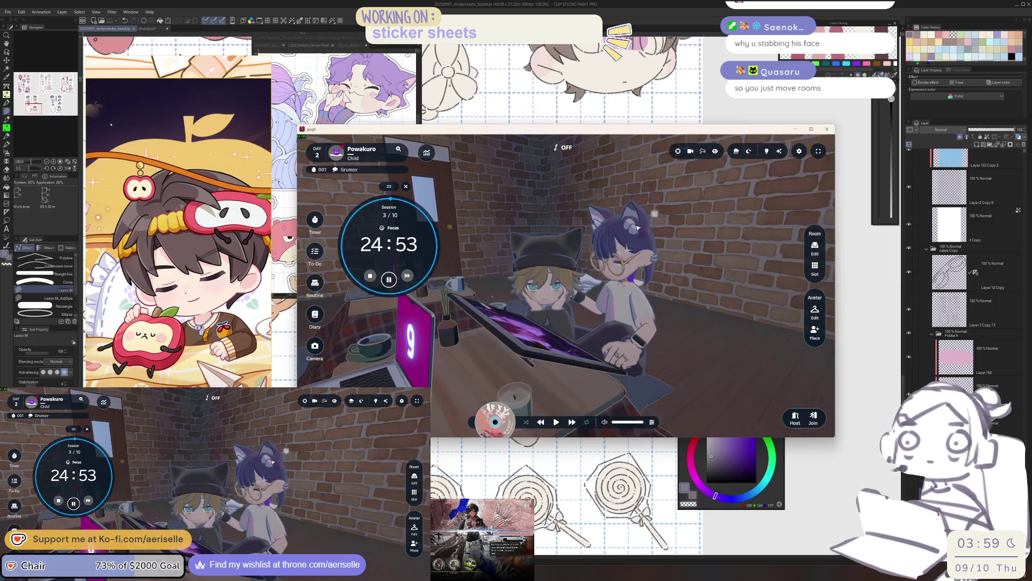
{"action": "left_click", "coordinate": [572, 319]}
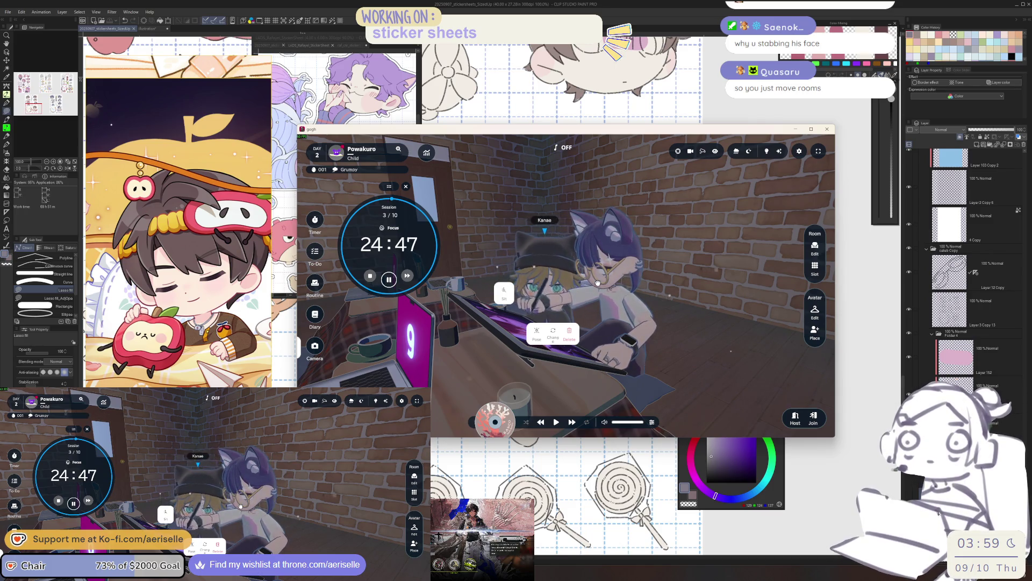
{"action": "mouse_move", "coordinate": [598, 283]}
{"action": "left_mouse_down"}
{"action": "mouse_move", "coordinate": [660, 335]}
{"action": "mouse_move", "coordinate": [668, 213]}
{"action": "mouse_move", "coordinate": [707, 299]}
{"action": "left_mouse_up"}
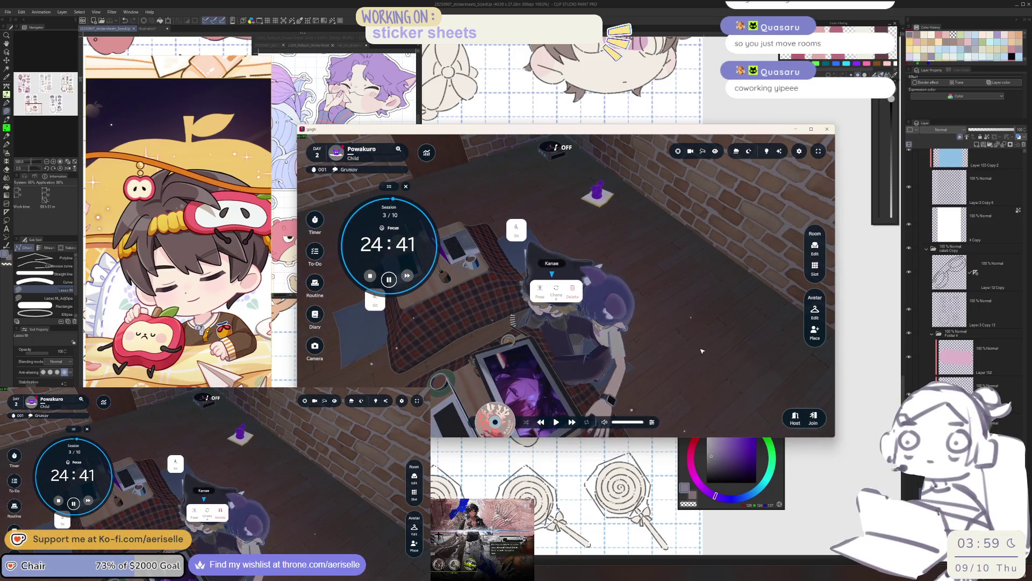
{"action": "left_click", "coordinate": [543, 310]}
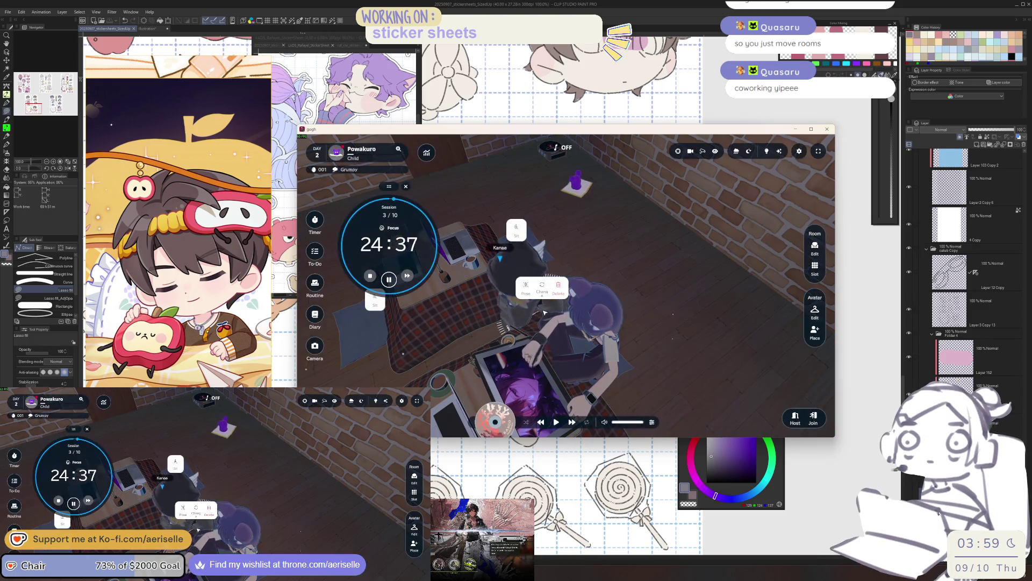
{"action": "left_click", "coordinate": [520, 320]}
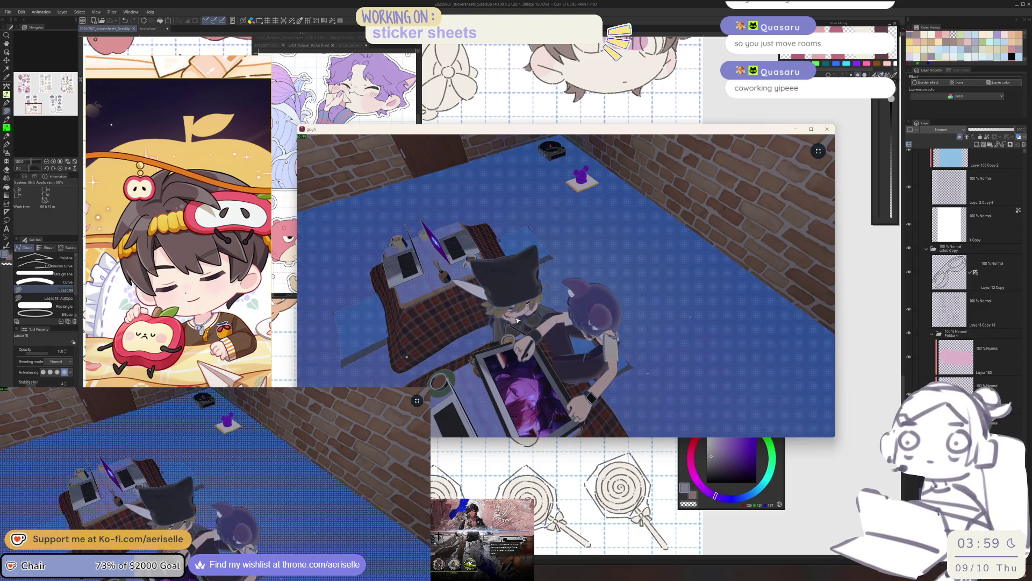
{"action": "left_click", "coordinate": [530, 316]}
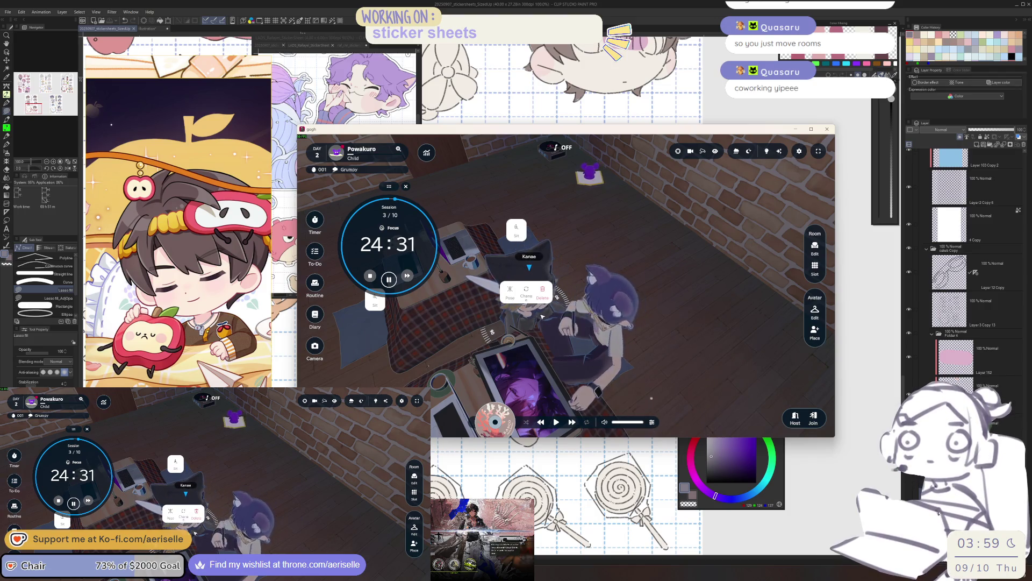
{"action": "left_click", "coordinate": [548, 312]}
{"action": "left_click", "coordinate": [543, 312]}
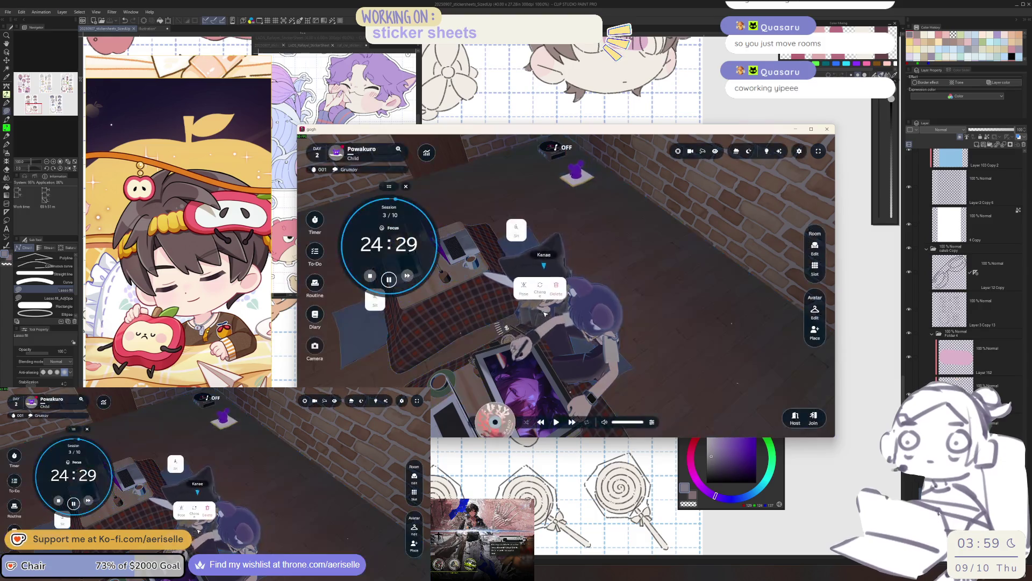
{"action": "left_click", "coordinate": [548, 311]}
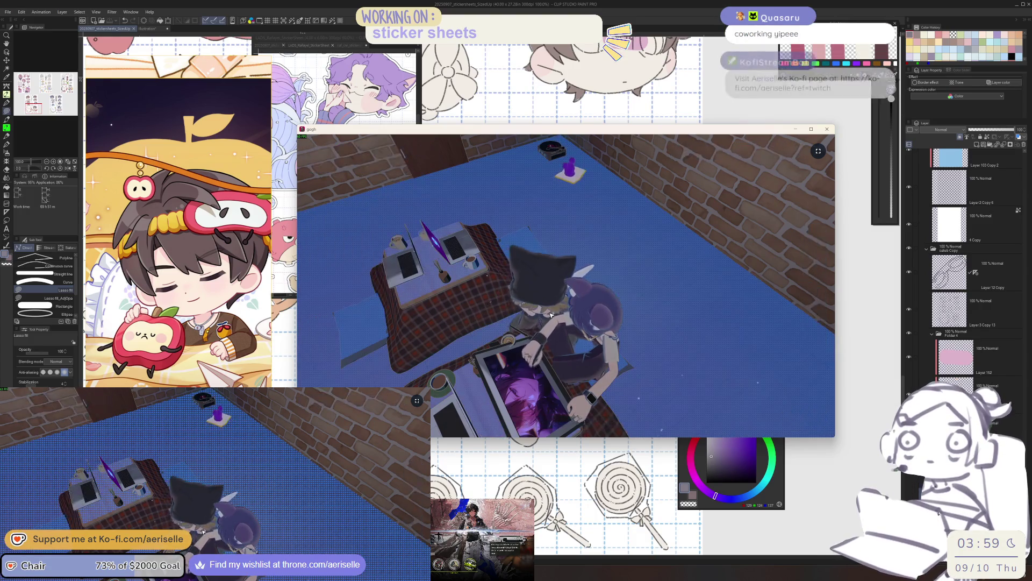
{"action": "left_click", "coordinate": [557, 306]}
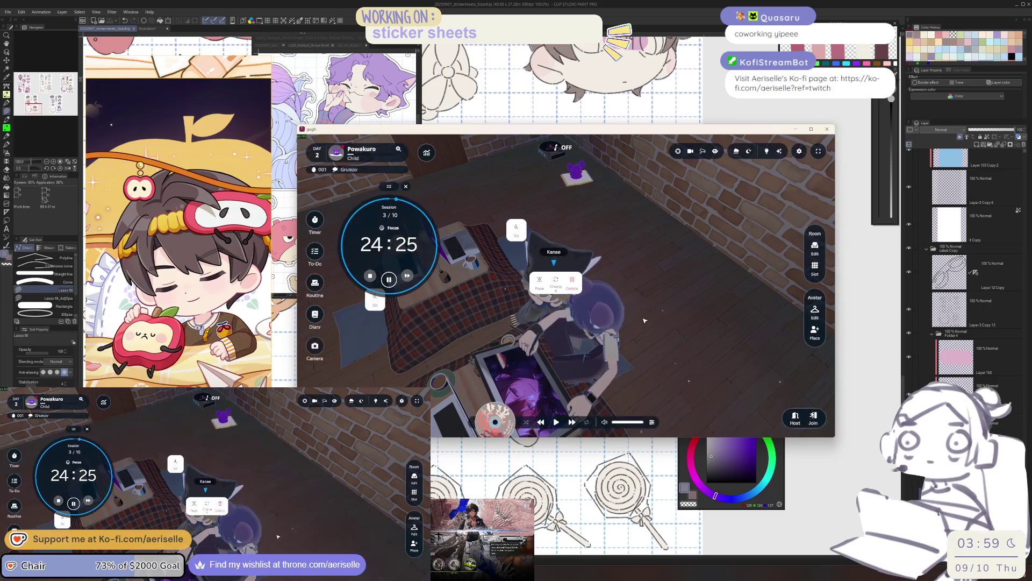
{"action": "scroll", "coordinate": [627, 325], "scroll_direction": "up", "scroll_amount": 5}
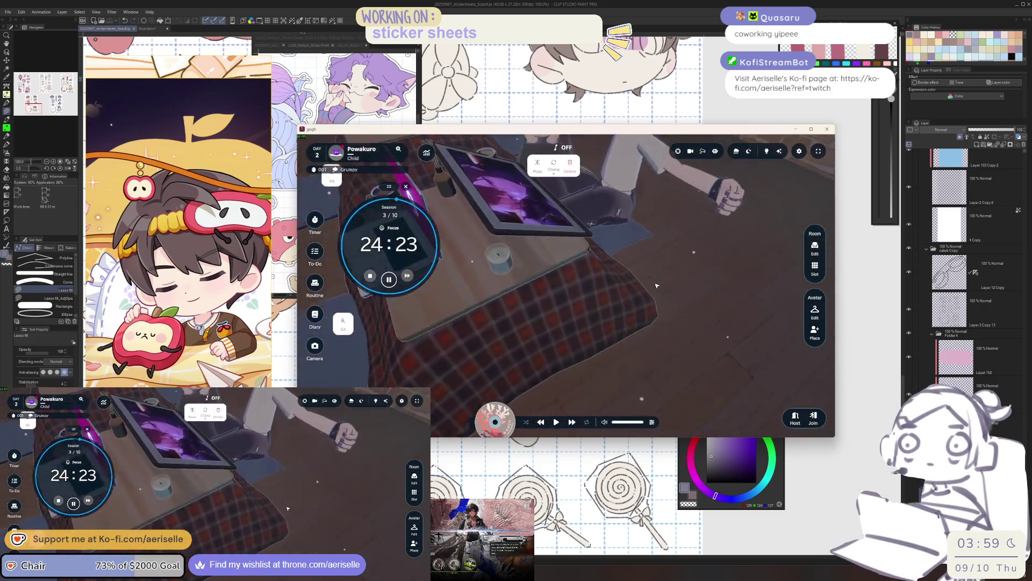
{"action": "scroll", "coordinate": [655, 285], "scroll_direction": "down", "scroll_amount": 5}
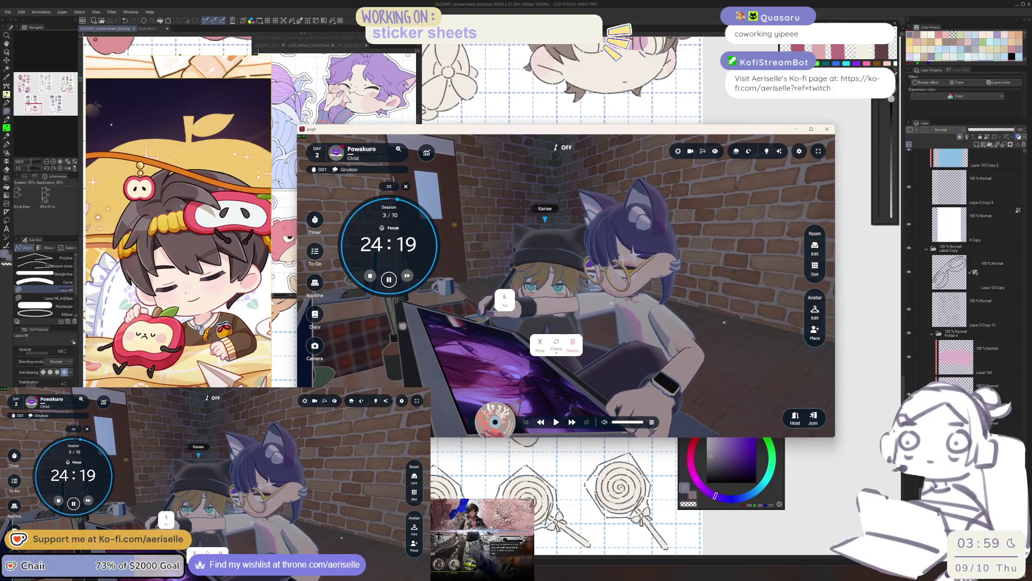
{"action": "key", "text": "alt+Tab"}
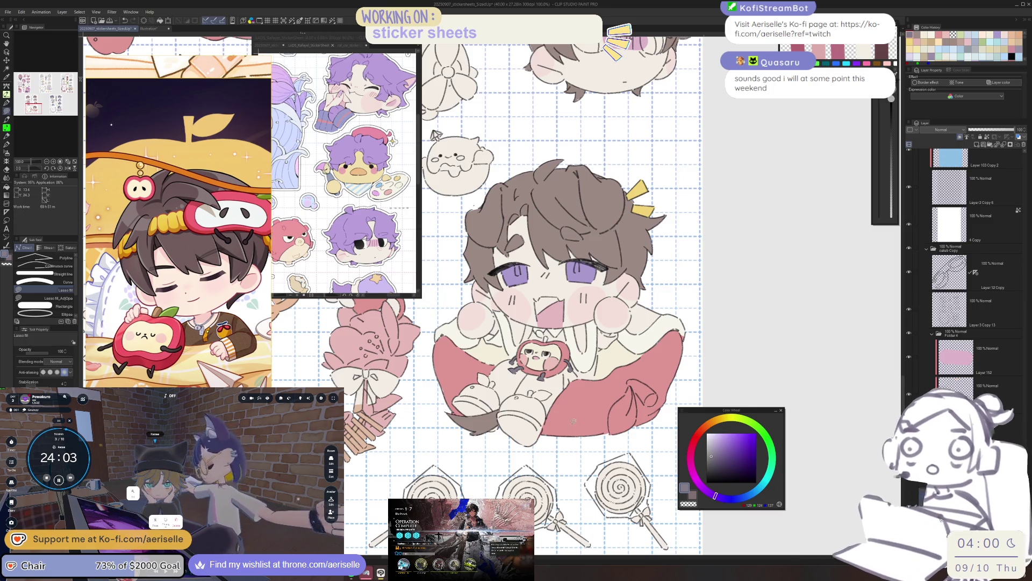
Step: Zoom in on the seated chibi and fill the slipper bump and white top pink
{"action": "scroll", "coordinate": [572, 423], "scroll_direction": "up", "scroll_amount": 5}
{"action": "key", "text": "o"}
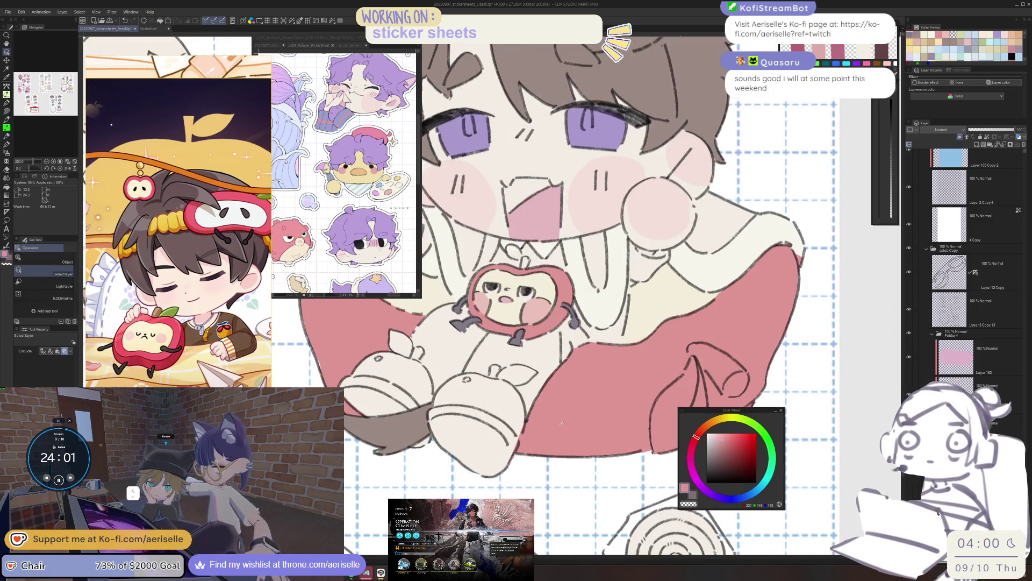
{"action": "scroll", "coordinate": [522, 377], "scroll_direction": "up", "scroll_amount": 5}
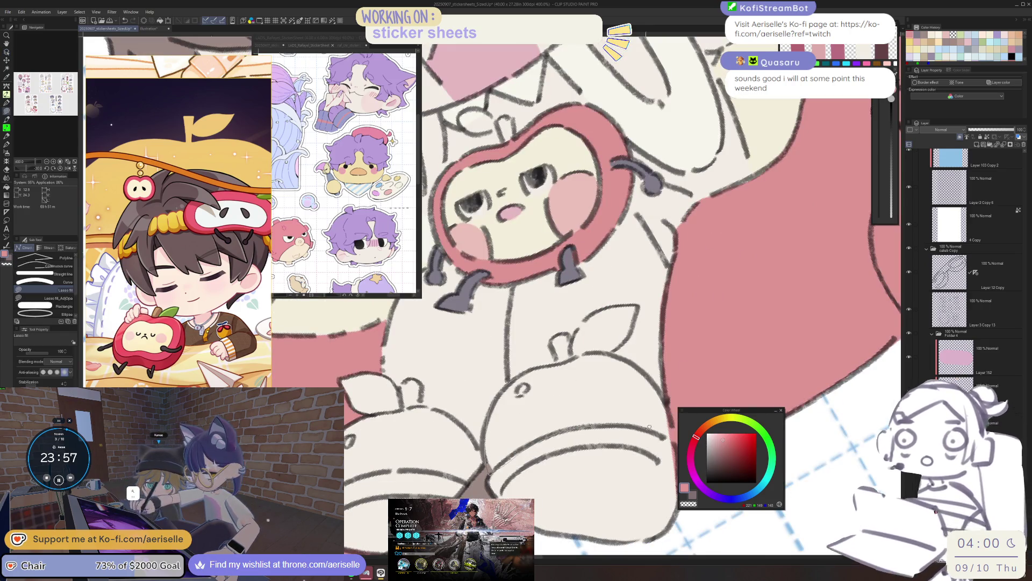
{"action": "left_click_drag", "start_coordinate": [585, 349], "coordinate": [529, 371]}
{"action": "key", "text": "e"}
{"action": "key", "text": "^"}
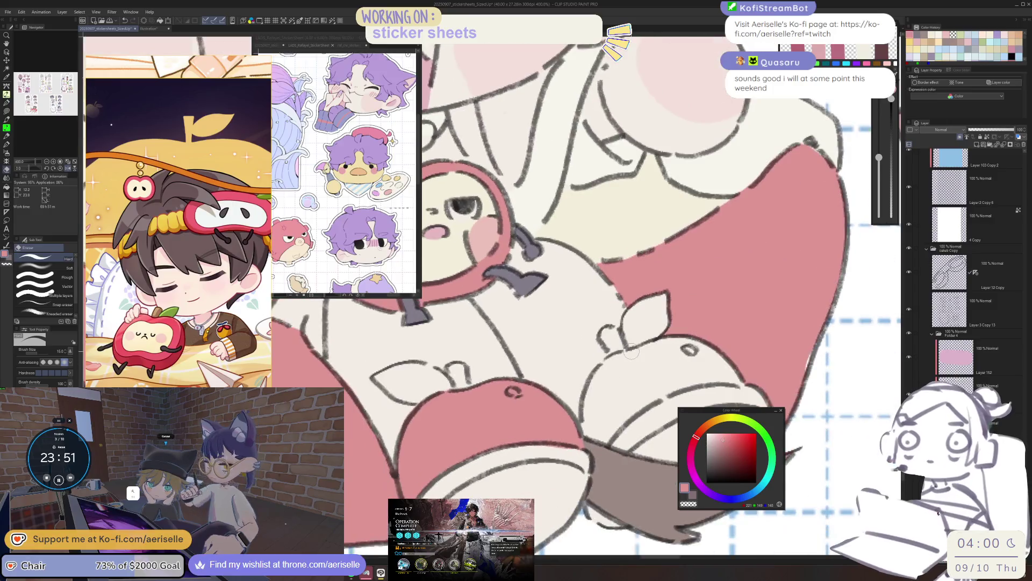
{"action": "key", "text": "^"}
{"action": "key", "text": "u"}
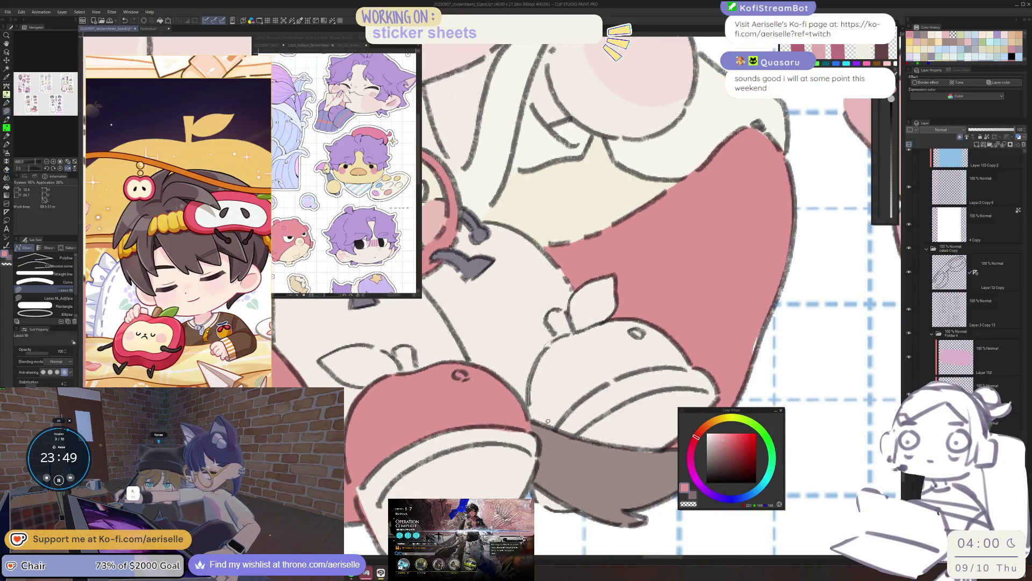
{"action": "mouse_move", "coordinate": [611, 382]}
{"action": "left_mouse_down"}
{"action": "mouse_move", "coordinate": [686, 363]}
{"action": "mouse_move", "coordinate": [618, 321]}
{"action": "mouse_move", "coordinate": [592, 325]}
{"action": "mouse_move", "coordinate": [506, 383]}
{"action": "left_mouse_up"}
Step: Shrink the brush from 150 to 100 and touch up the pink slippers with Eraser and Lasso fill
{"action": "key", "text": "e"}
{"action": "key", "text": "bracketleft"}
{"action": "key", "text": "bracketleft"}
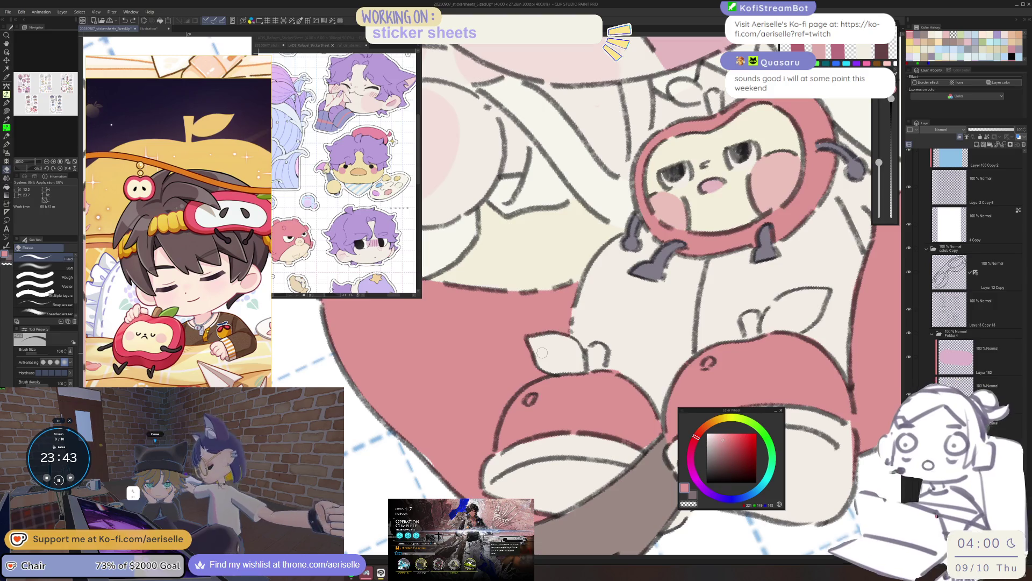
{"action": "key", "text": "u"}
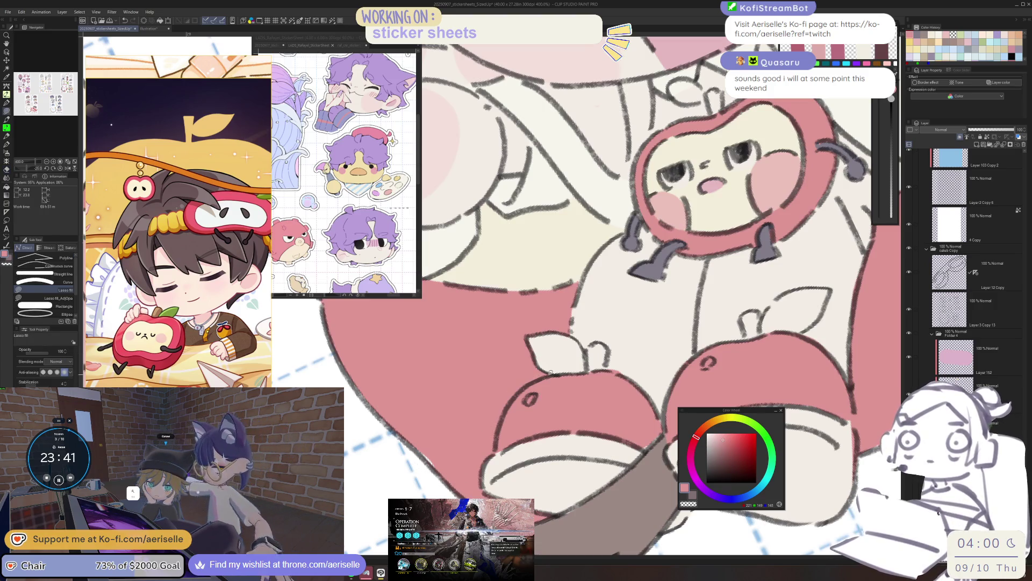
{"action": "key", "text": "e"}
{"action": "scroll", "coordinate": [621, 369], "scroll_direction": "down", "scroll_amount": 6}
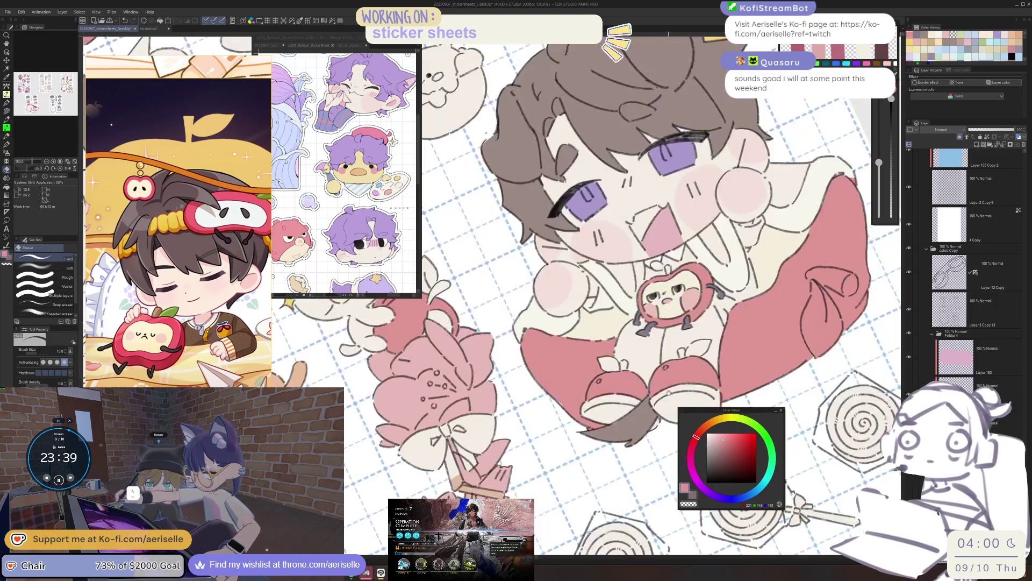
{"action": "scroll", "coordinate": [575, 375], "scroll_direction": "up", "scroll_amount": 6}
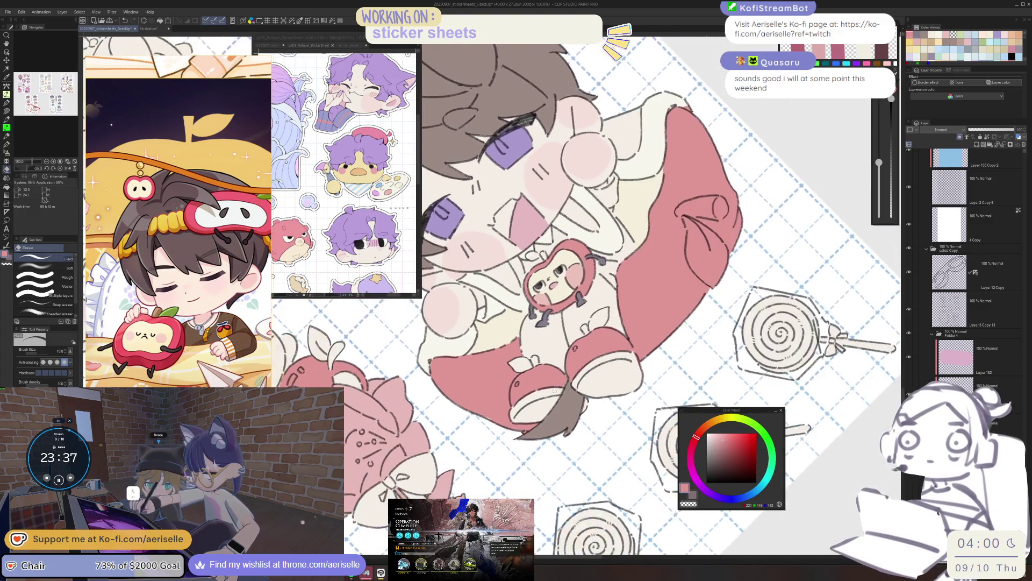
{"action": "key", "text": "u"}
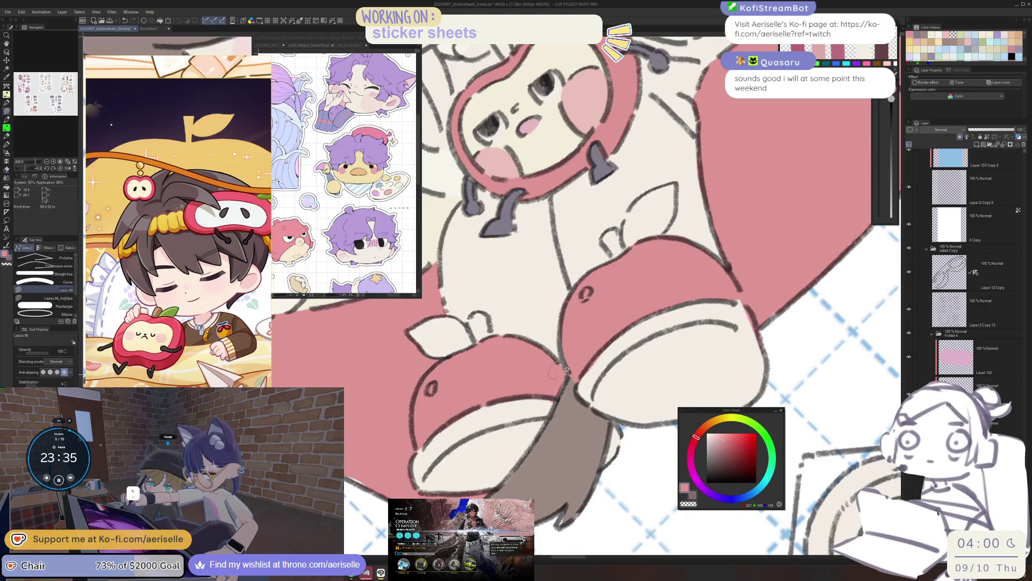
{"action": "key", "text": "e"}
{"action": "scroll", "coordinate": [564, 383], "scroll_direction": "down", "scroll_amount": 8}
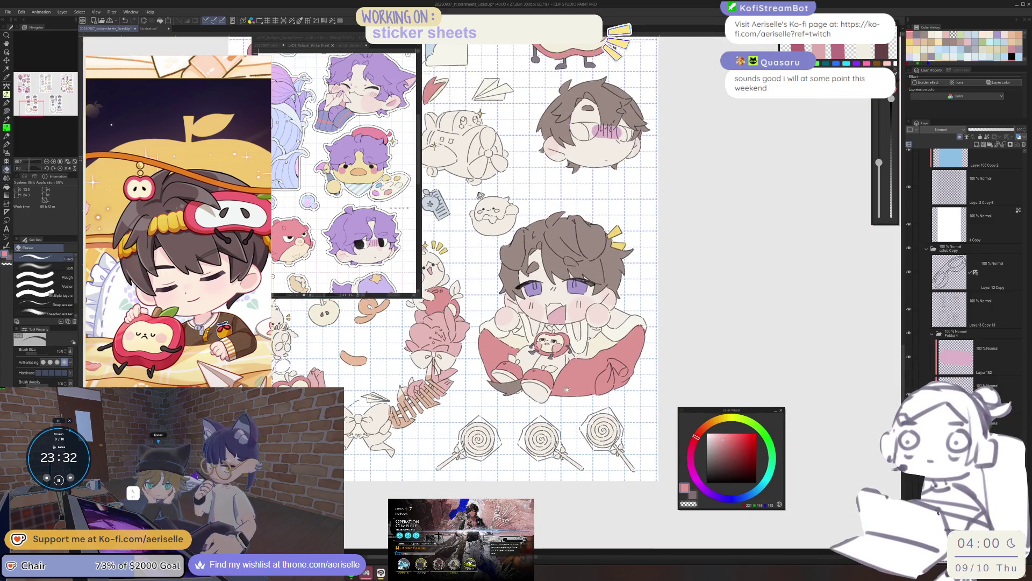
{"action": "left_click_drag", "start_coordinate": [567, 389], "coordinate": [555, 400]}
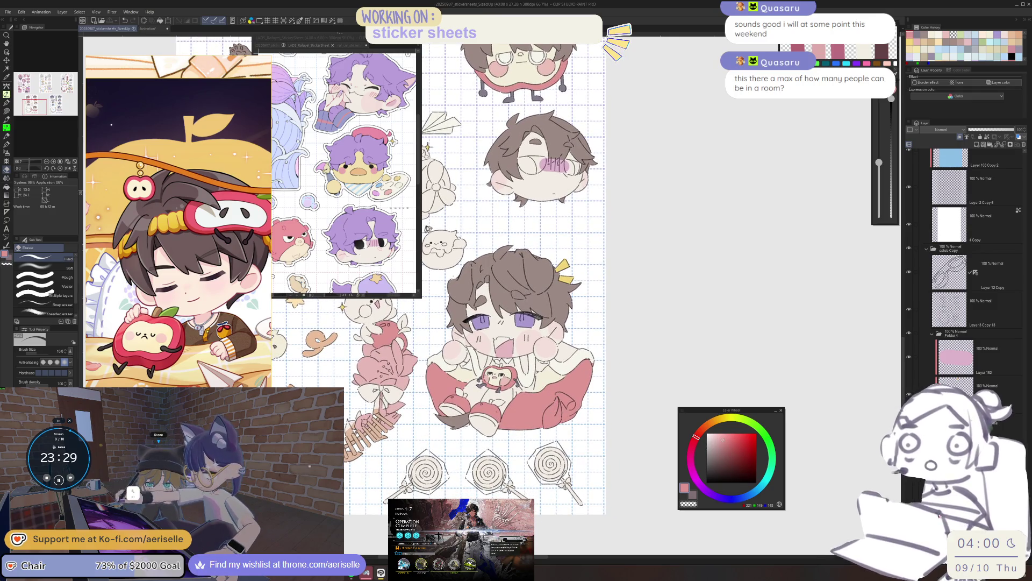
{"action": "scroll", "coordinate": [497, 414], "scroll_direction": "up", "scroll_amount": 3}
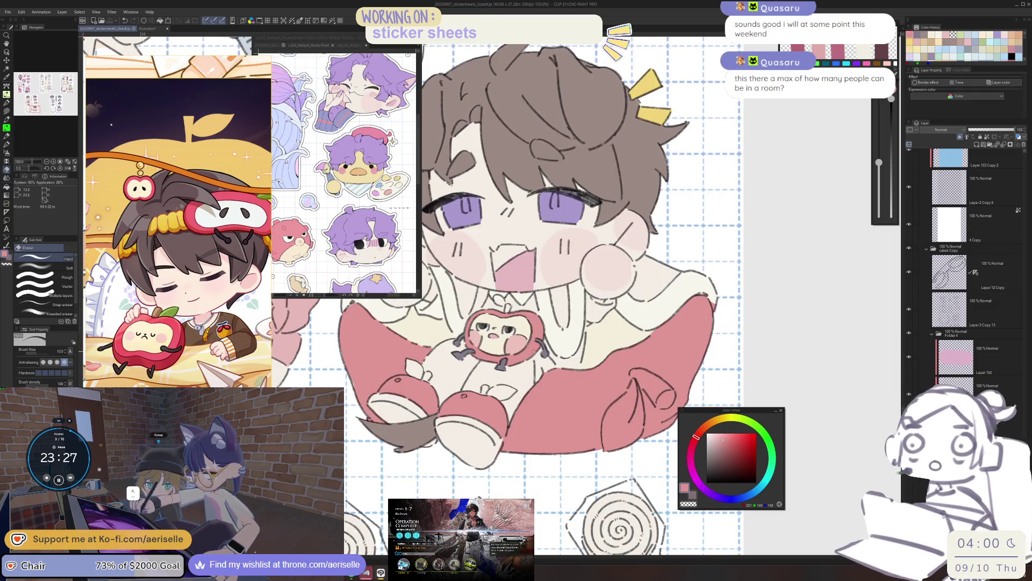
{"action": "scroll", "coordinate": [497, 376], "scroll_direction": "down", "scroll_amount": 3}
{"action": "left_click_drag", "start_coordinate": [404, 238], "coordinate": [447, 221]}
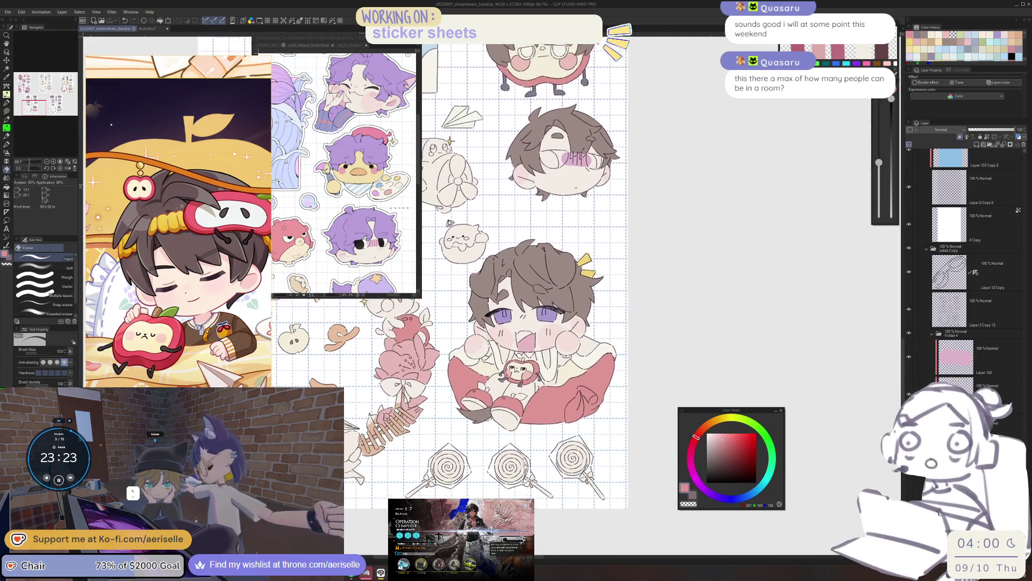
{"action": "left_click_drag", "start_coordinate": [484, 269], "coordinate": [487, 292]}
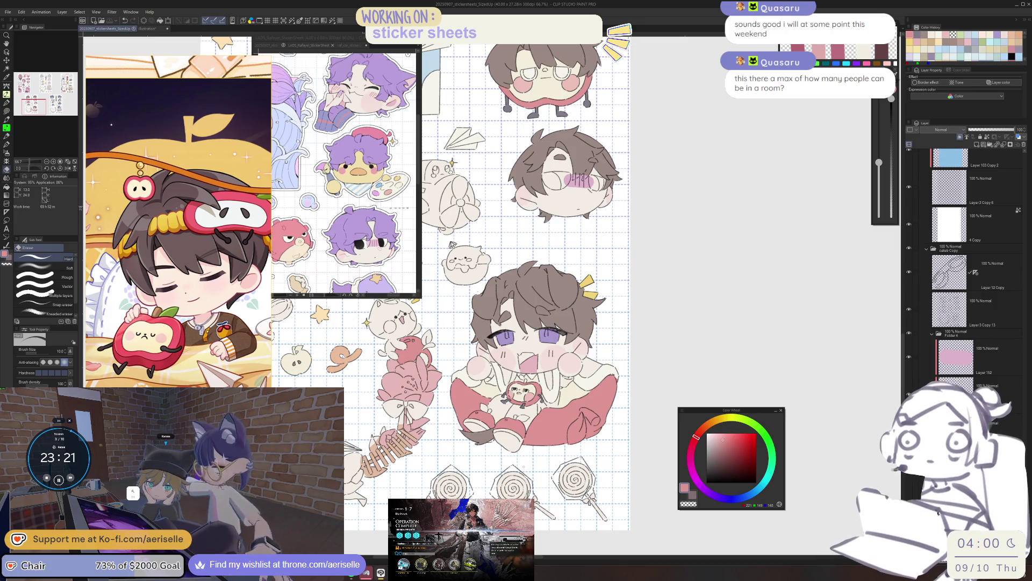
{"action": "scroll", "coordinate": [591, 365], "scroll_direction": "up", "scroll_amount": 5}
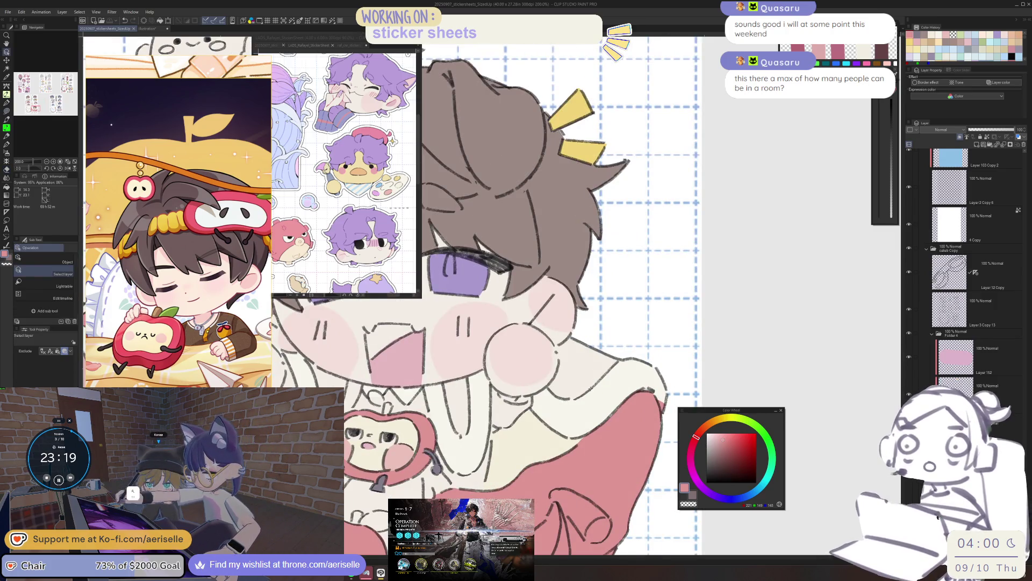
{"action": "left_click", "coordinate": [591, 365], "text": "ctrl"}
{"action": "scroll", "coordinate": [598, 399], "scroll_direction": "down", "scroll_amount": 4}
{"action": "scroll", "coordinate": [599, 399], "scroll_direction": "up", "scroll_amount": 8}
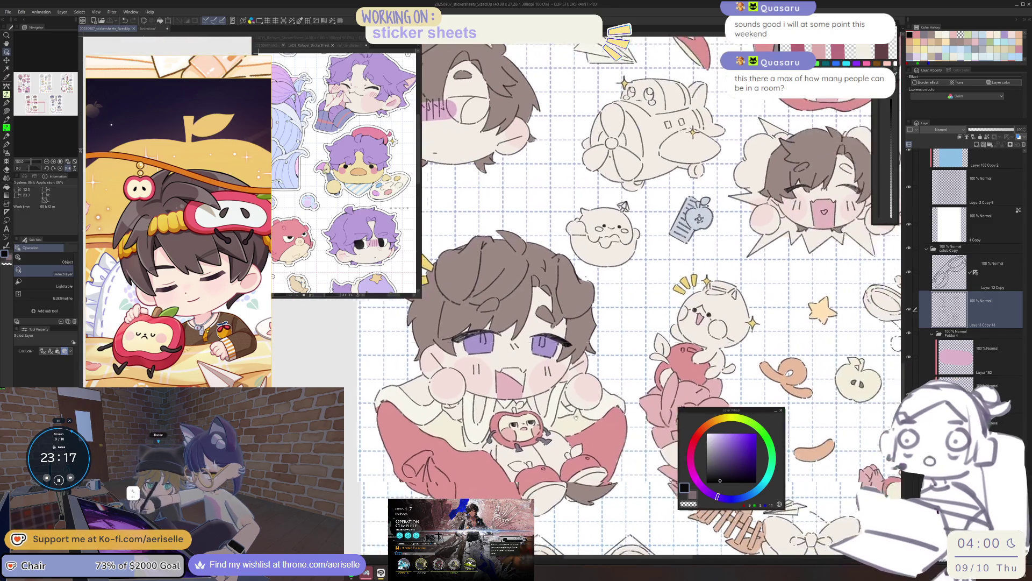
{"action": "key", "text": "p"}
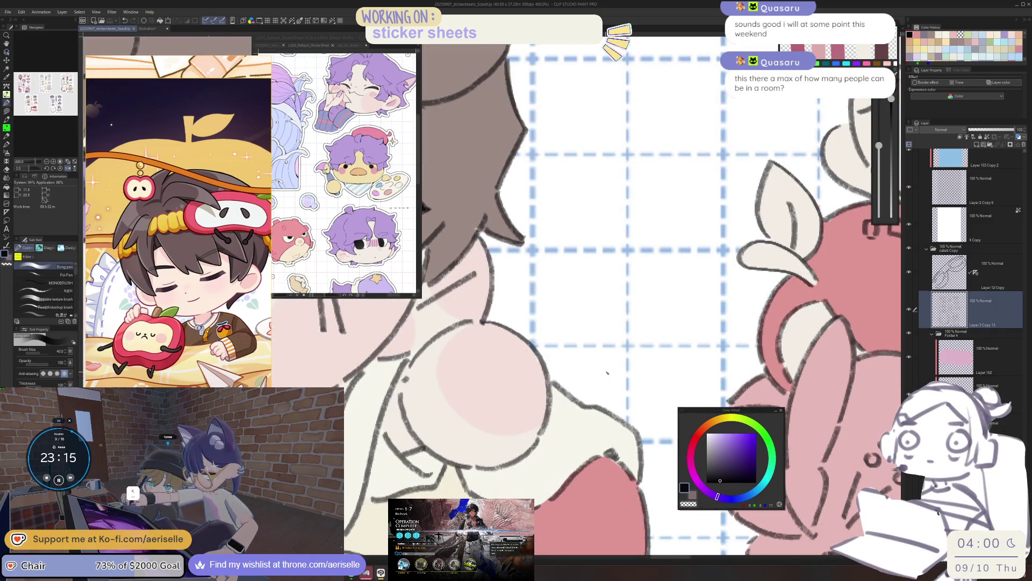
{"action": "key", "text": "b"}
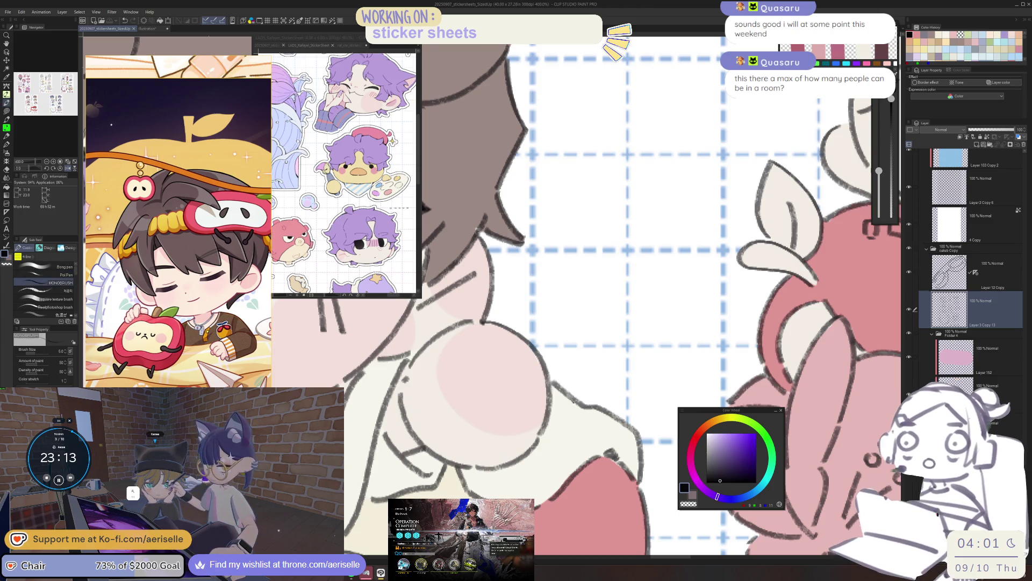
{"action": "key", "text": "bracketleft"}
{"action": "key", "text": "bracketleft"}
{"action": "key", "text": "bracketleft"}
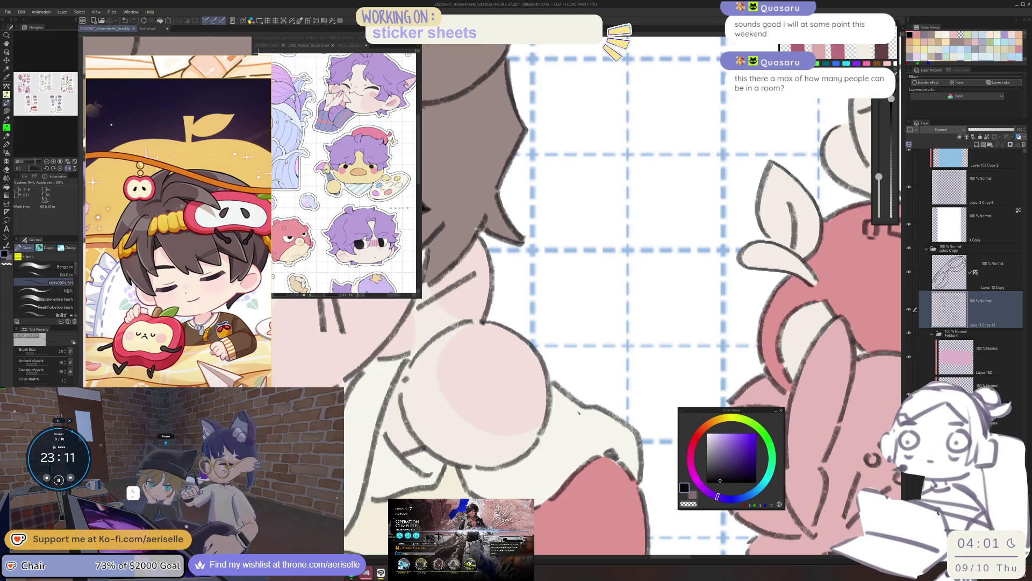
{"action": "left_click_drag", "start_coordinate": [609, 376], "coordinate": [620, 365]}
{"action": "scroll", "coordinate": [604, 405], "scroll_direction": "down", "scroll_amount": 4}
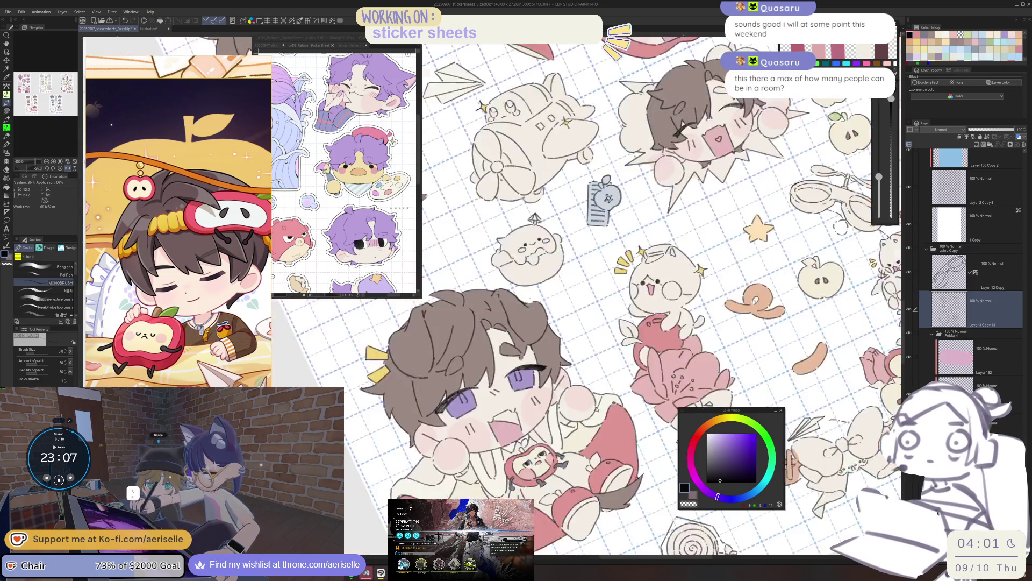
{"action": "key", "text": "u"}
{"action": "scroll", "coordinate": [562, 436], "scroll_direction": "up", "scroll_amount": 4}
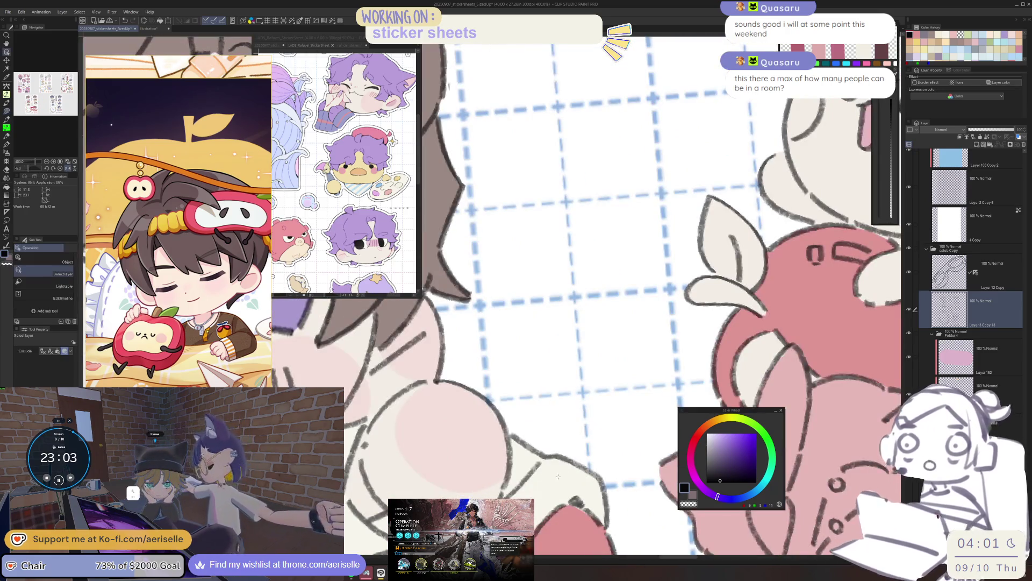
{"action": "left_click", "coordinate": [562, 436], "text": "alt"}
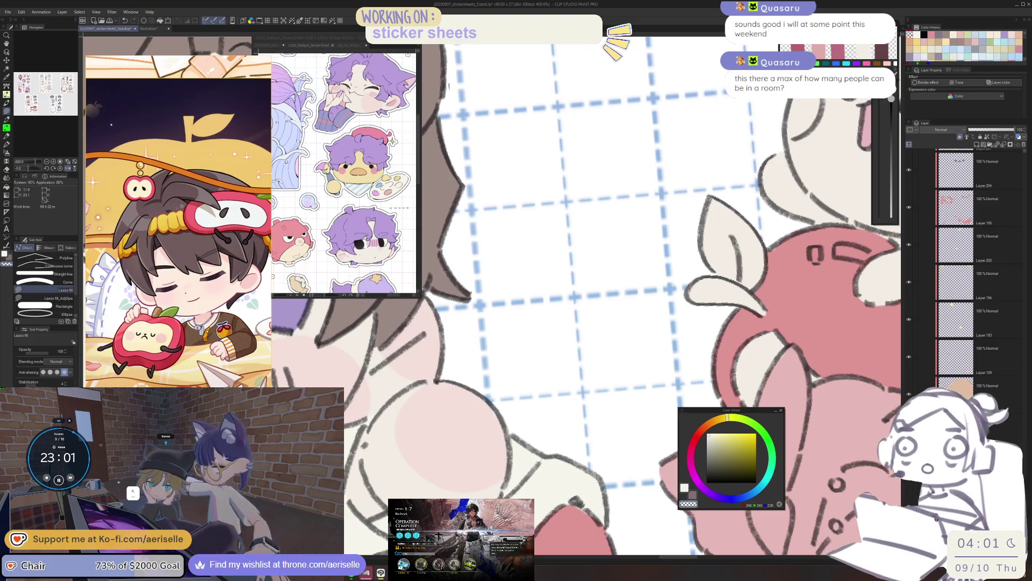
Step: Select Layer 202, then Layer 198, and toggle the purple irises layer to compare
{"action": "scroll", "coordinate": [600, 417], "scroll_direction": "down", "scroll_amount": 5}
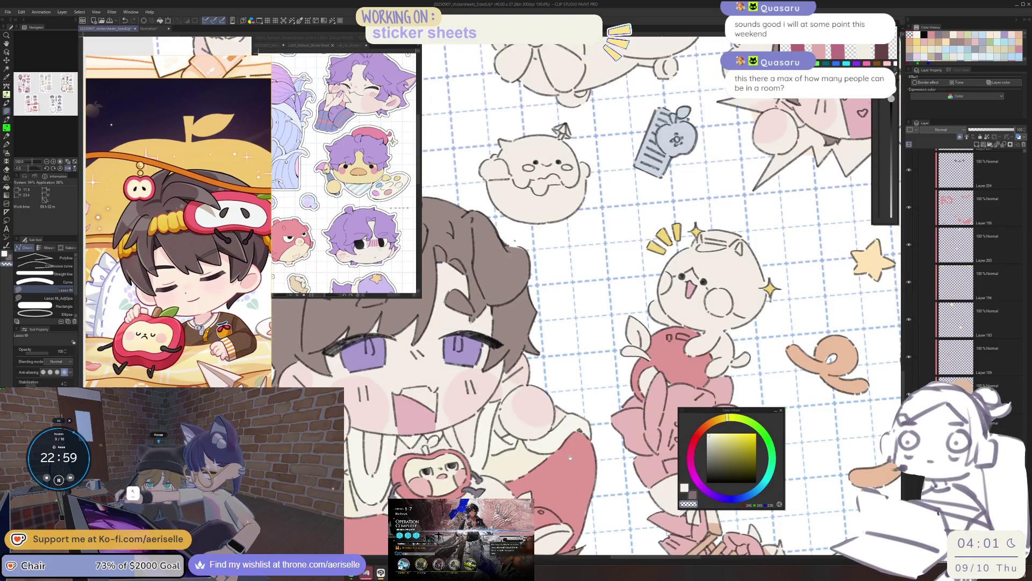
{"action": "scroll", "coordinate": [600, 417], "scroll_direction": "up", "scroll_amount": 1}
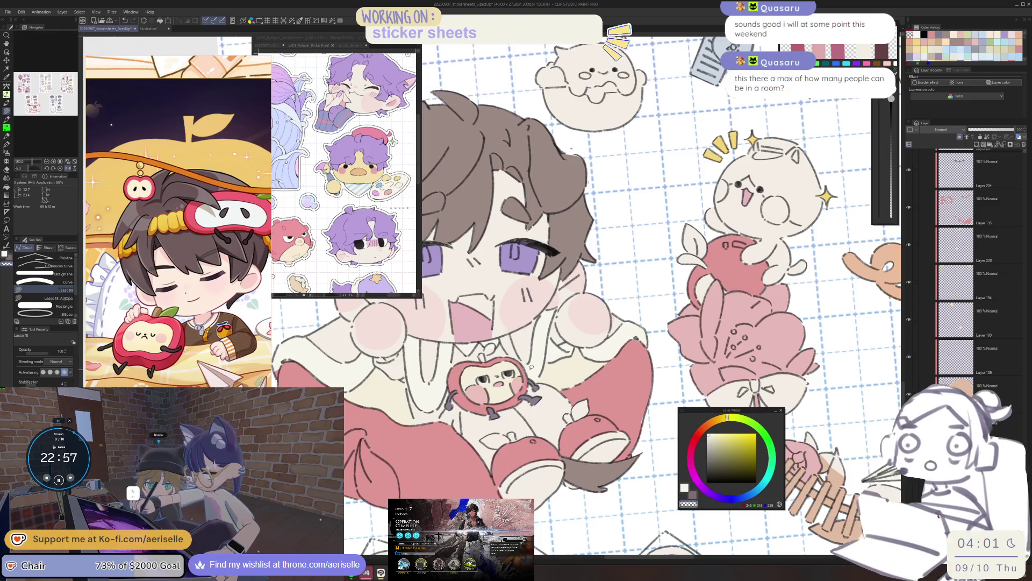
{"action": "left_click", "coordinate": [978, 296]}
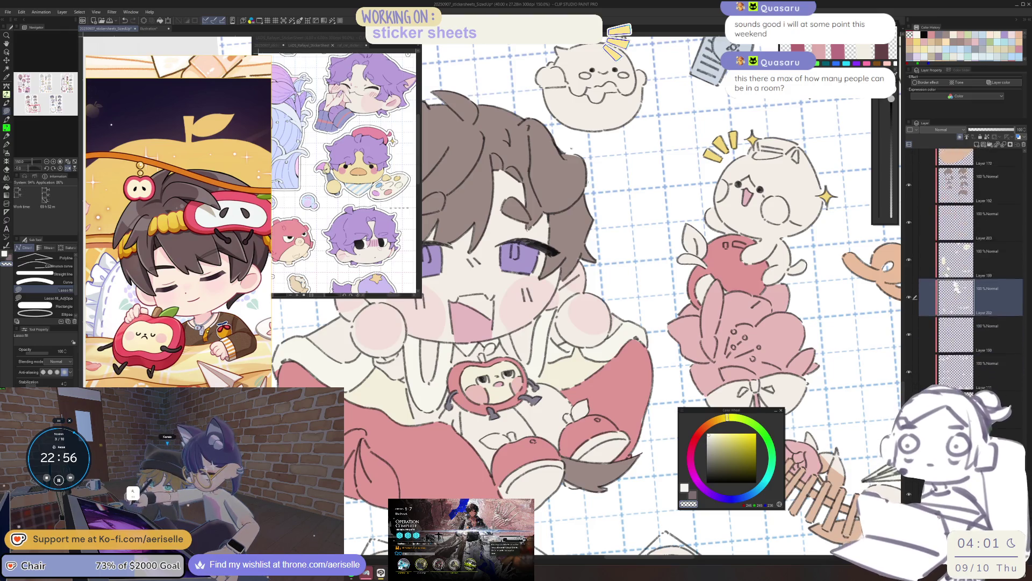
{"action": "left_click", "coordinate": [990, 349]}
{"action": "left_click", "coordinate": [909, 335]}
{"action": "left_click", "coordinate": [909, 335]}
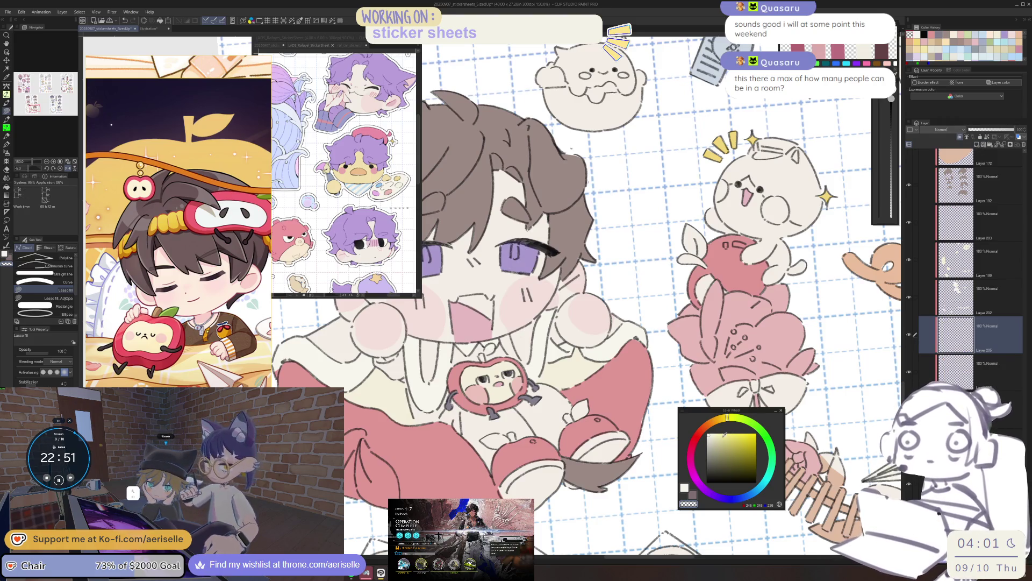
Step: Choose a warm light yellow as the fill colour
{"action": "left_click", "coordinate": [722, 420]}
{"action": "left_click", "coordinate": [724, 437]}
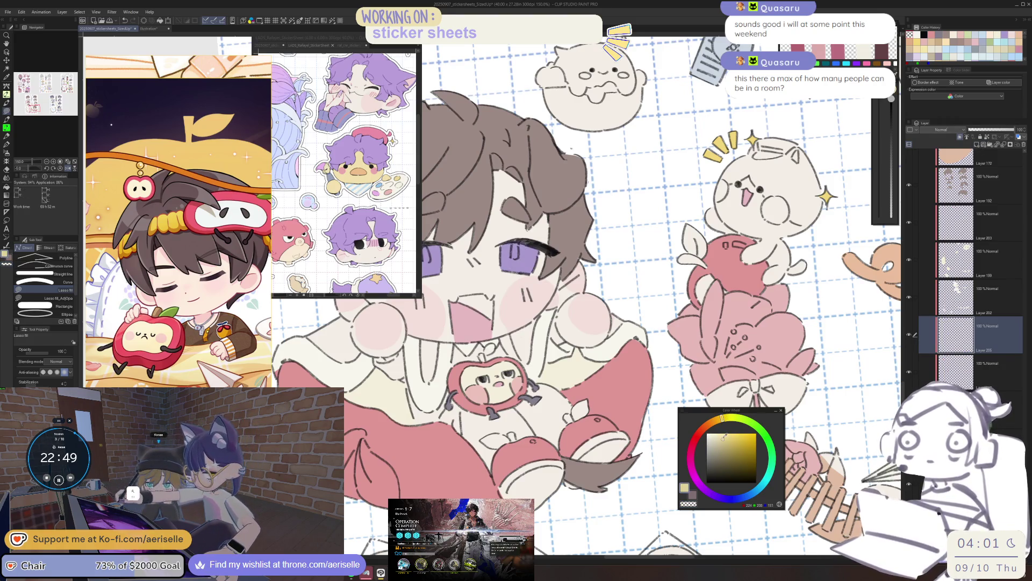
{"action": "left_click", "coordinate": [725, 434]}
{"action": "left_click", "coordinate": [718, 419]}
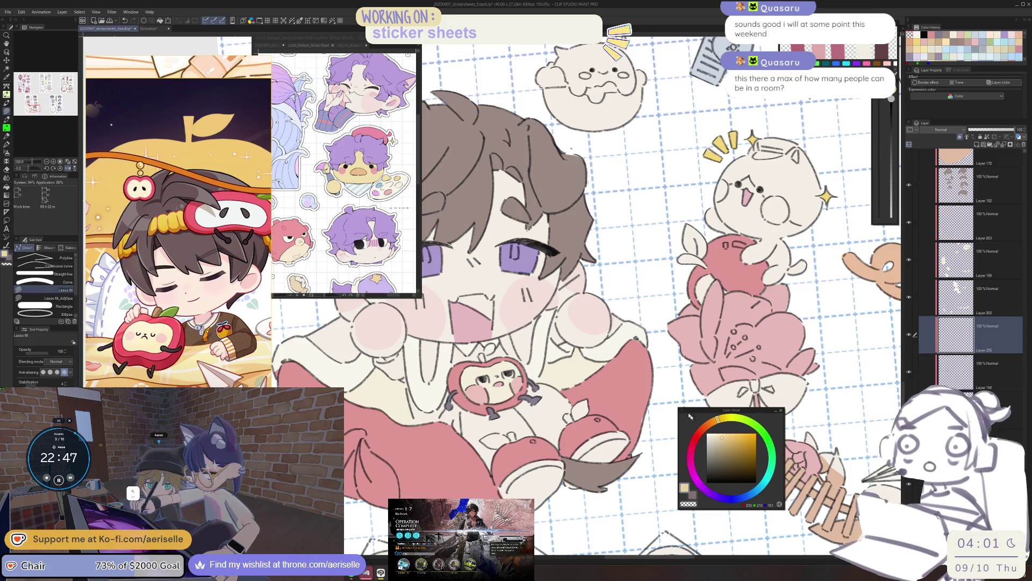
{"action": "scroll", "coordinate": [614, 309], "scroll_direction": "up", "scroll_amount": 1}
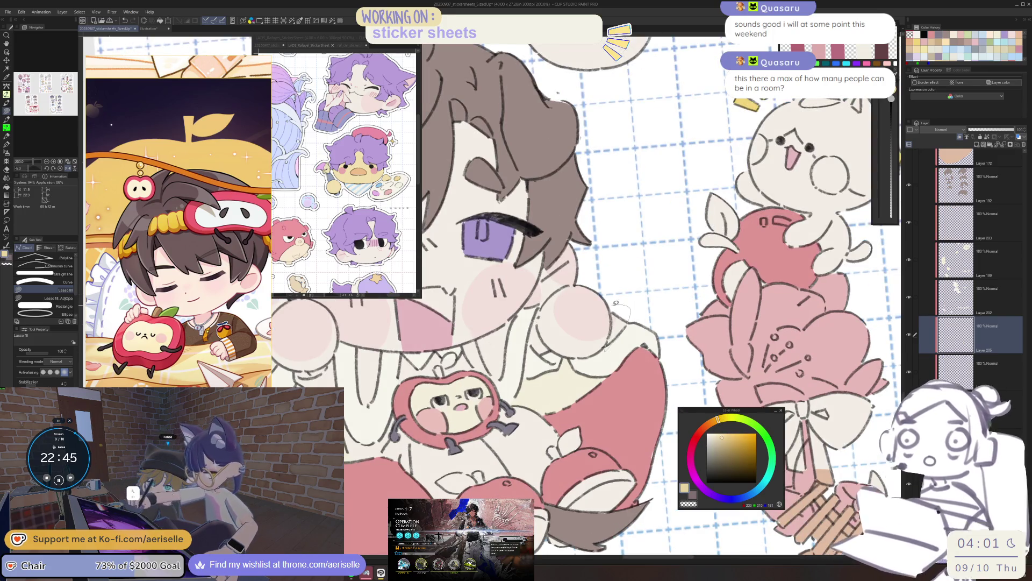
{"action": "scroll", "coordinate": [614, 304], "scroll_direction": "down", "scroll_amount": 2}
{"action": "scroll", "coordinate": [614, 303], "scroll_direction": "up", "scroll_amount": 4}
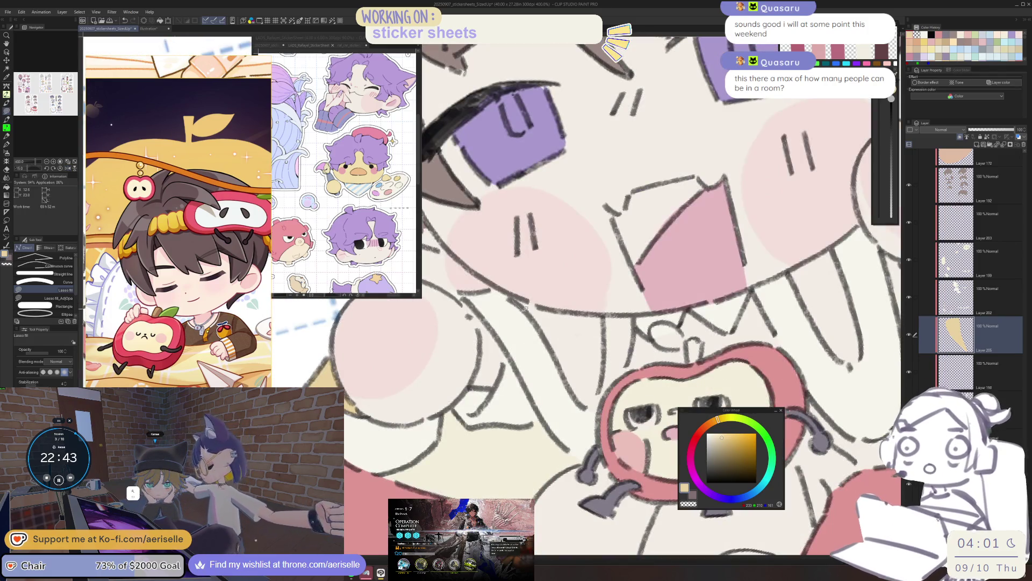
Step: Fill the collar patches yellow-beige, switching to the Eraser to tidy edges
{"action": "mouse_move", "coordinate": [591, 411]}
{"action": "left_mouse_down"}
{"action": "mouse_move", "coordinate": [610, 328]}
{"action": "mouse_move", "coordinate": [522, 296]}
{"action": "left_mouse_up"}
{"action": "scroll", "coordinate": [522, 296], "scroll_direction": "down", "scroll_amount": 2}
{"action": "scroll", "coordinate": [505, 294], "scroll_direction": "up", "scroll_amount": 2}
{"action": "key", "text": "e"}
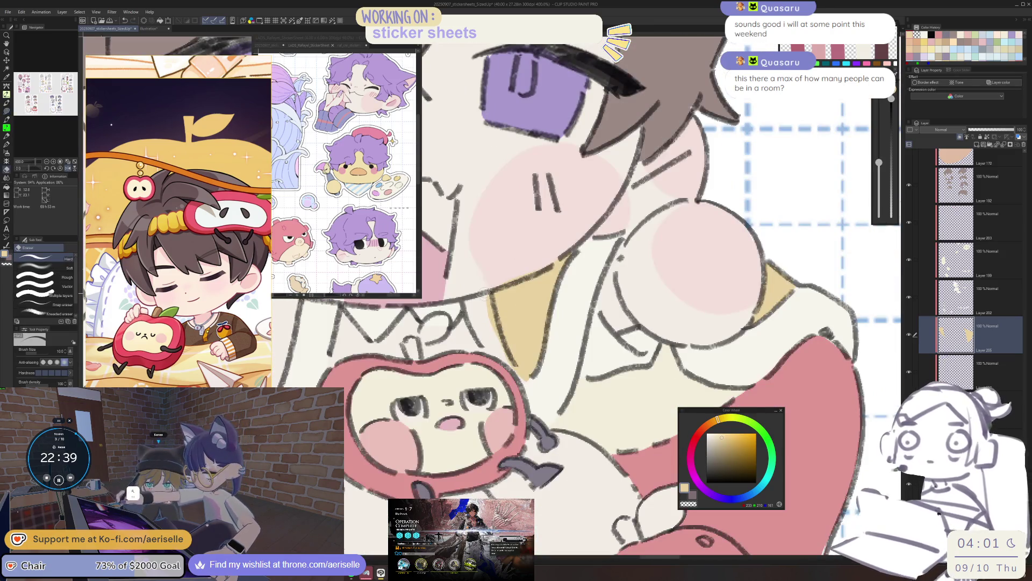
{"action": "scroll", "coordinate": [565, 244], "scroll_direction": "down", "scroll_amount": 3}
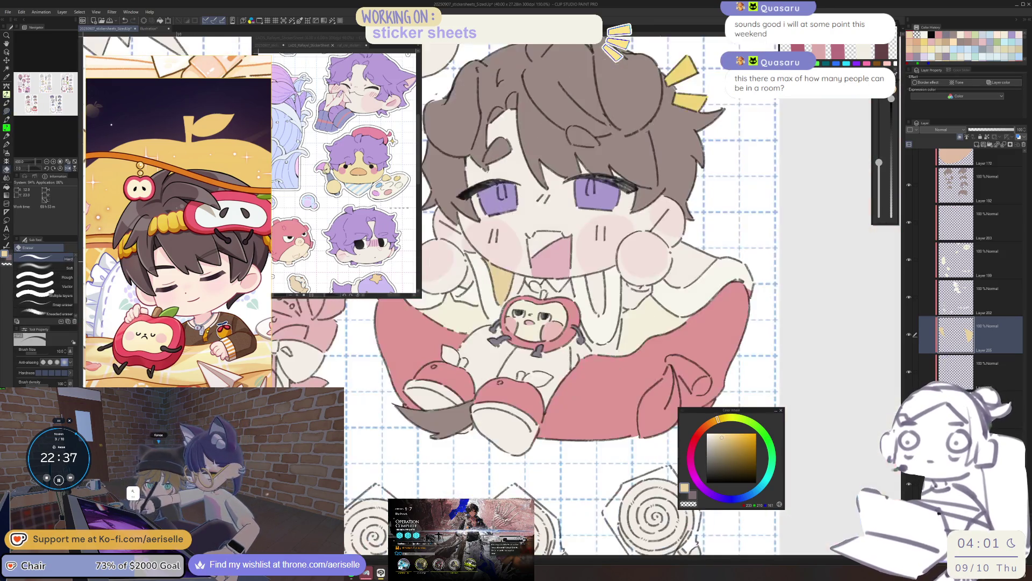
{"action": "scroll", "coordinate": [524, 329], "scroll_direction": "up", "scroll_amount": 3}
{"action": "key", "text": "u"}
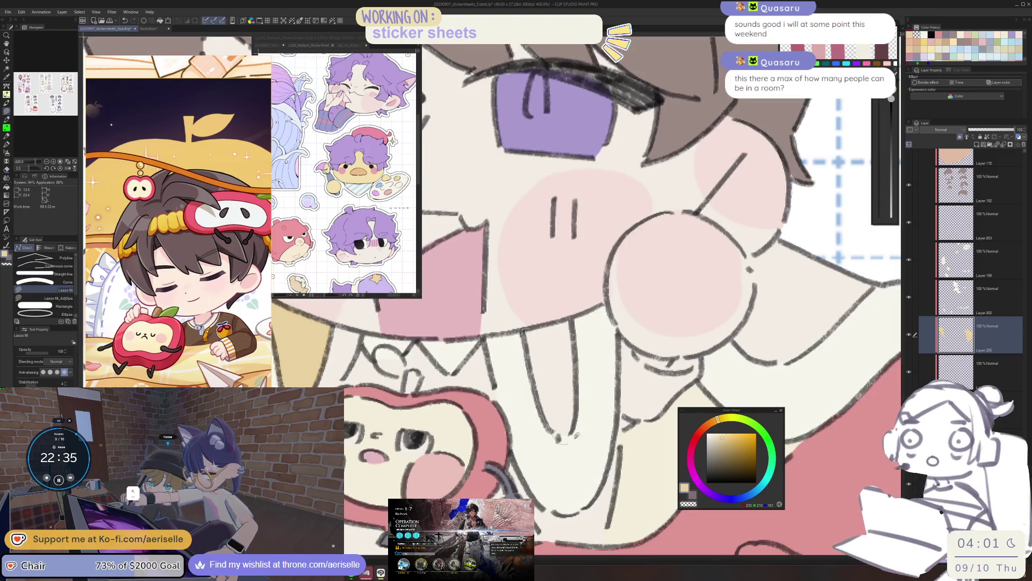
{"action": "scroll", "coordinate": [565, 343], "scroll_direction": "down", "scroll_amount": 2}
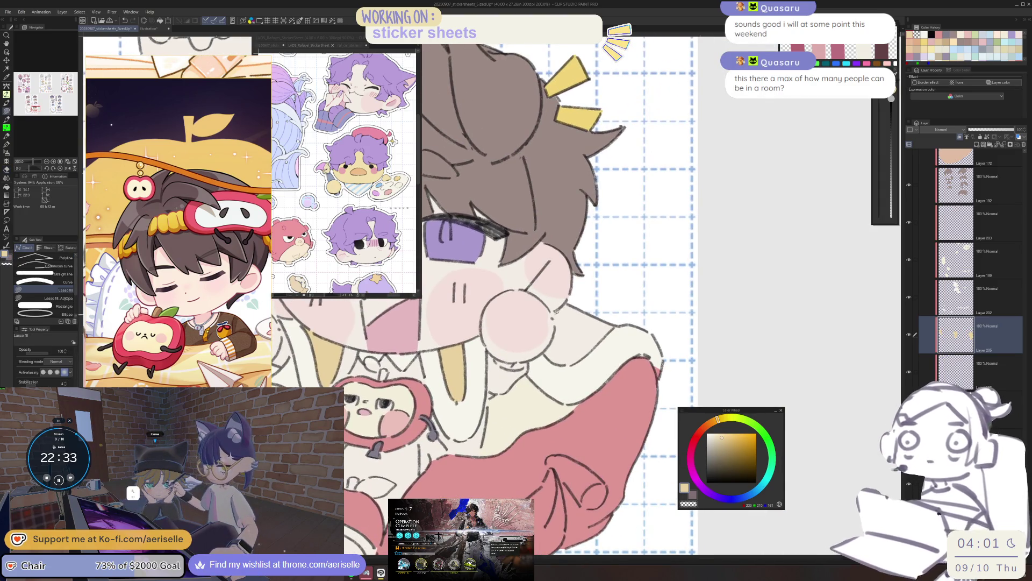
{"action": "left_click_drag", "start_coordinate": [624, 340], "coordinate": [626, 294]}
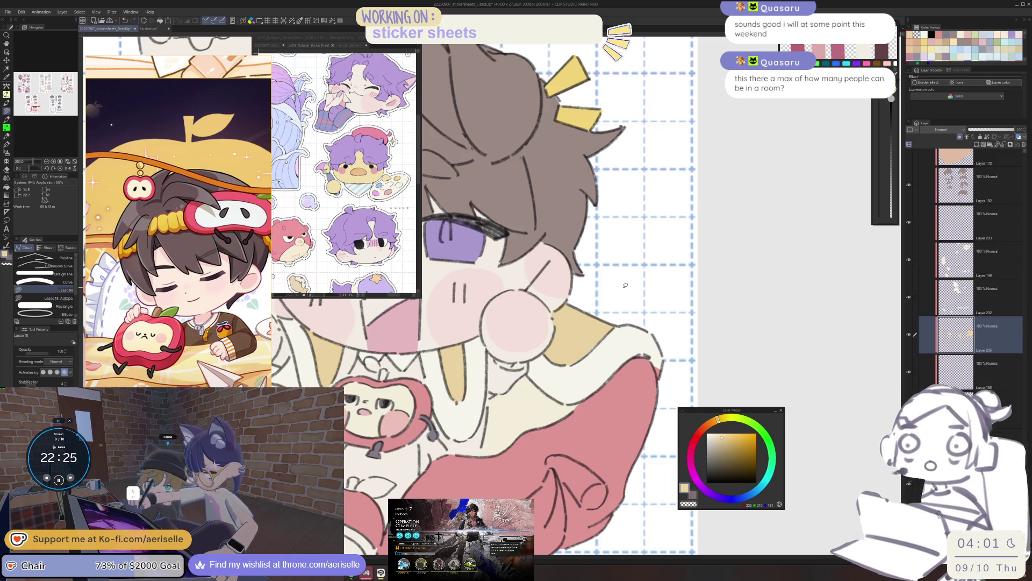
Step: Pick Layer 202 from the canvas and fill the other side of the collar yellow
{"action": "scroll", "coordinate": [625, 285], "scroll_direction": "down", "scroll_amount": 3}
{"action": "scroll", "coordinate": [587, 377], "scroll_direction": "down", "scroll_amount": 2}
{"action": "scroll", "coordinate": [587, 378], "scroll_direction": "up", "scroll_amount": 4}
{"action": "left_click", "coordinate": [587, 377], "text": "ctrl+shift"}
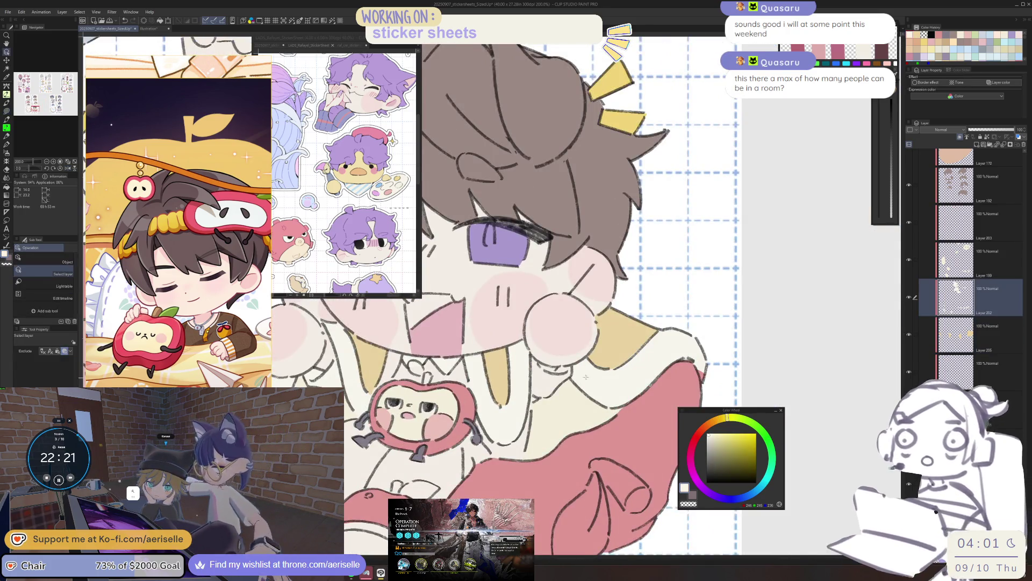
{"action": "scroll", "coordinate": [587, 377], "scroll_direction": "up", "scroll_amount": 3}
{"action": "key", "text": "u"}
{"action": "mouse_move", "coordinate": [502, 423]}
{"action": "left_mouse_down"}
{"action": "mouse_move", "coordinate": [484, 344]}
{"action": "mouse_move", "coordinate": [531, 370]}
{"action": "mouse_move", "coordinate": [593, 354]}
{"action": "left_mouse_up"}
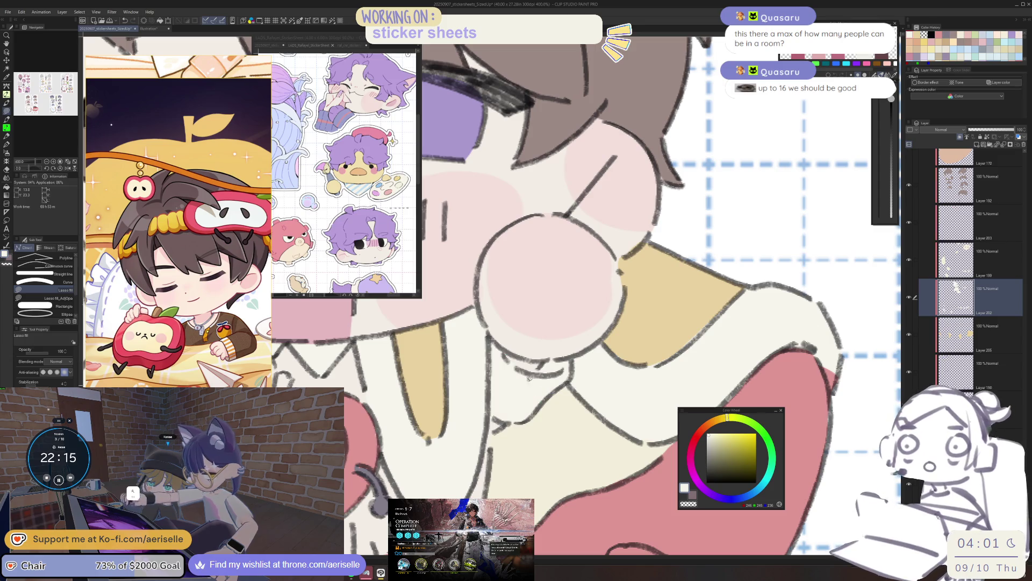
Step: Tidy with the Eraser, then pick the bottom layer from the canvas for the next fill
{"action": "key", "text": "e"}
{"action": "scroll", "coordinate": [572, 377], "scroll_direction": "down", "scroll_amount": 5}
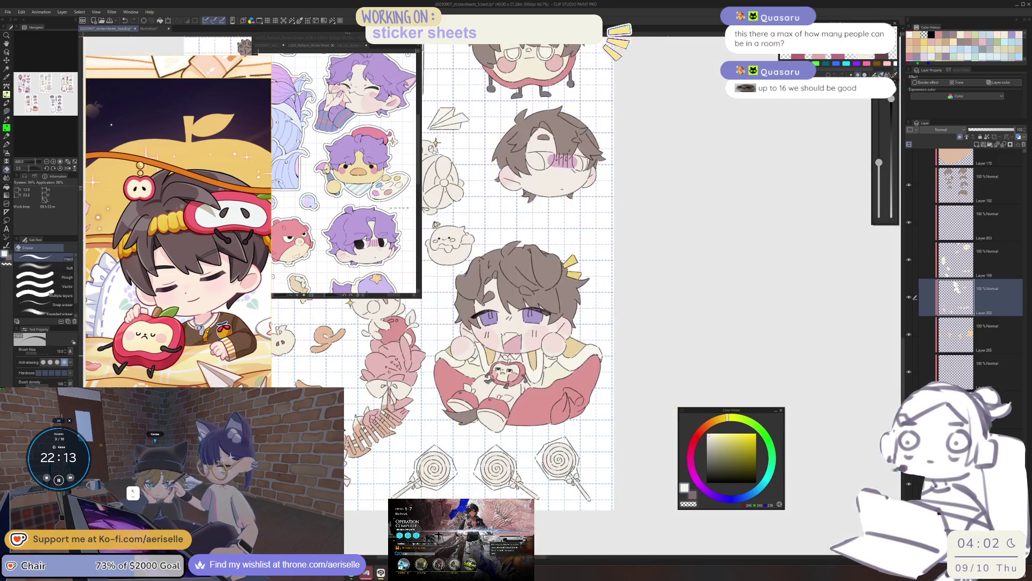
{"action": "scroll", "coordinate": [572, 376], "scroll_direction": "up", "scroll_amount": 1}
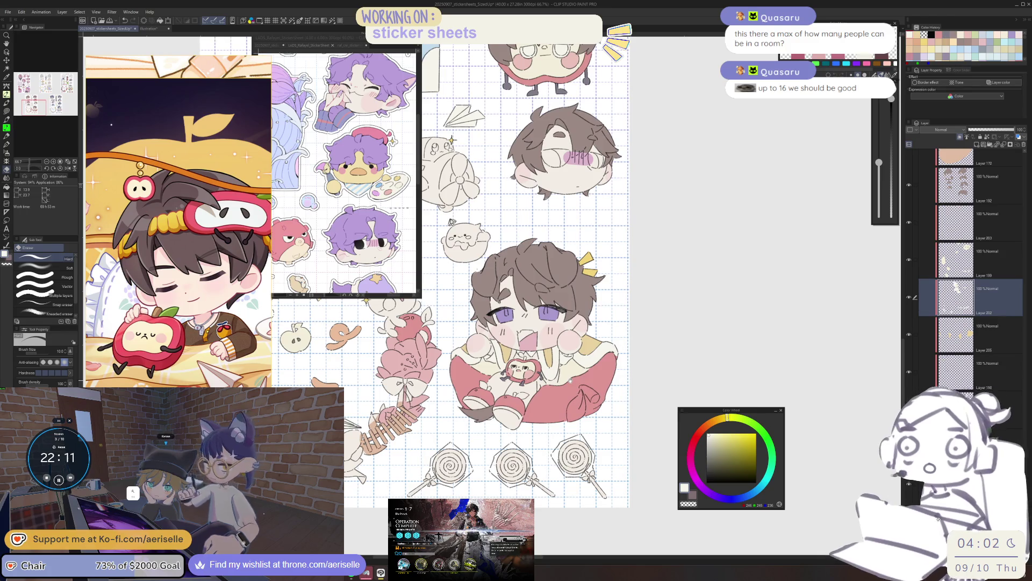
{"action": "left_click_drag", "start_coordinate": [571, 380], "coordinate": [561, 383]}
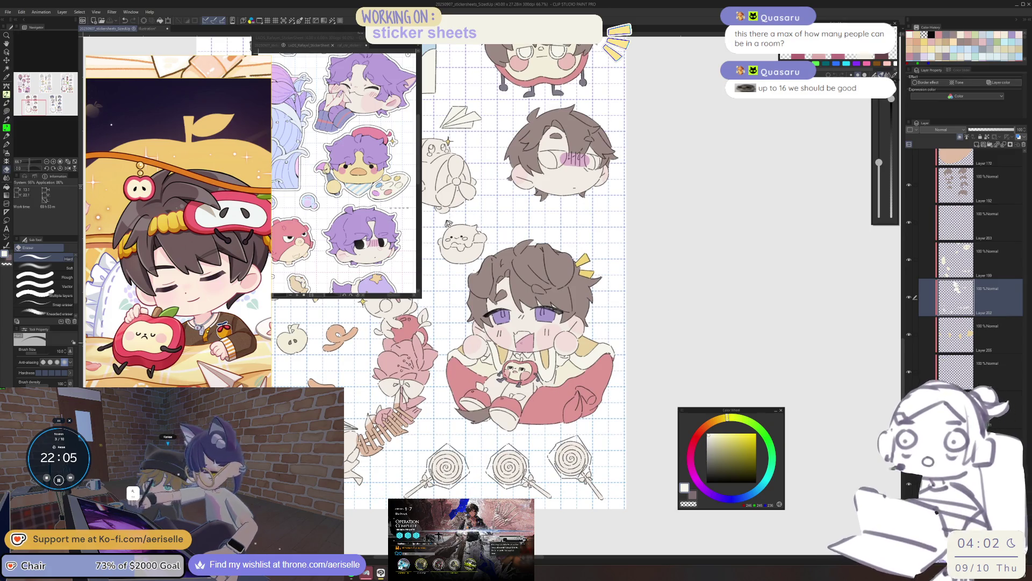
{"action": "scroll", "coordinate": [570, 377], "scroll_direction": "up", "scroll_amount": 5}
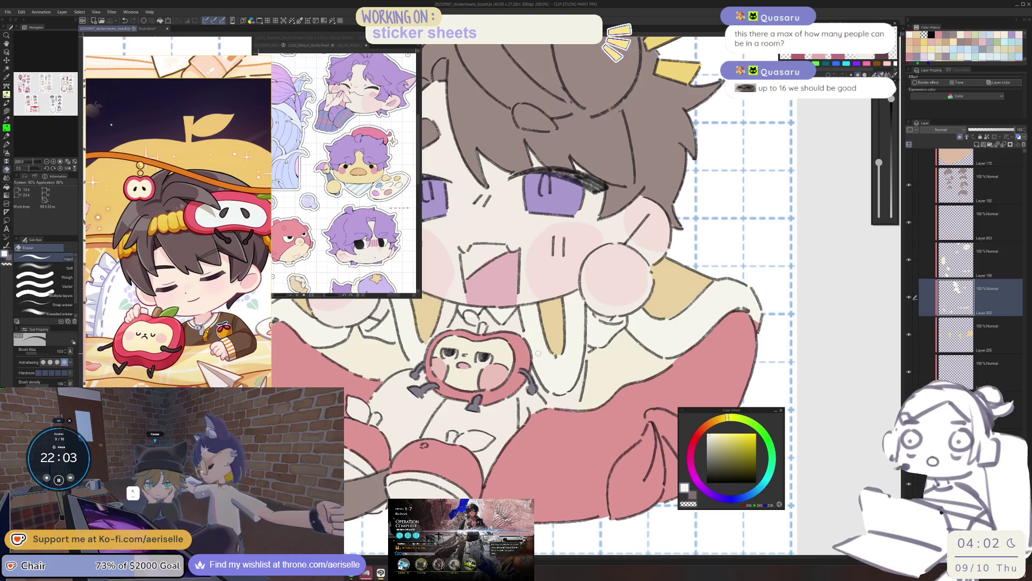
{"action": "key", "text": "o"}
{"action": "left_click", "coordinate": [566, 376]}
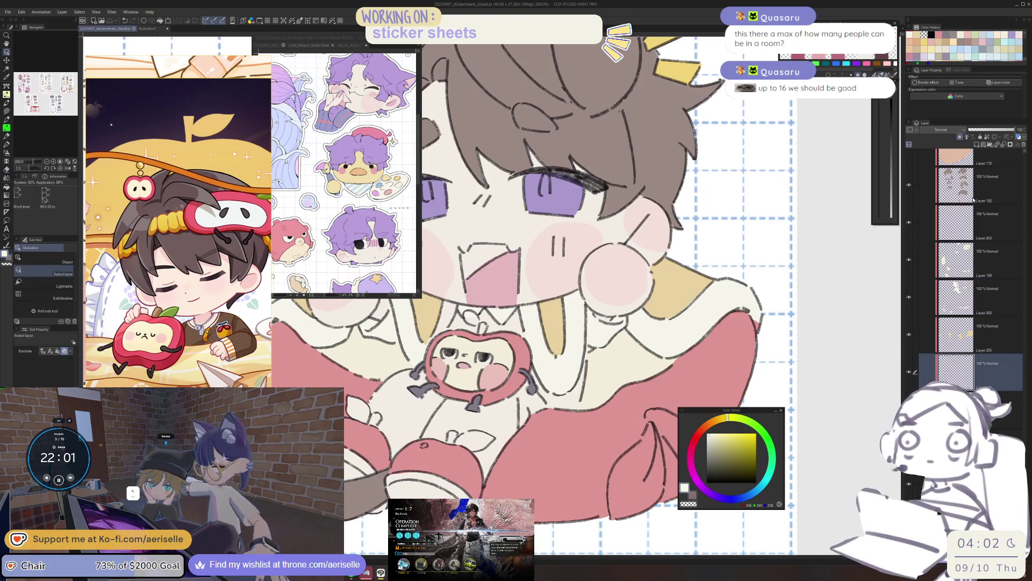
Step: Pick tan and lasso-fill the apple character's body
{"action": "left_click", "coordinate": [962, 41]}
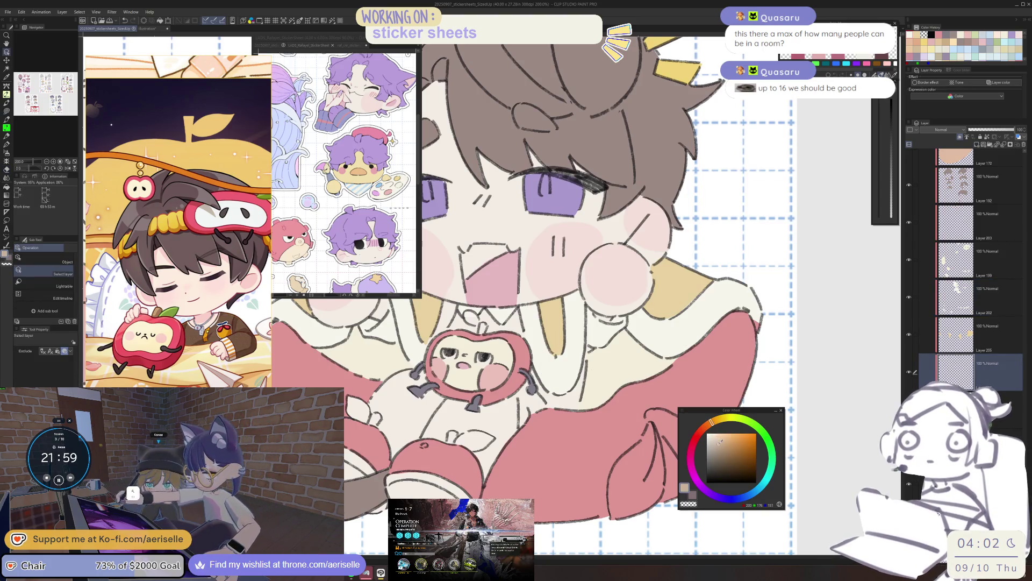
{"action": "key", "text": "u"}
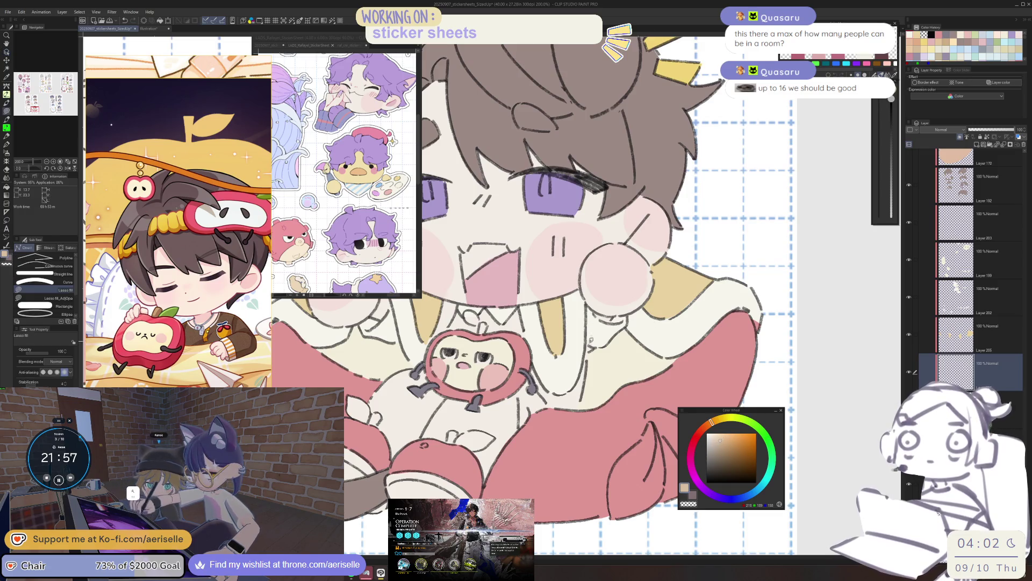
{"action": "left_click_drag", "start_coordinate": [602, 340], "coordinate": [652, 371]}
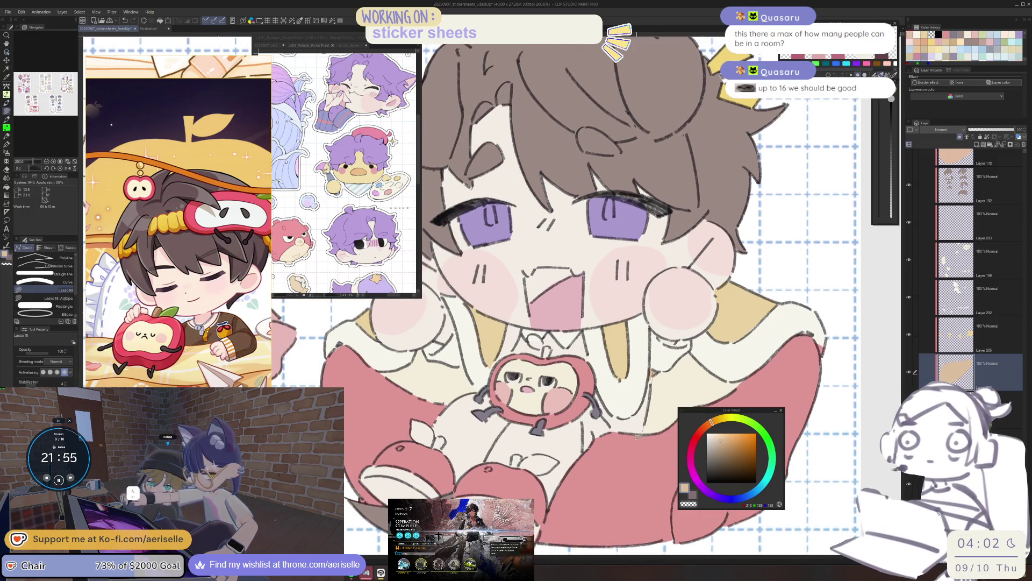
{"action": "mouse_move", "coordinate": [573, 472]}
{"action": "left_mouse_down"}
{"action": "mouse_move", "coordinate": [543, 503]}
{"action": "mouse_move", "coordinate": [462, 484]}
{"action": "mouse_move", "coordinate": [456, 390]}
{"action": "left_mouse_up"}
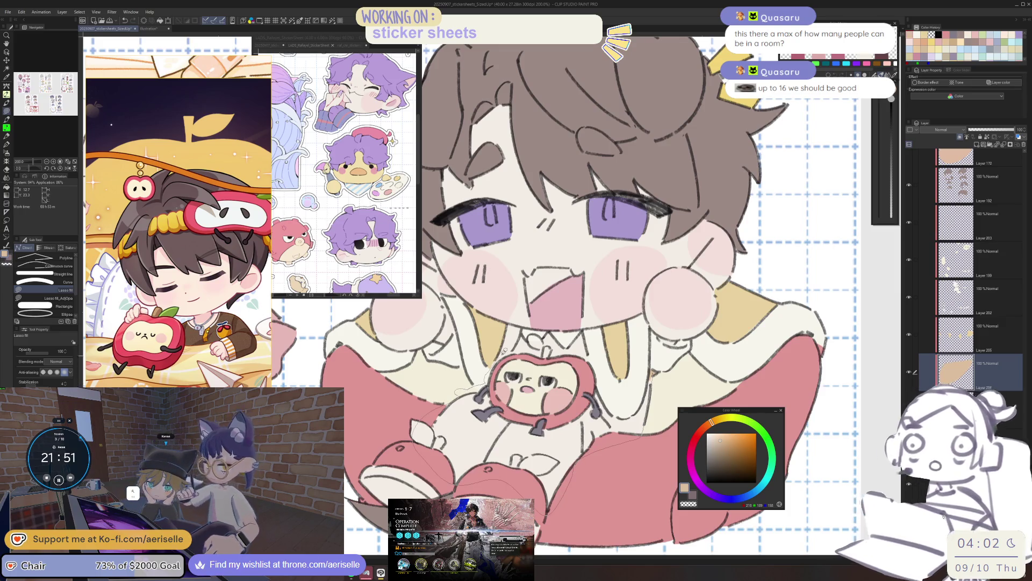
{"action": "left_click_drag", "start_coordinate": [588, 338], "coordinate": [589, 344]}
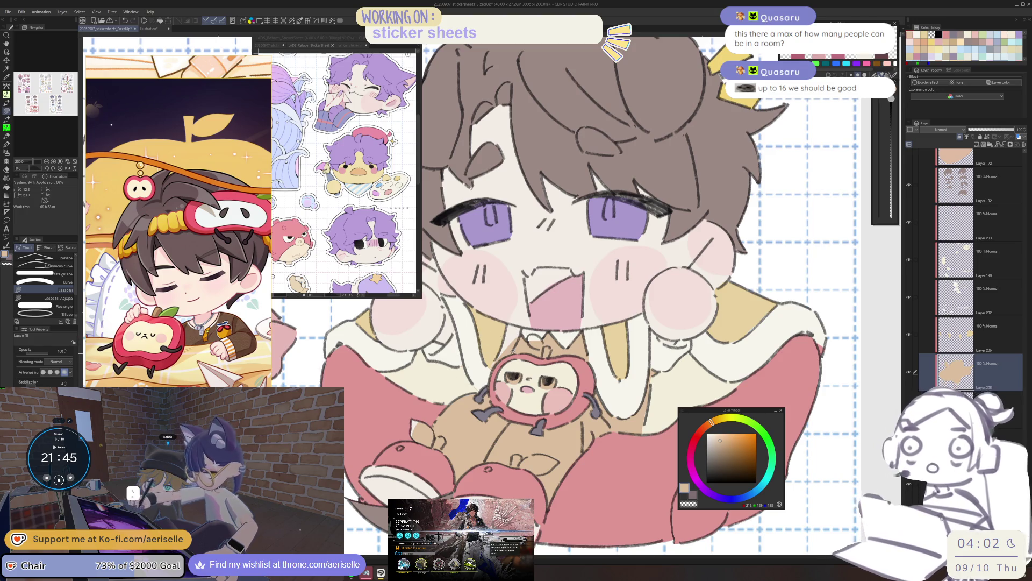
Step: Adjust the view, select the clicked artwork's layer and rotate the canvas
{"action": "mouse_move", "coordinate": [603, 357]}
{"action": "left_mouse_down"}
{"action": "mouse_move", "coordinate": [573, 382]}
{"action": "mouse_move", "coordinate": [575, 466]}
{"action": "left_mouse_up"}
{"action": "scroll", "coordinate": [573, 355], "scroll_direction": "down", "scroll_amount": 4}
{"action": "scroll", "coordinate": [574, 467], "scroll_direction": "up", "scroll_amount": 5}
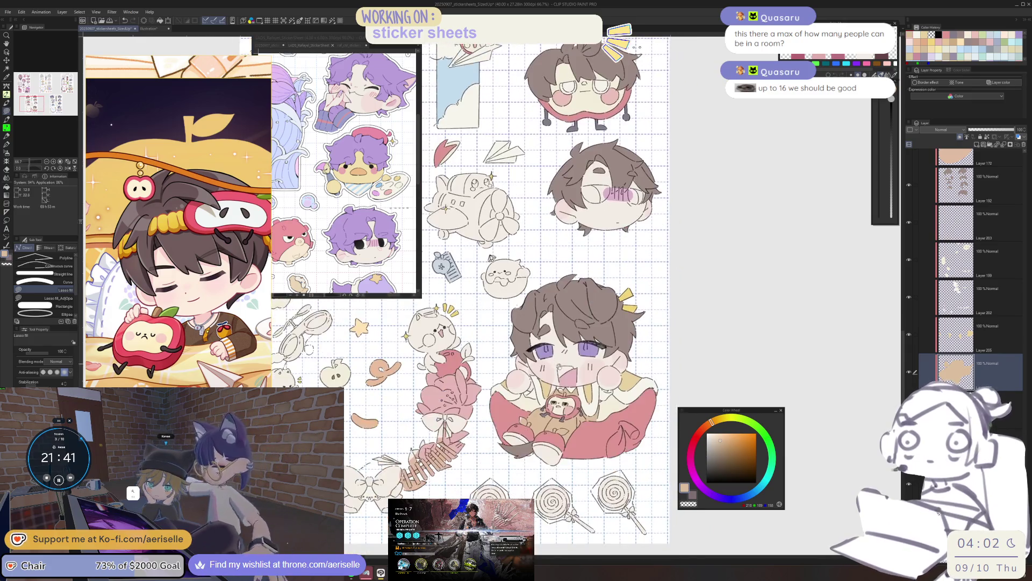
{"action": "left_click", "coordinate": [591, 399], "text": "ctrl+shift"}
{"action": "scroll", "coordinate": [538, 376], "scroll_direction": "up", "scroll_amount": 4}
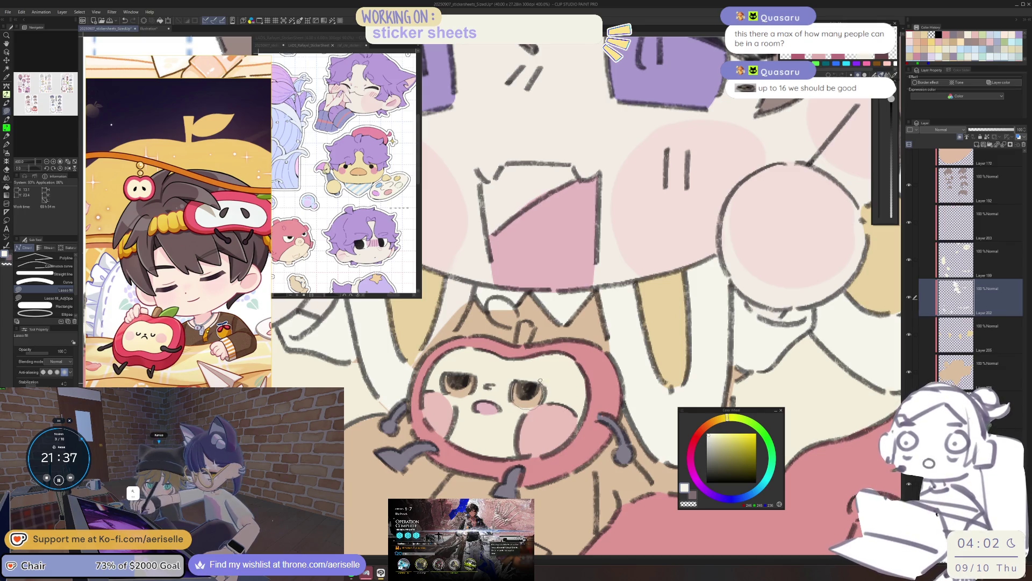
{"action": "key", "text": "minus"}
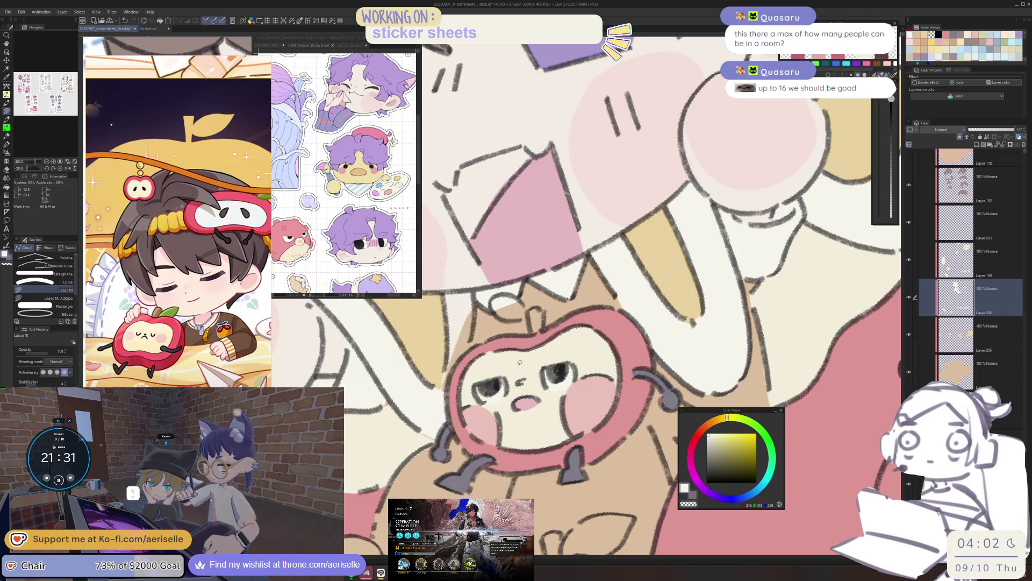
{"action": "scroll", "coordinate": [557, 399], "scroll_direction": "down", "scroll_amount": 5}
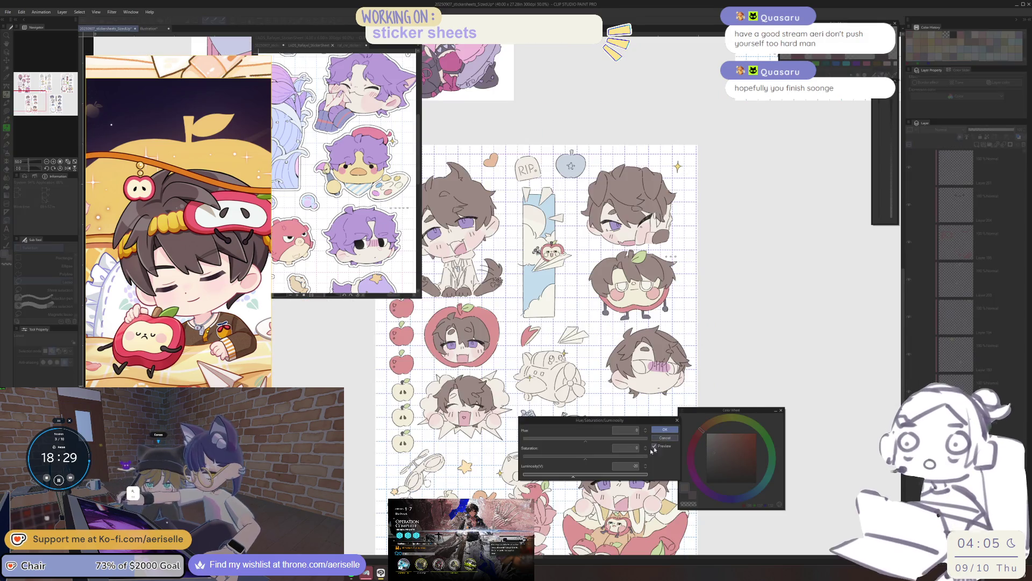
Step: Confirm the Hue/Saturation/Luminosity dialog and lasso-fill the hand beside the green leaf grey-brown
{"action": "left_click", "coordinate": [664, 429]}
{"action": "scroll", "coordinate": [556, 237], "scroll_direction": "up", "scroll_amount": 5}
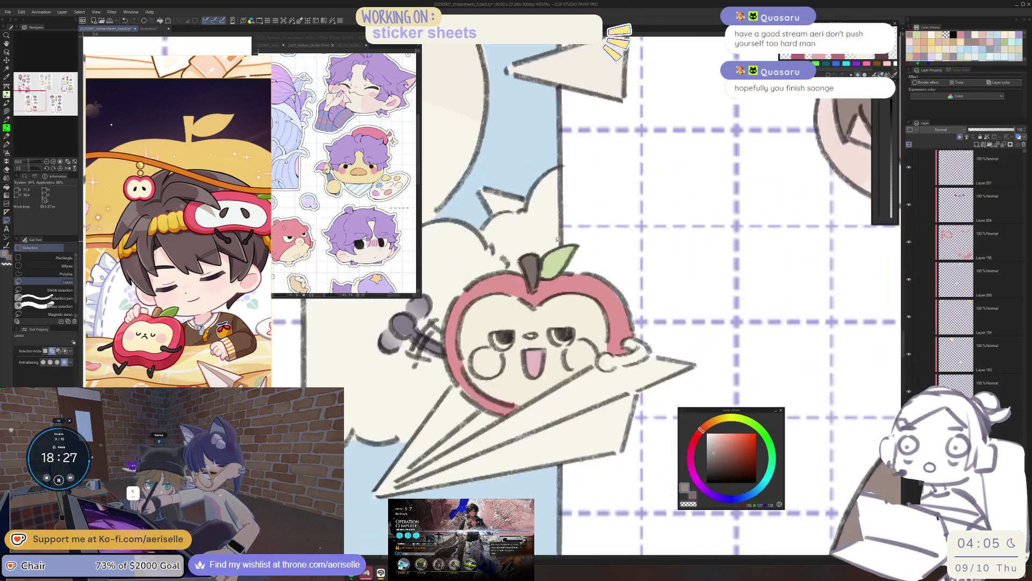
{"action": "scroll", "coordinate": [532, 268], "scroll_direction": "down", "scroll_amount": 4}
{"action": "scroll", "coordinate": [499, 334], "scroll_direction": "up", "scroll_amount": 5}
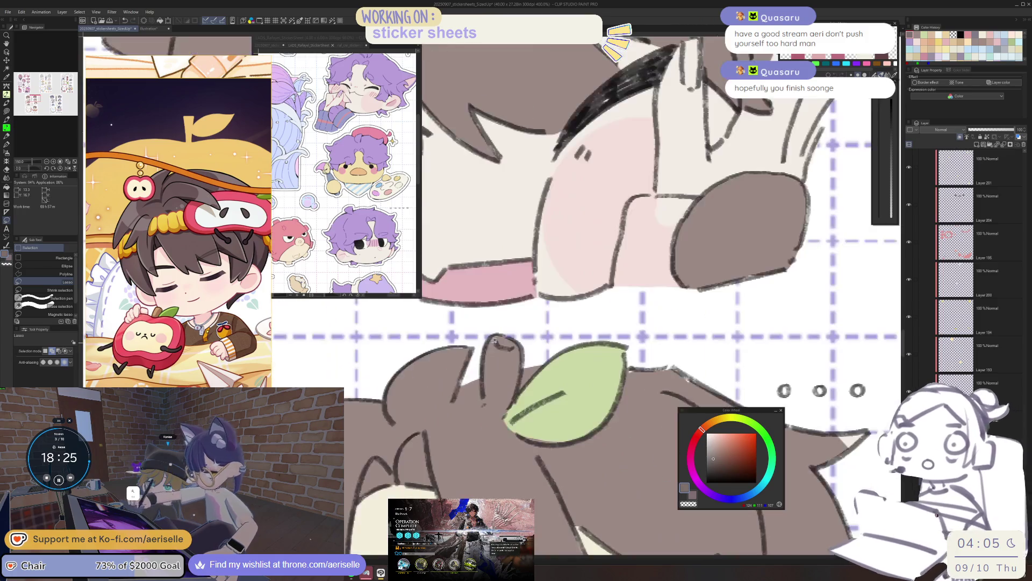
{"action": "key", "text": "u"}
{"action": "mouse_move", "coordinate": [499, 334]}
{"action": "left_mouse_down"}
{"action": "mouse_move", "coordinate": [484, 395]}
{"action": "mouse_move", "coordinate": [508, 414]}
{"action": "mouse_move", "coordinate": [504, 332]}
{"action": "left_mouse_up"}
{"action": "scroll", "coordinate": [504, 332], "scroll_direction": "down", "scroll_amount": 6}
{"action": "scroll", "coordinate": [562, 430], "scroll_direction": "up", "scroll_amount": 1}
{"action": "left_click_drag", "start_coordinate": [562, 419], "coordinate": [563, 369]}
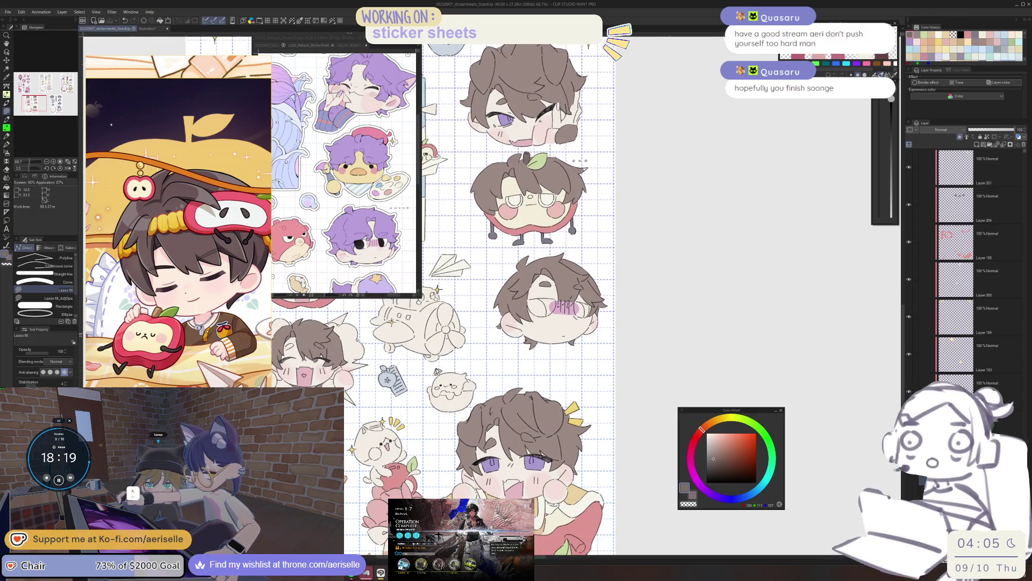
{"action": "scroll", "coordinate": [468, 409], "scroll_direction": "up", "scroll_amount": 2}
{"action": "scroll", "coordinate": [473, 415], "scroll_direction": "down", "scroll_amount": 5}
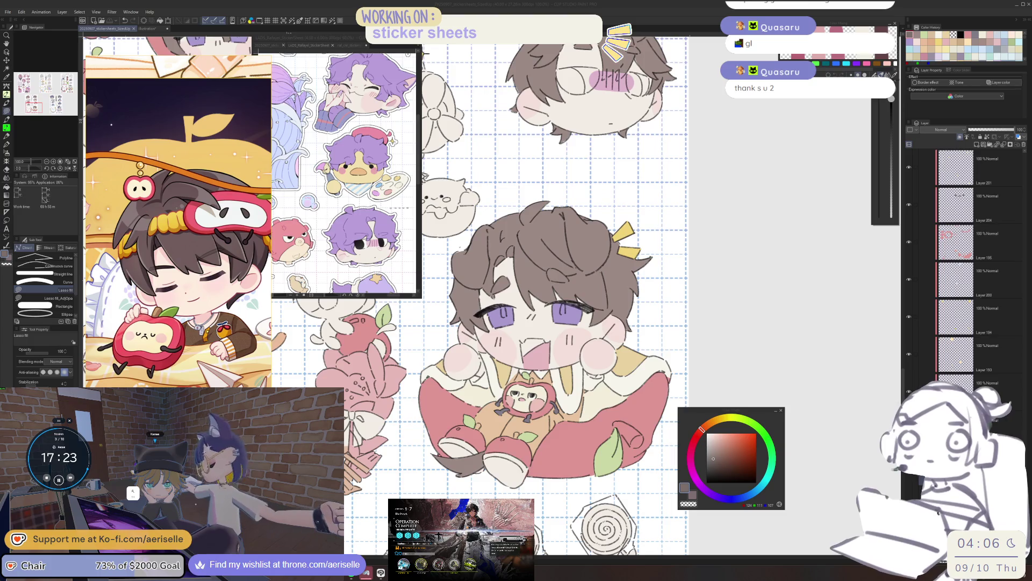
{"action": "left_click", "coordinate": [692, 410]}
{"action": "mouse_move", "coordinate": [538, 322]}
{"action": "left_mouse_down"}
{"action": "mouse_move", "coordinate": [532, 266]}
{"action": "mouse_move", "coordinate": [645, 242]}
{"action": "mouse_move", "coordinate": [775, 256]}
{"action": "left_mouse_up"}
{"action": "mouse_move", "coordinate": [538, 269]}
{"action": "left_mouse_down"}
{"action": "mouse_move", "coordinate": [554, 290]}
{"action": "mouse_move", "coordinate": [624, 317]}
{"action": "left_mouse_up"}
{"action": "scroll", "coordinate": [624, 317], "scroll_direction": "up", "scroll_amount": 5}
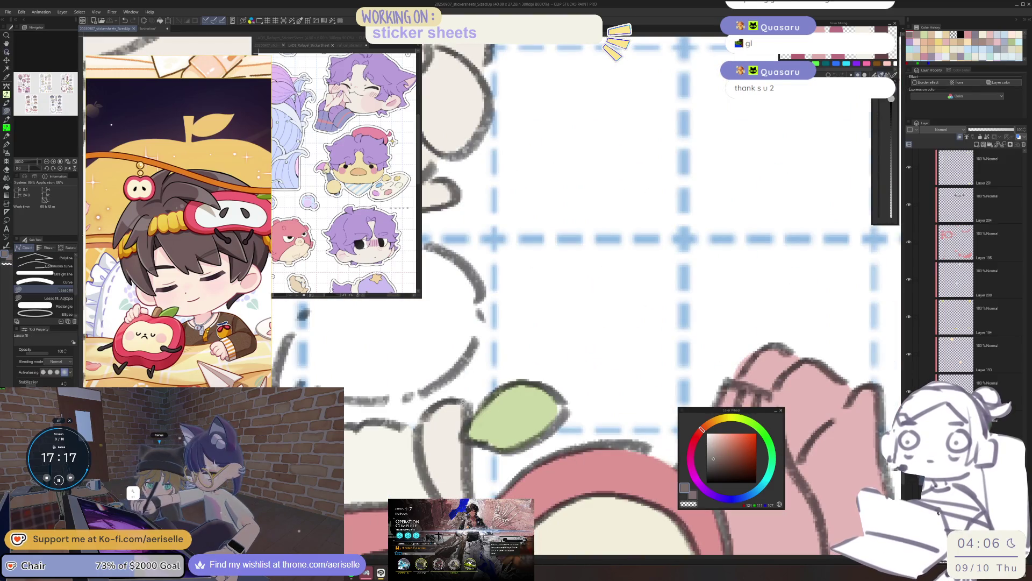
{"action": "scroll", "coordinate": [551, 412], "scroll_direction": "down", "scroll_amount": 5}
{"action": "mouse_move", "coordinate": [550, 413]}
{"action": "left_mouse_down"}
{"action": "mouse_move", "coordinate": [540, 411]}
{"action": "mouse_move", "coordinate": [536, 445]}
{"action": "mouse_move", "coordinate": [538, 436]}
{"action": "mouse_move", "coordinate": [436, 430]}
{"action": "left_mouse_up"}
{"action": "left_click_drag", "start_coordinate": [588, 464], "coordinate": [522, 439]}
{"action": "scroll", "coordinate": [519, 430], "scroll_direction": "up", "scroll_amount": 6}
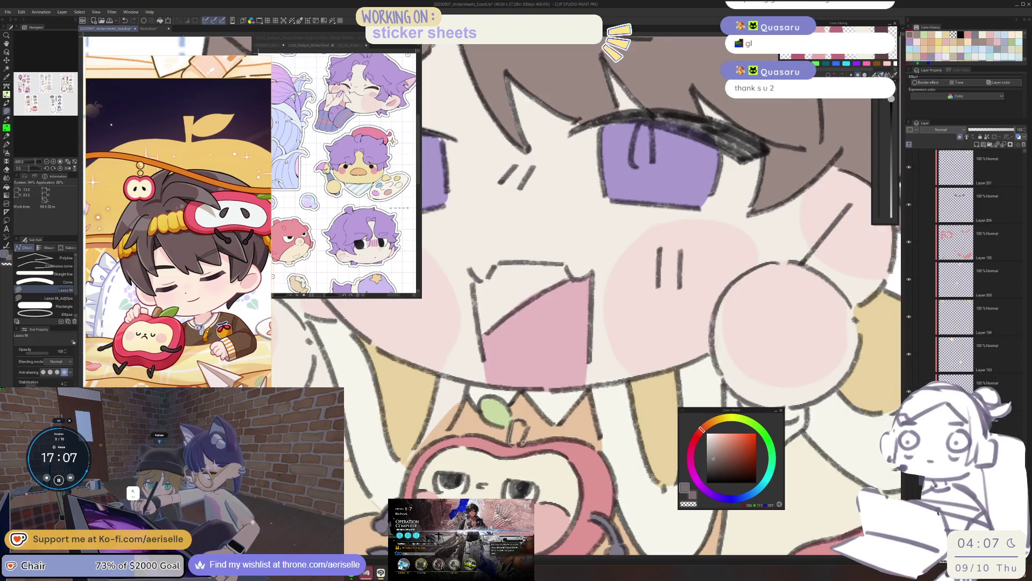
{"action": "scroll", "coordinate": [525, 415], "scroll_direction": "down", "scroll_amount": 8}
{"action": "mouse_move", "coordinate": [526, 415]}
{"action": "left_mouse_down"}
{"action": "mouse_move", "coordinate": [525, 463]}
{"action": "mouse_move", "coordinate": [557, 510]}
{"action": "left_mouse_up"}
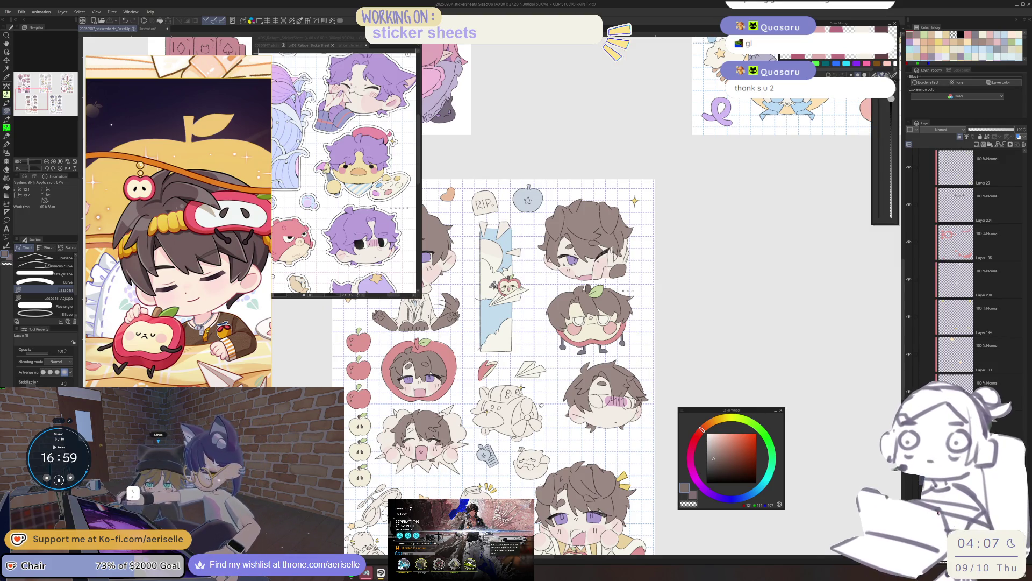
Step: Lasso-fill the white leaf on the little cat's apple dark grey-brown
{"action": "scroll", "coordinate": [535, 410], "scroll_direction": "up", "scroll_amount": 2}
{"action": "mouse_move", "coordinate": [473, 408]}
{"action": "left_mouse_down"}
{"action": "mouse_move", "coordinate": [518, 334]}
{"action": "mouse_move", "coordinate": [557, 159]}
{"action": "left_mouse_up"}
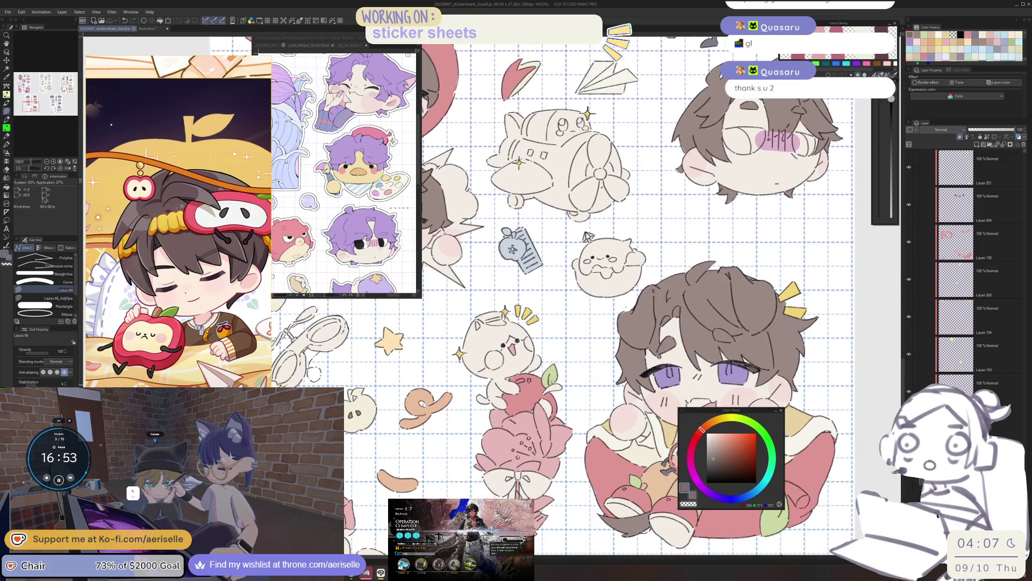
{"action": "scroll", "coordinate": [549, 384], "scroll_direction": "up", "scroll_amount": 5}
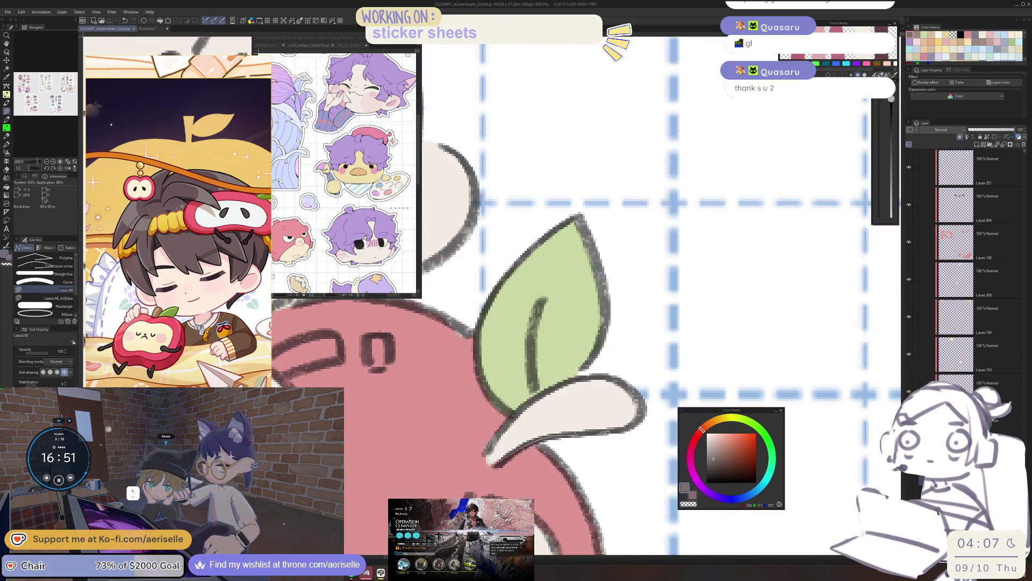
{"action": "left_click_drag", "start_coordinate": [511, 452], "coordinate": [486, 462]}
{"action": "scroll", "coordinate": [538, 430], "scroll_direction": "down", "scroll_amount": 3}
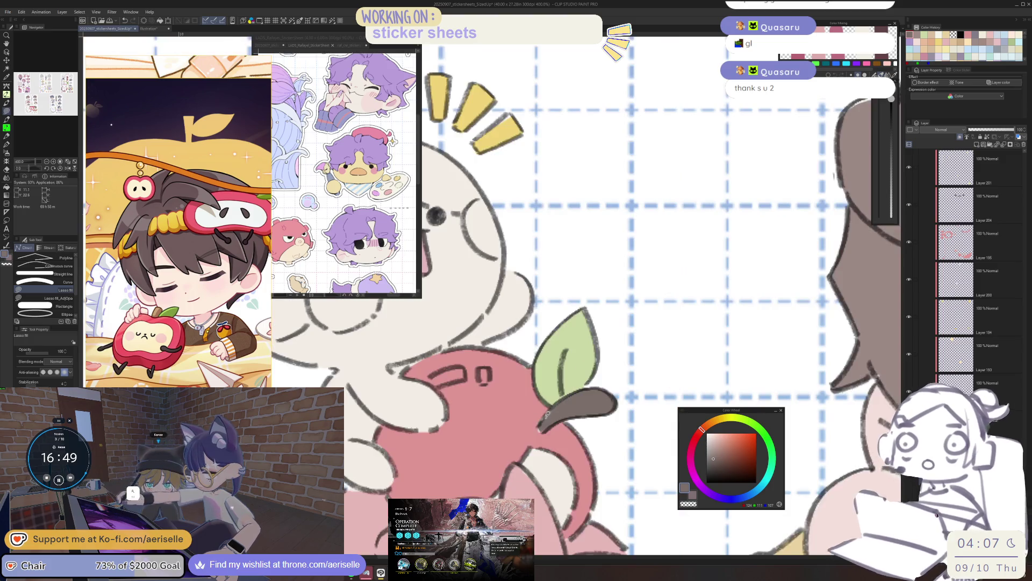
{"action": "scroll", "coordinate": [538, 431], "scroll_direction": "up", "scroll_amount": 5}
{"action": "scroll", "coordinate": [538, 482], "scroll_direction": "down", "scroll_amount": 5}
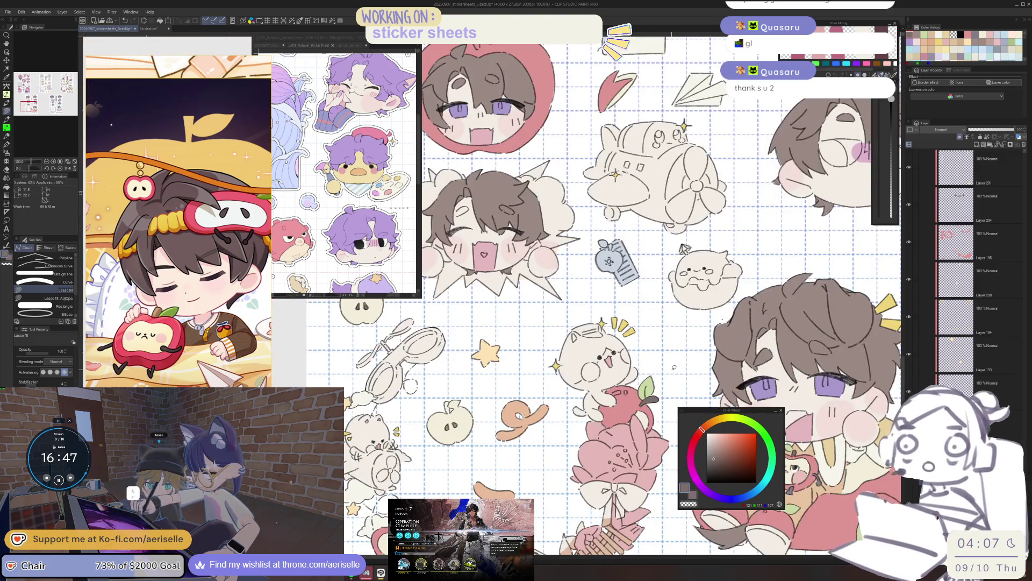
{"action": "scroll", "coordinate": [538, 482], "scroll_direction": "down", "scroll_amount": 2}
{"action": "scroll", "coordinate": [539, 481], "scroll_direction": "down", "scroll_amount": 1}
{"action": "scroll", "coordinate": [565, 322], "scroll_direction": "up", "scroll_amount": 2}
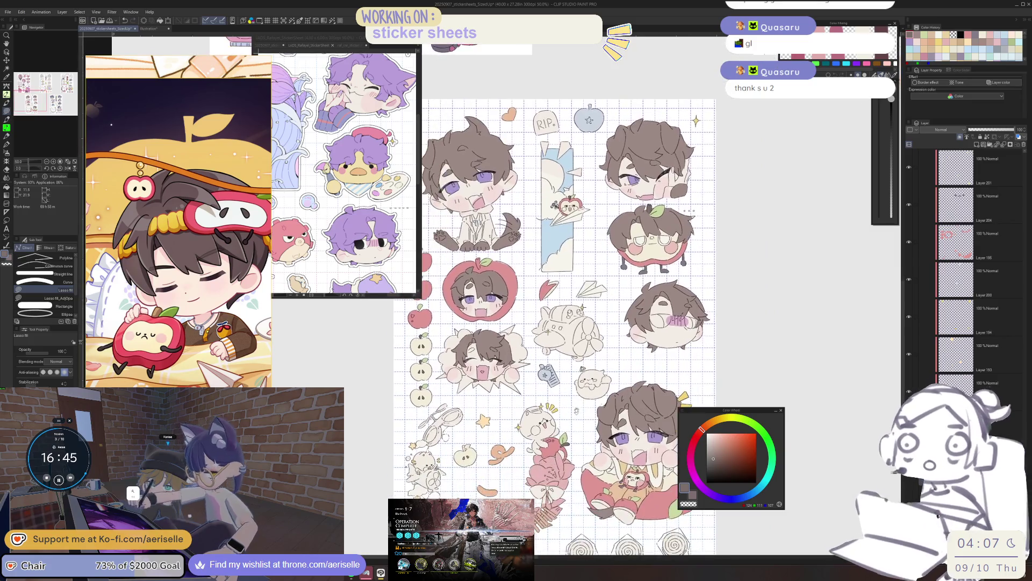
{"action": "scroll", "coordinate": [487, 338], "scroll_direction": "up", "scroll_amount": 4}
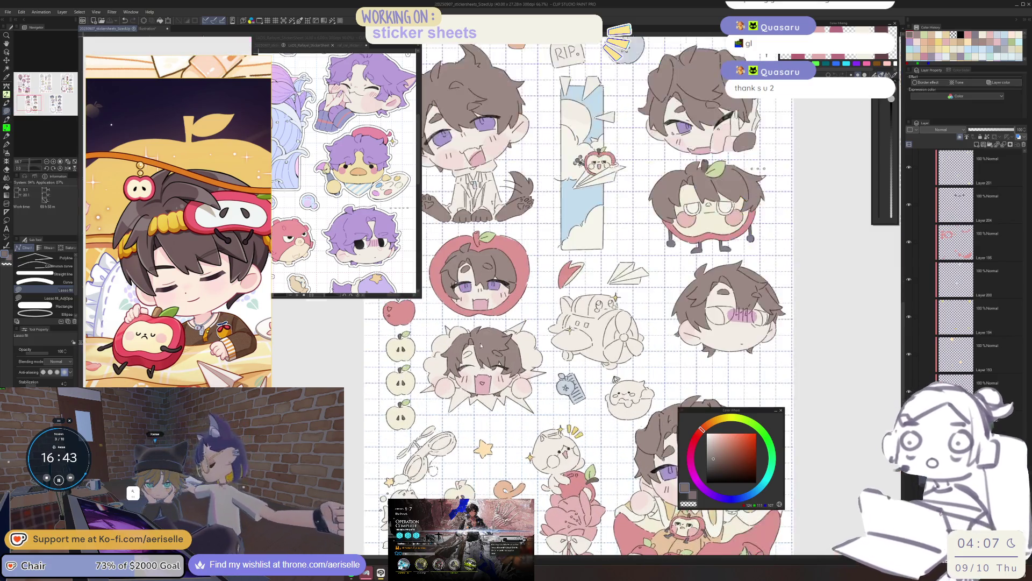
{"action": "scroll", "coordinate": [487, 337], "scroll_direction": "down", "scroll_amount": 1}
{"action": "scroll", "coordinate": [607, 296], "scroll_direction": "up", "scroll_amount": 5}
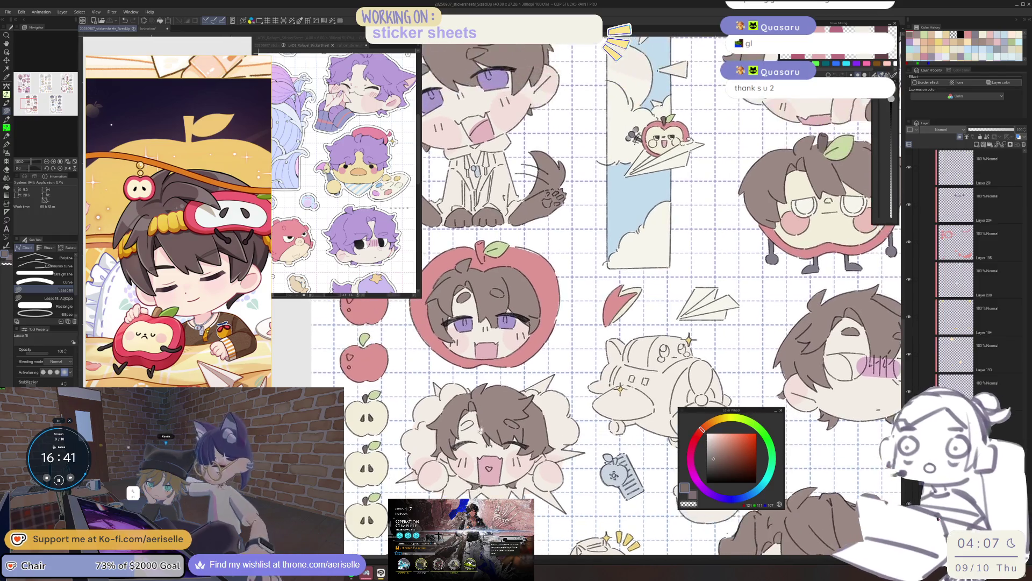
Step: Select the sticker's layer (Layer 193) from the canvas and pick a light cream colour
{"action": "left_click_drag", "start_coordinate": [655, 432], "coordinate": [685, 300]}
{"action": "scroll", "coordinate": [683, 322], "scroll_direction": "down", "scroll_amount": 2}
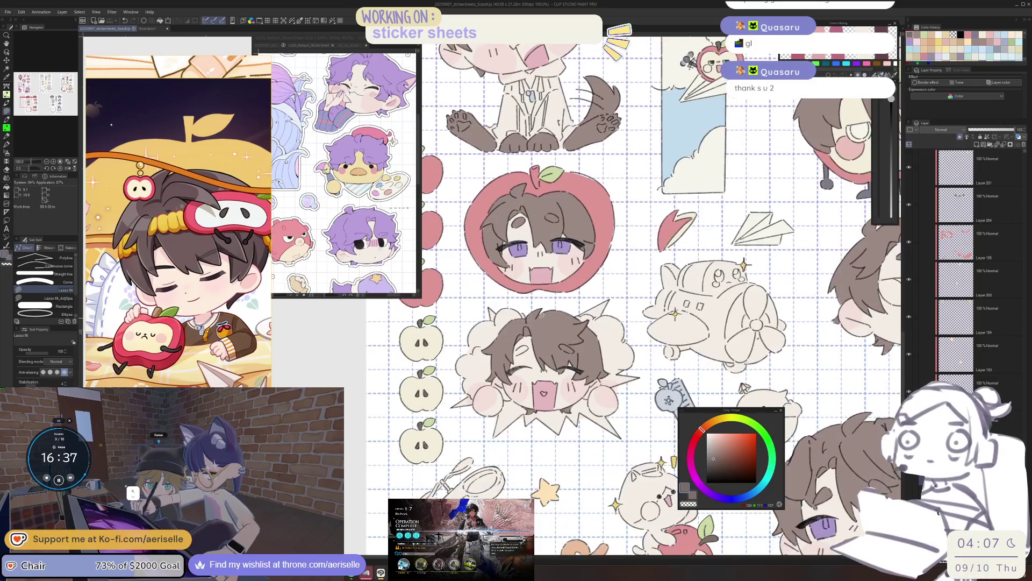
{"action": "key", "text": "o"}
{"action": "left_click", "coordinate": [676, 365]}
{"action": "left_click", "coordinate": [699, 301], "text": "alt"}
{"action": "left_click_drag", "start_coordinate": [700, 301], "coordinate": [555, 395]}
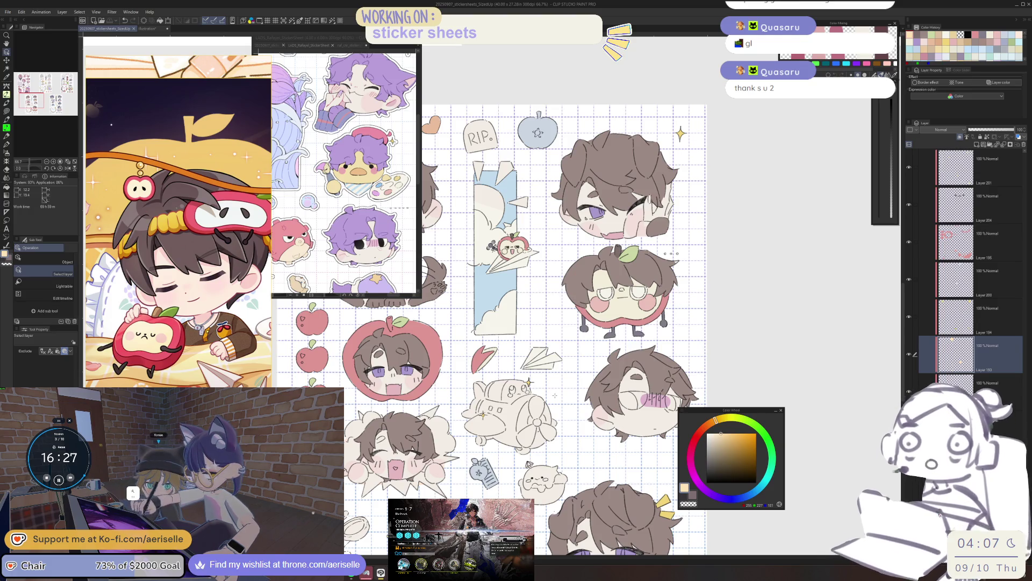
Step: Lasso-fill the sun bookmark's cloud peach-yellow, tracing its inside and then its left part
{"action": "mouse_move", "coordinate": [468, 236]}
{"action": "left_mouse_down"}
{"action": "mouse_move", "coordinate": [477, 360]}
{"action": "mouse_move", "coordinate": [467, 379]}
{"action": "left_mouse_up"}
{"action": "scroll", "coordinate": [473, 361], "scroll_direction": "up", "scroll_amount": 2}
{"action": "scroll", "coordinate": [473, 360], "scroll_direction": "up", "scroll_amount": 4}
{"action": "key", "text": "u"}
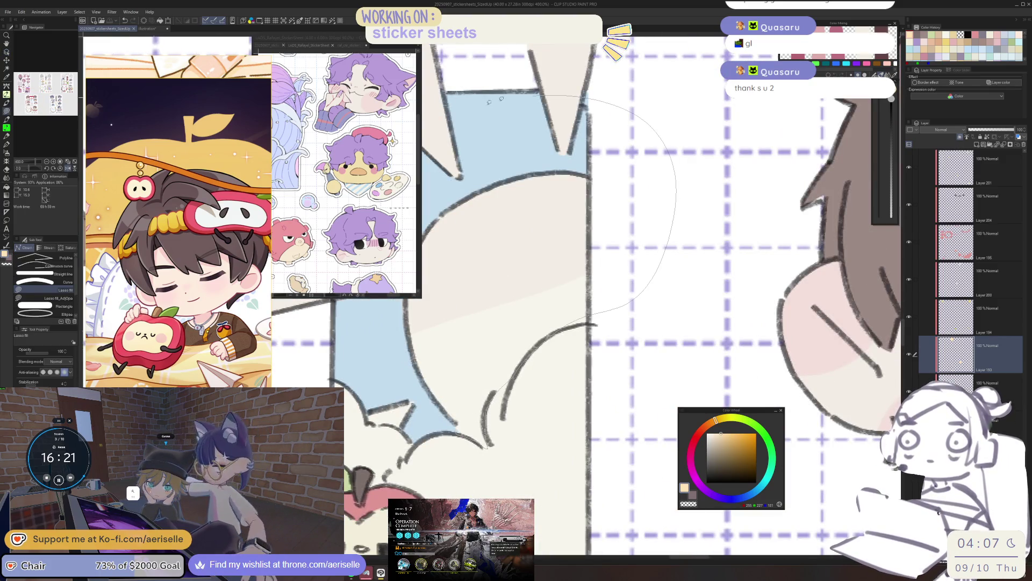
{"action": "left_click_drag", "start_coordinate": [484, 145], "coordinate": [425, 231]}
{"action": "scroll", "coordinate": [602, 353], "scroll_direction": "down", "scroll_amount": 2}
{"action": "mouse_move", "coordinate": [626, 252]}
{"action": "left_mouse_down"}
{"action": "mouse_move", "coordinate": [606, 225]}
{"action": "mouse_move", "coordinate": [493, 396]}
{"action": "mouse_move", "coordinate": [509, 431]}
{"action": "mouse_move", "coordinate": [533, 412]}
{"action": "left_mouse_up"}
{"action": "scroll", "coordinate": [573, 388], "scroll_direction": "down", "scroll_amount": 2}
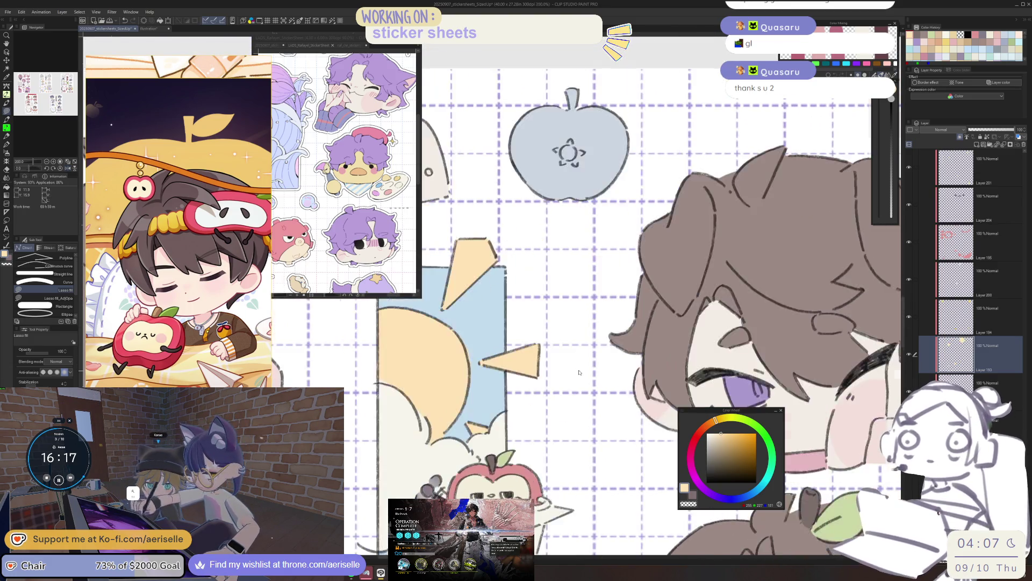
{"action": "scroll", "coordinate": [521, 288], "scroll_direction": "up", "scroll_amount": 2}
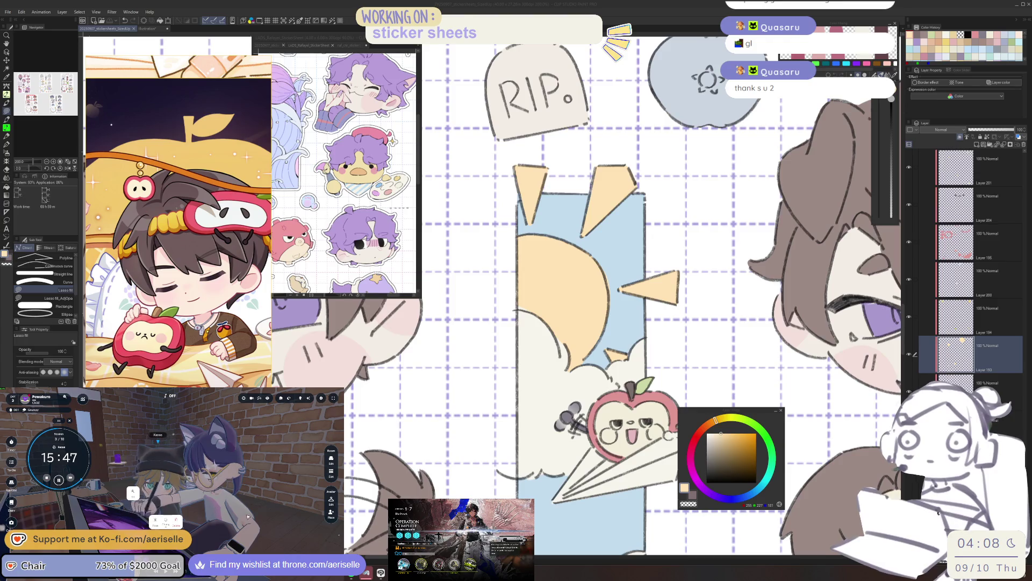
{"action": "scroll", "coordinate": [563, 290], "scroll_direction": "up", "scroll_amount": 5}
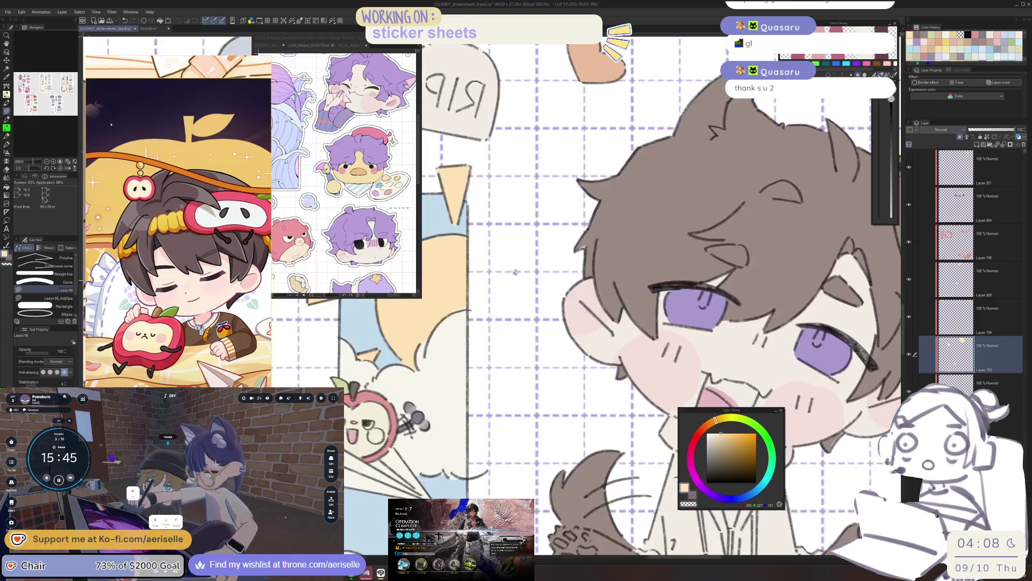
{"action": "scroll", "coordinate": [547, 379], "scroll_direction": "down", "scroll_amount": 6}
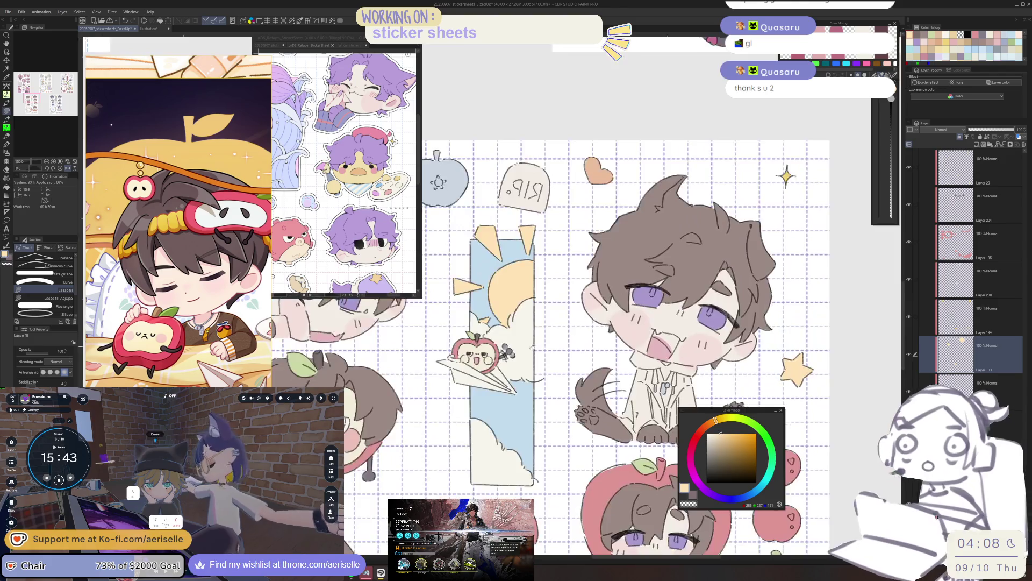
{"action": "scroll", "coordinate": [547, 379], "scroll_direction": "down", "scroll_amount": 3}
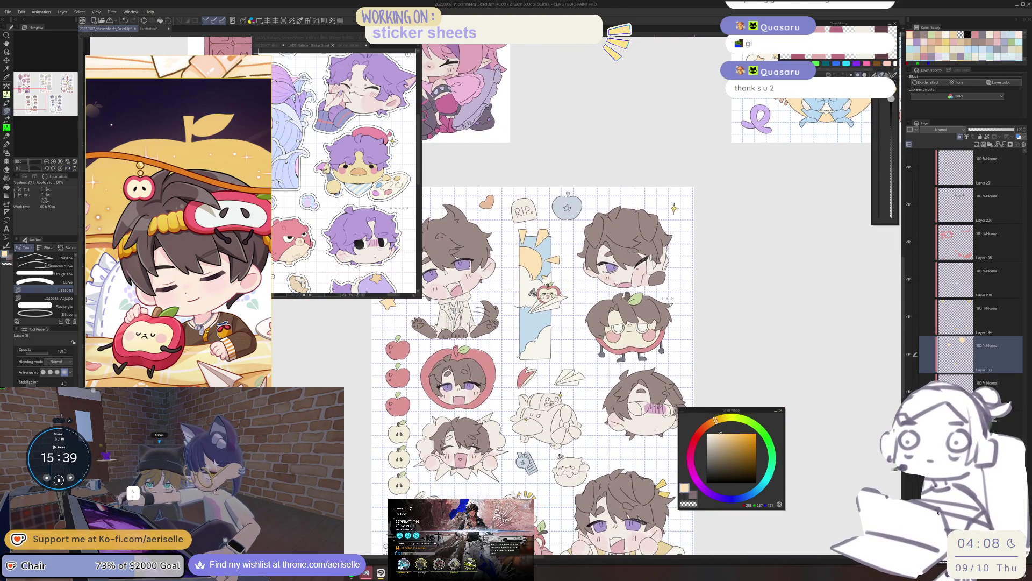
{"action": "scroll", "coordinate": [586, 441], "scroll_direction": "up", "scroll_amount": 2}
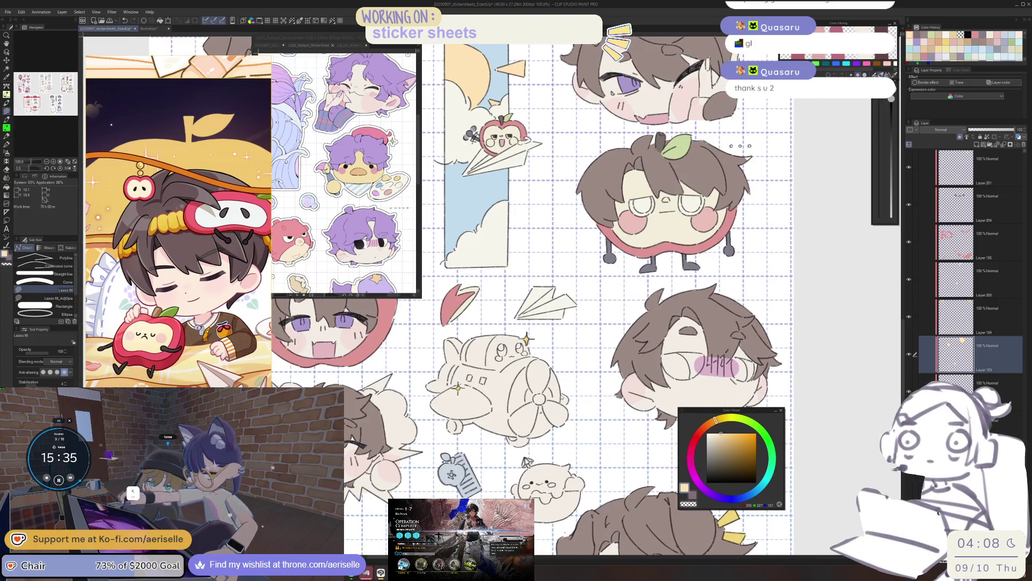
{"action": "scroll", "coordinate": [532, 294], "scroll_direction": "down", "scroll_amount": 5}
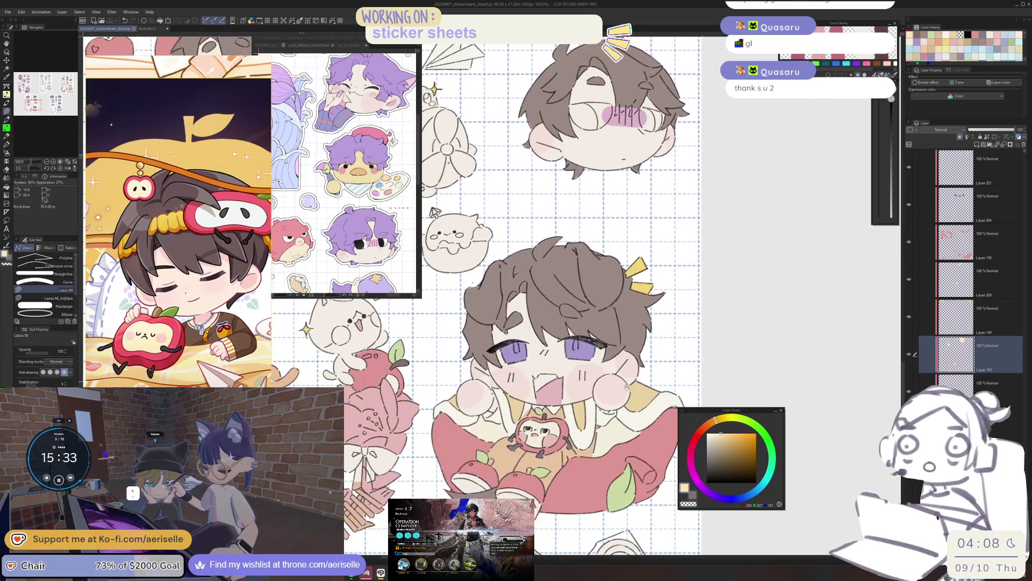
{"action": "scroll", "coordinate": [583, 373], "scroll_direction": "up", "scroll_amount": 4}
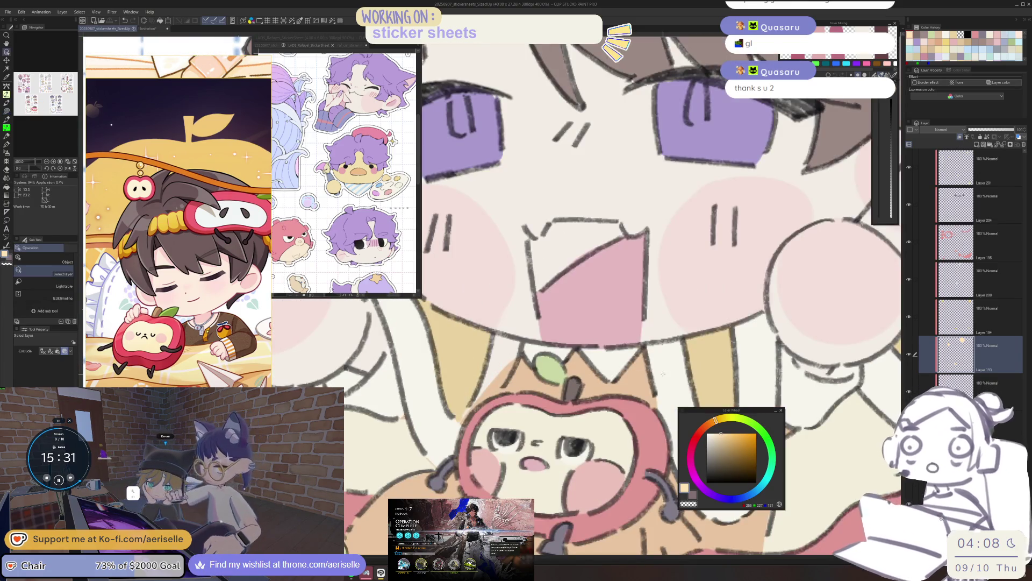
{"action": "mouse_move", "coordinate": [524, 343]}
{"action": "left_mouse_down"}
{"action": "mouse_move", "coordinate": [507, 383]}
{"action": "mouse_move", "coordinate": [454, 426]}
{"action": "left_mouse_up"}
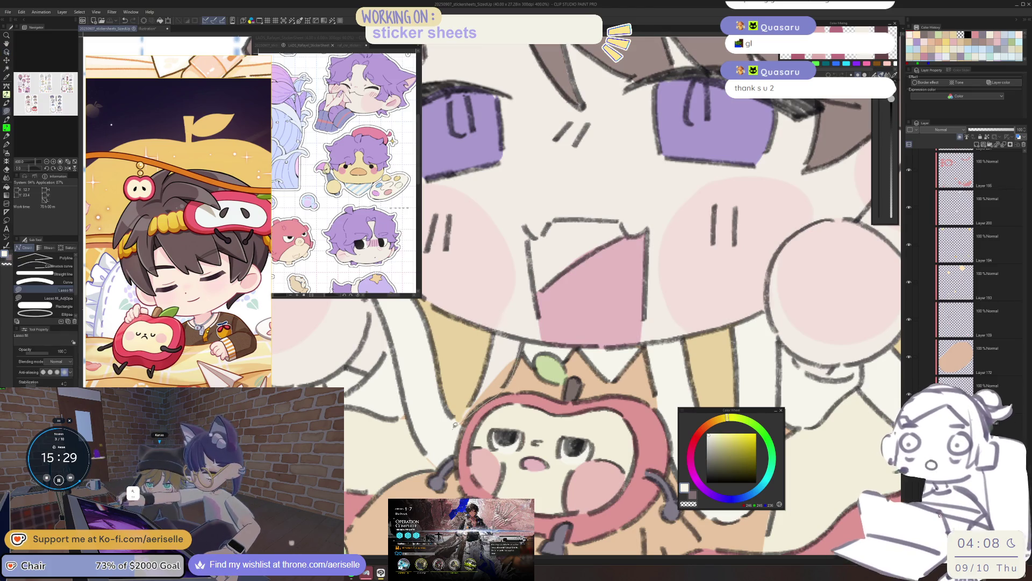
{"action": "left_click_drag", "start_coordinate": [490, 337], "coordinate": [486, 338]}
{"action": "key", "text": "e"}
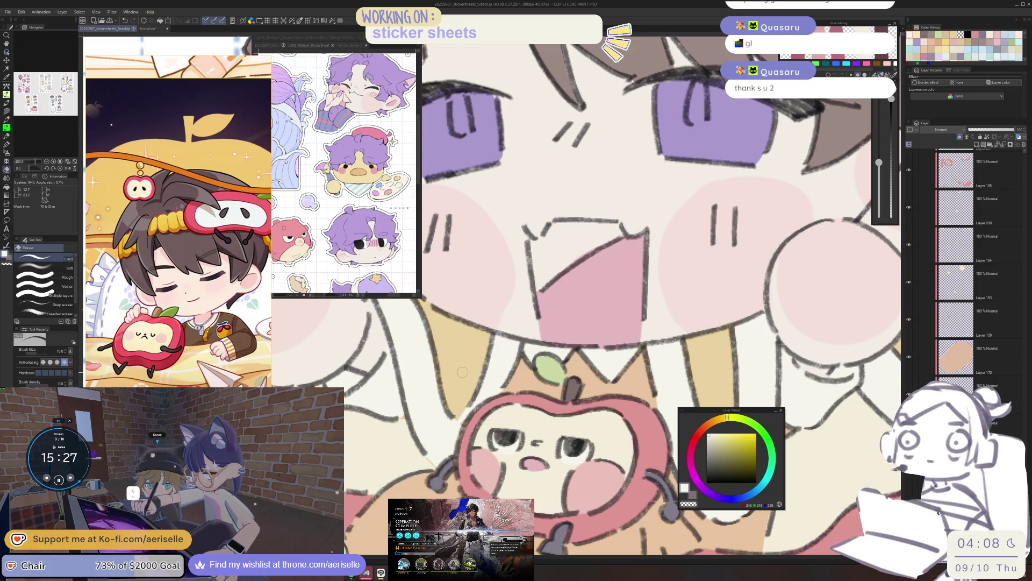
{"action": "key", "text": "u"}
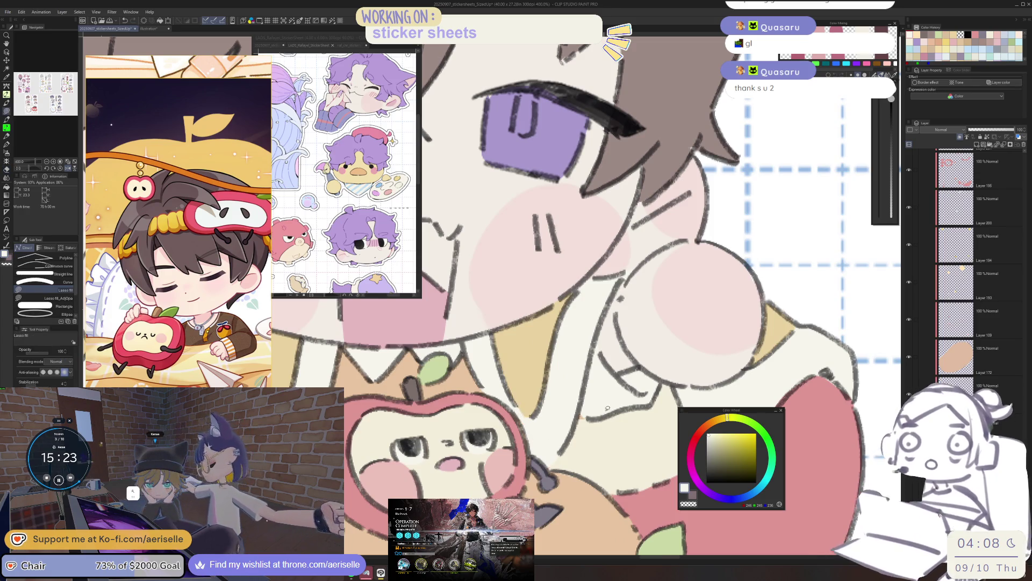
{"action": "scroll", "coordinate": [638, 408], "scroll_direction": "down", "scroll_amount": 3}
{"action": "scroll", "coordinate": [638, 409], "scroll_direction": "up", "scroll_amount": 5}
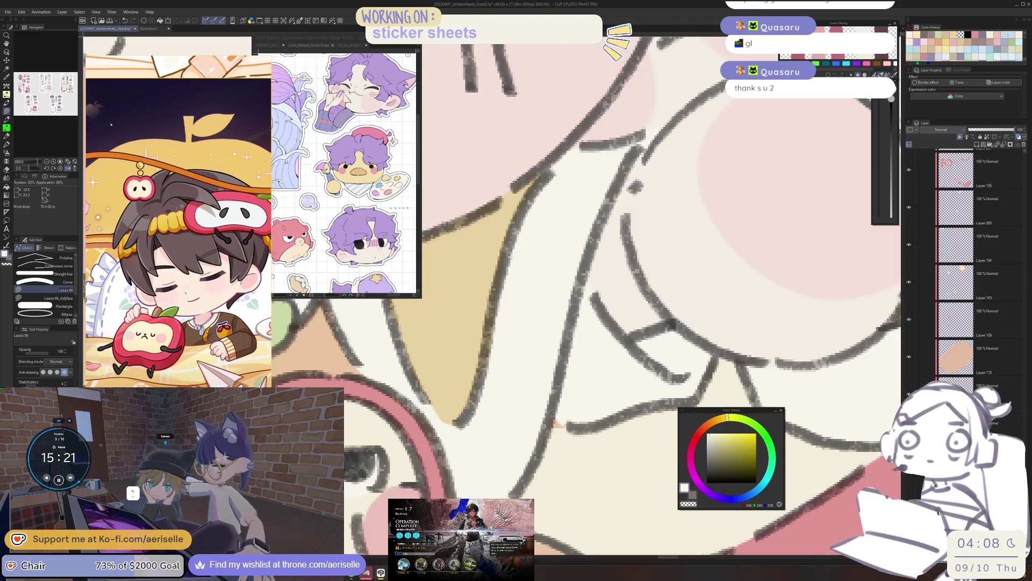
{"action": "scroll", "coordinate": [569, 448], "scroll_direction": "down", "scroll_amount": 6}
{"action": "scroll", "coordinate": [568, 448], "scroll_direction": "up", "scroll_amount": 2}
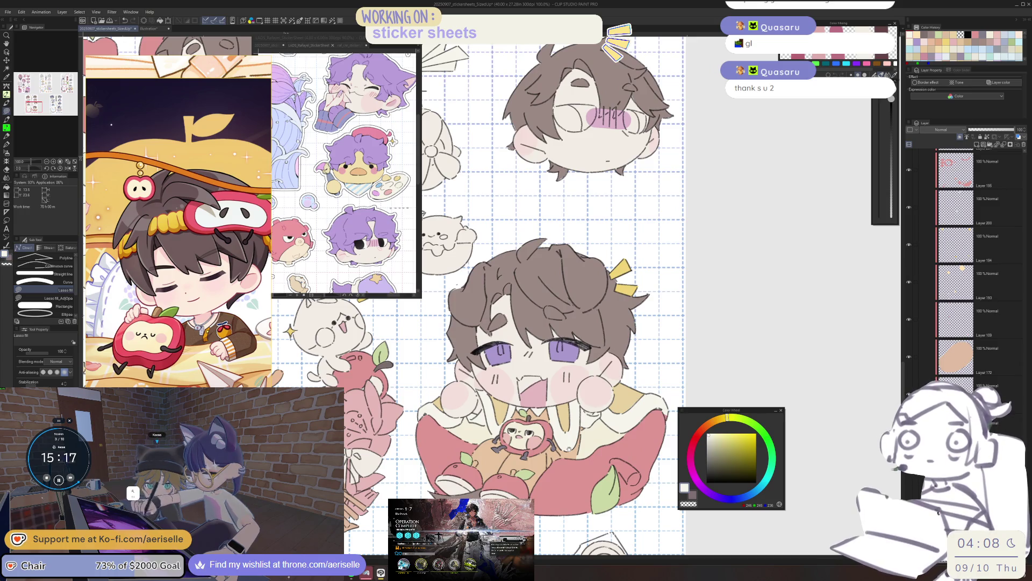
{"action": "scroll", "coordinate": [569, 447], "scroll_direction": "down", "scroll_amount": 5}
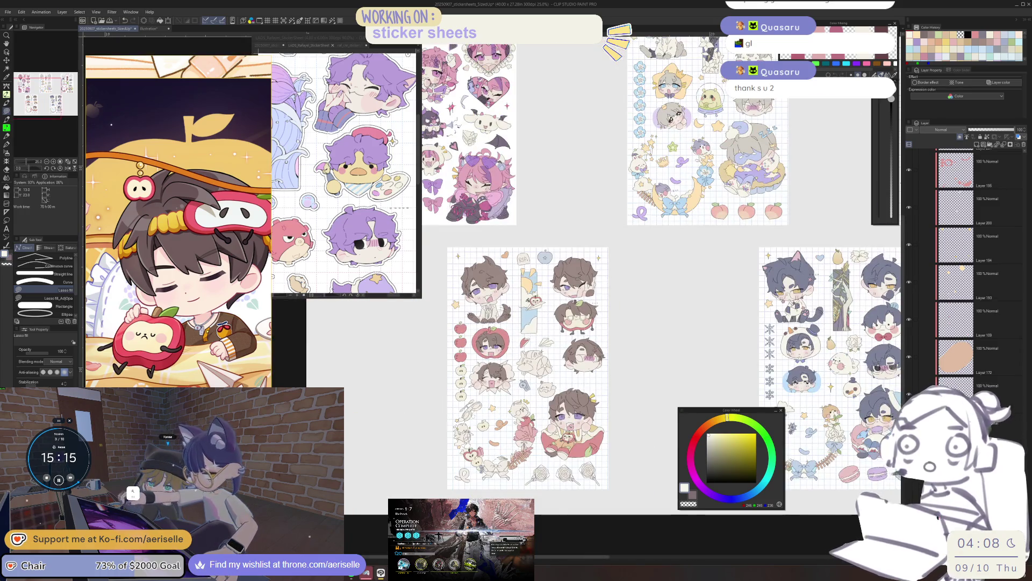
Step: Bring the reference sticker sheet to the front and zoom in and out to inspect it
{"action": "left_click", "coordinate": [359, 40]}
{"action": "scroll", "coordinate": [382, 125], "scroll_direction": "down", "scroll_amount": 3}
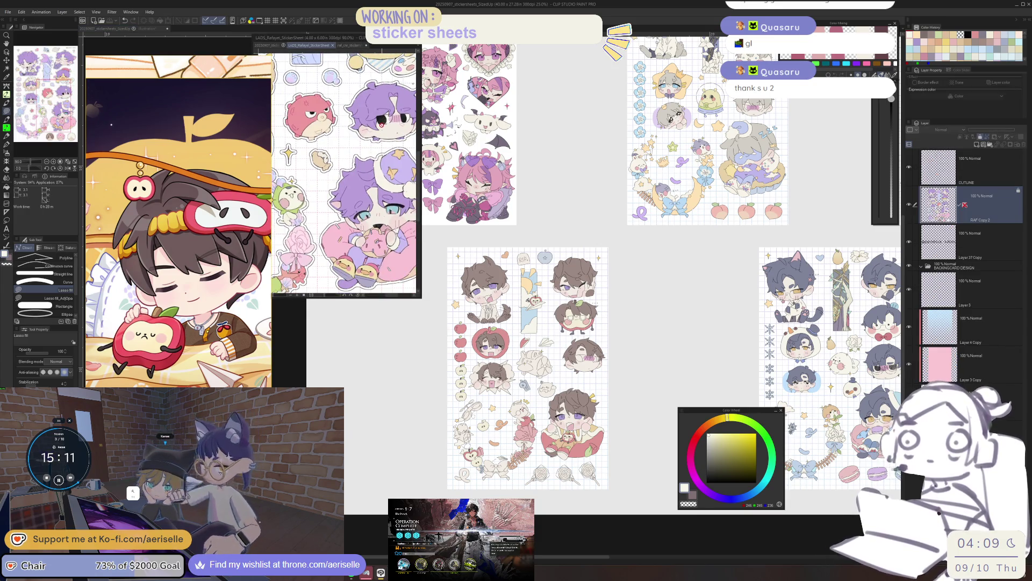
{"action": "scroll", "coordinate": [137, 334], "scroll_direction": "down", "scroll_amount": 5}
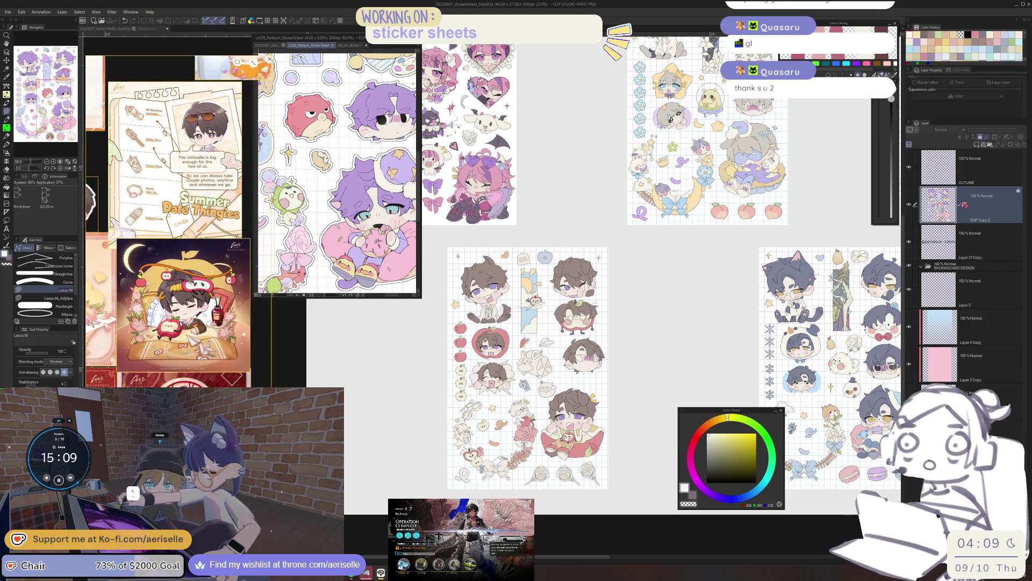
{"action": "scroll", "coordinate": [189, 363], "scroll_direction": "up", "scroll_amount": 5}
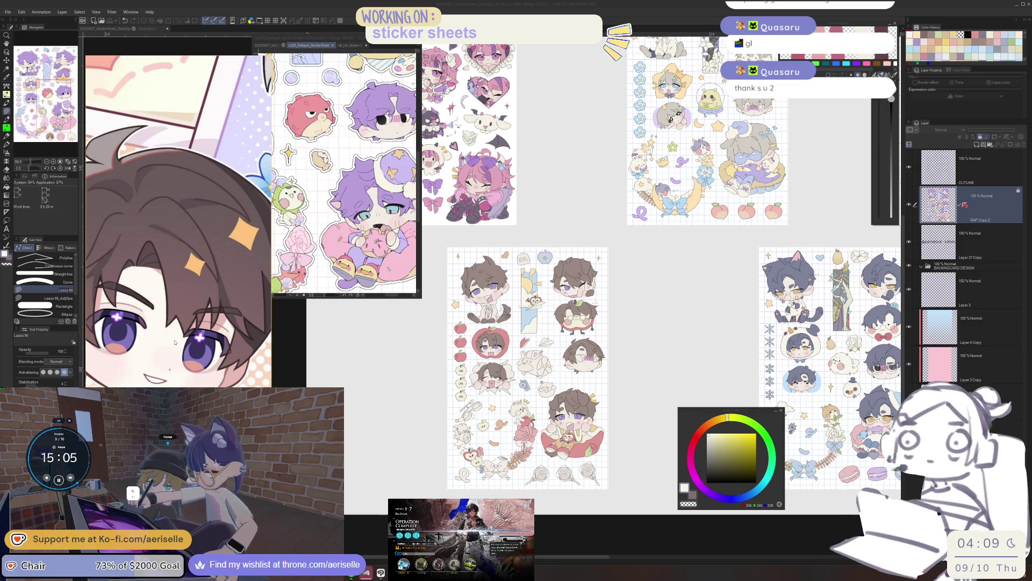
{"action": "key", "text": "ctrl+plus"}
{"action": "key", "text": "ctrl+minus"}
{"action": "key", "text": "ctrl+minus"}
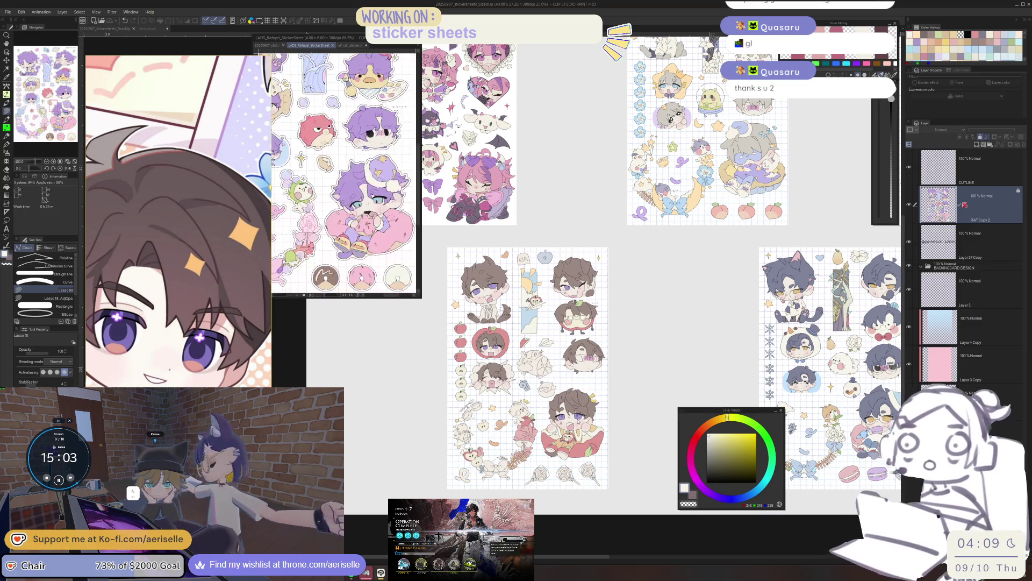
Step: Back on the main sheet at 100%, set a pale orange colour and select the pen
{"action": "left_click", "coordinate": [577, 430]}
{"action": "key", "text": "ctrl+alt+0"}
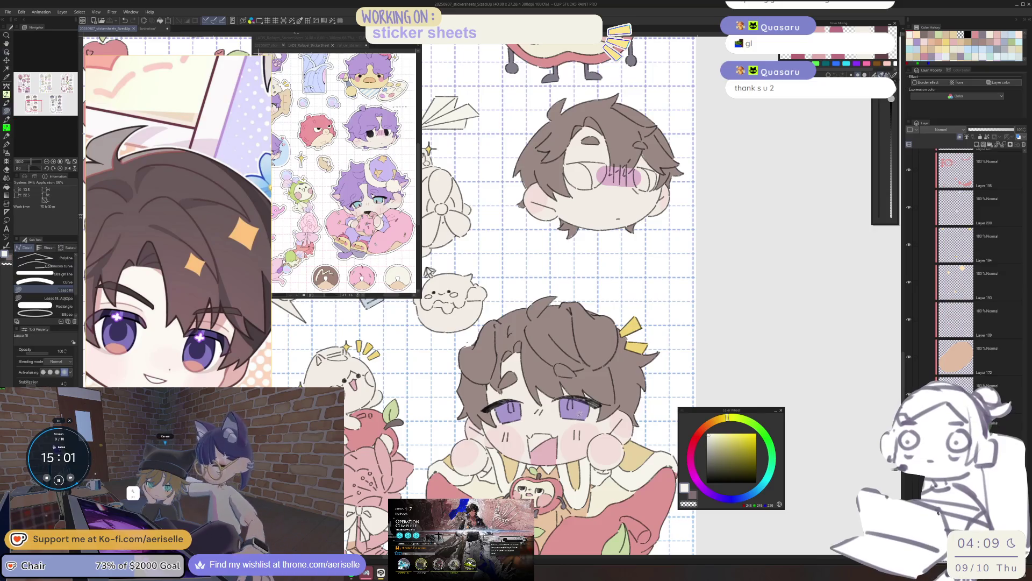
{"action": "scroll", "coordinate": [918, 253], "scroll_direction": "down", "scroll_amount": 3}
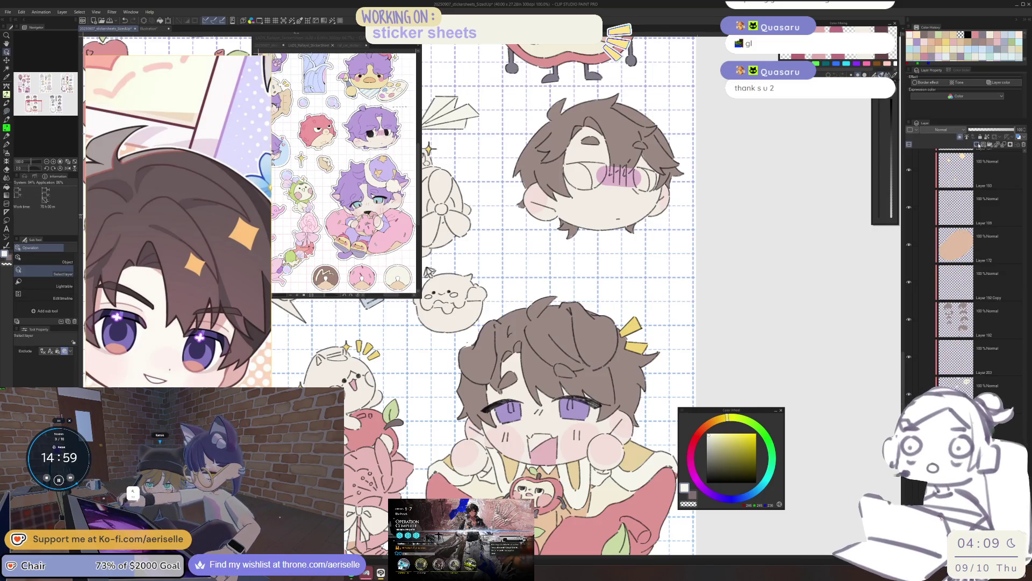
{"action": "left_click", "coordinate": [713, 423]}
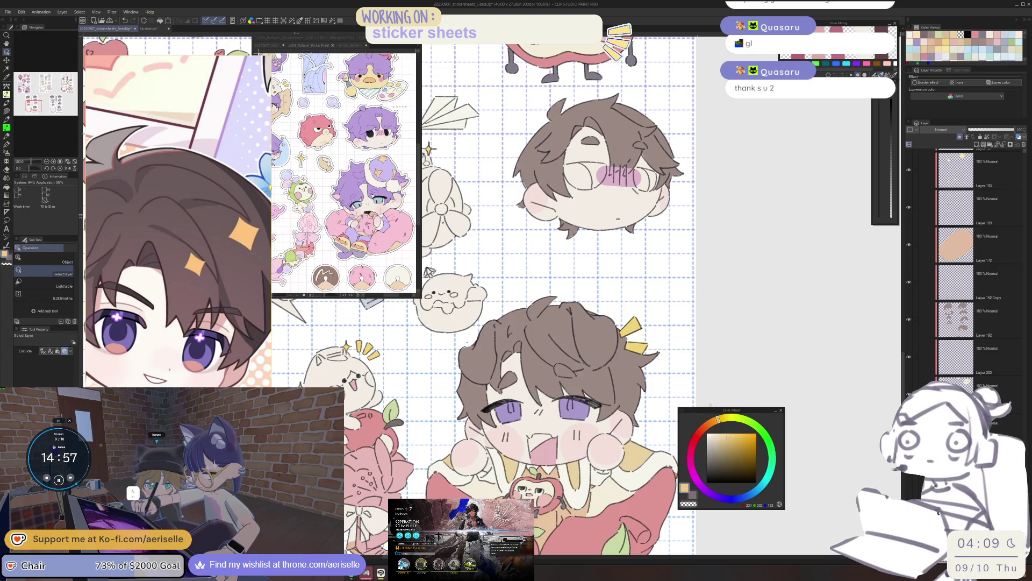
{"action": "left_click", "coordinate": [725, 439]}
{"action": "scroll", "coordinate": [570, 399], "scroll_direction": "up", "scroll_amount": 5}
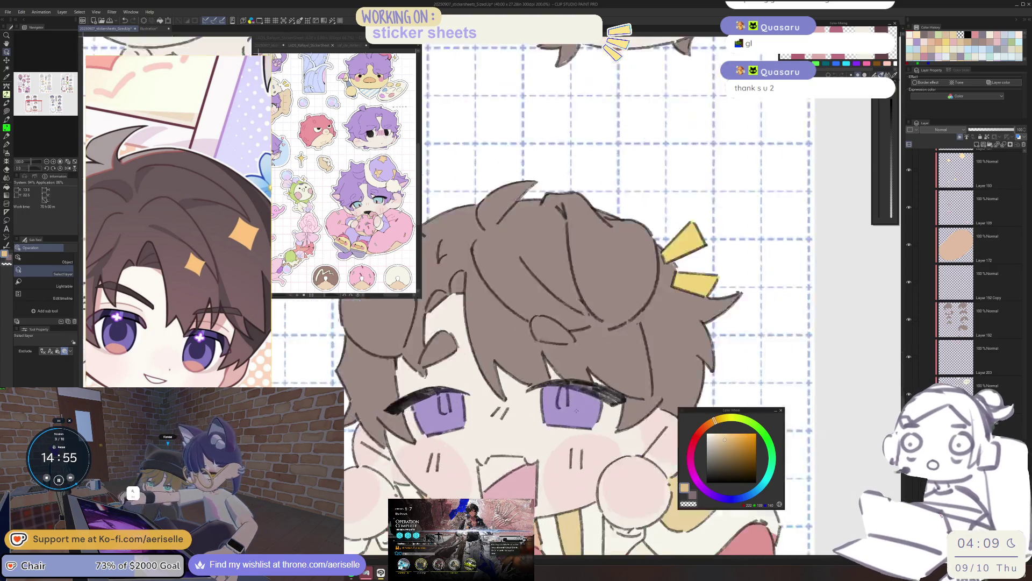
{"action": "key", "text": "b"}
{"action": "key", "text": "p"}
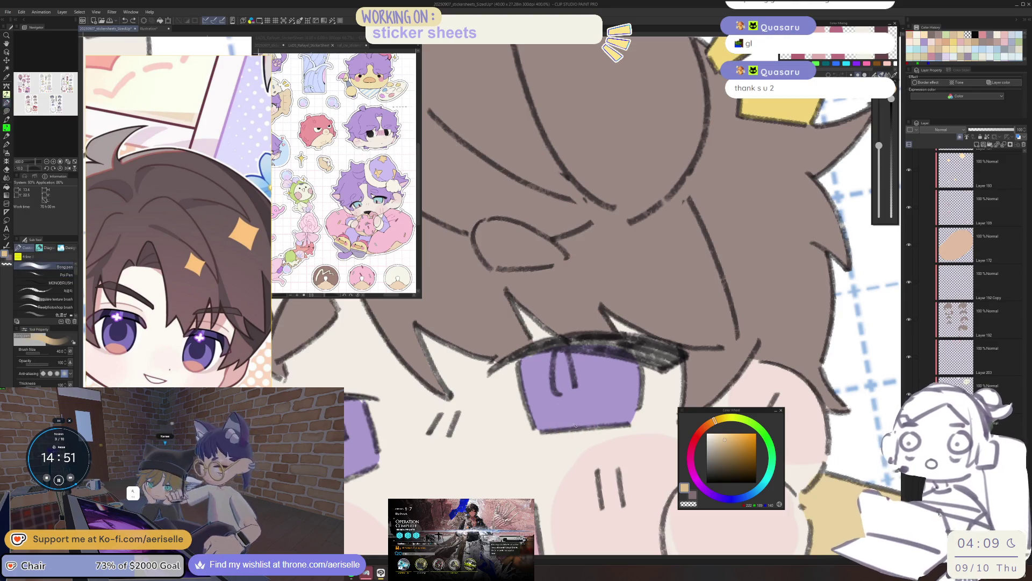
Step: Paint a pink highlight on the chibi's eye, redoing it smaller and lighter
{"action": "left_click", "coordinate": [699, 433]}
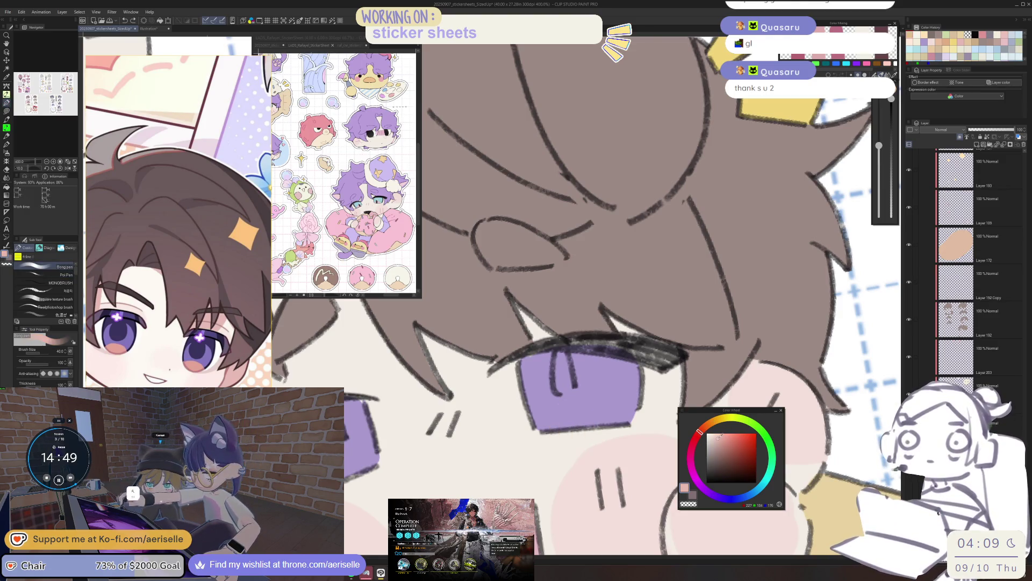
{"action": "left_click_drag", "start_coordinate": [575, 426], "coordinate": [603, 412]}
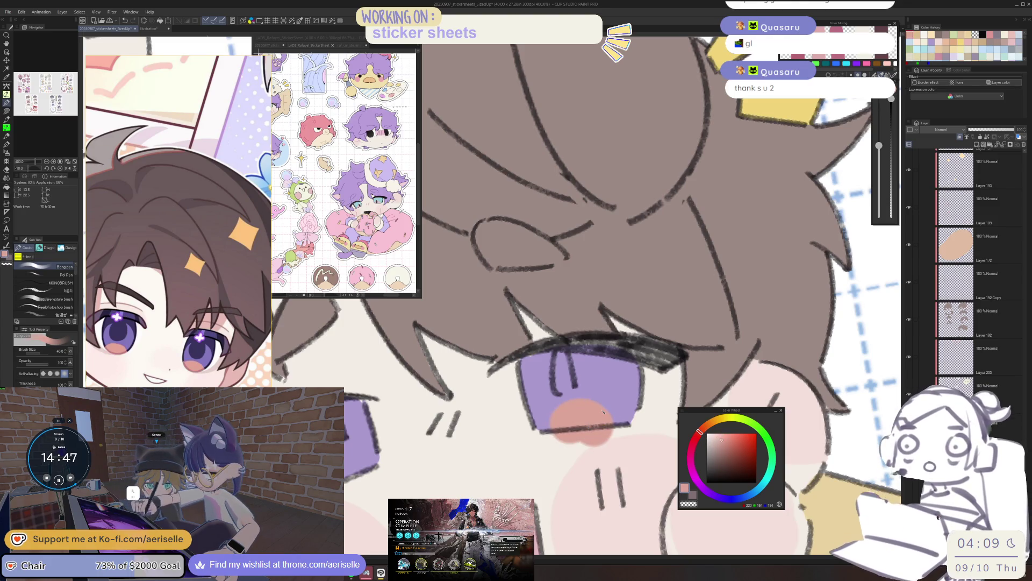
{"action": "key", "text": "ctrl+z"}
{"action": "left_click", "coordinate": [720, 437]}
{"action": "left_click_drag", "start_coordinate": [879, 145], "coordinate": [878, 149]}
{"action": "mouse_move", "coordinate": [554, 430]}
{"action": "left_mouse_down"}
{"action": "mouse_move", "coordinate": [597, 425]}
{"action": "mouse_move", "coordinate": [559, 441]}
{"action": "mouse_move", "coordinate": [624, 436]}
{"action": "left_mouse_up"}
Step: Erase stray pink below the eye, try a pink mark on the left eye, then remove it
{"action": "key", "text": "e"}
{"action": "left_click_drag", "start_coordinate": [420, 455], "coordinate": [459, 423]}
{"action": "key", "text": "p"}
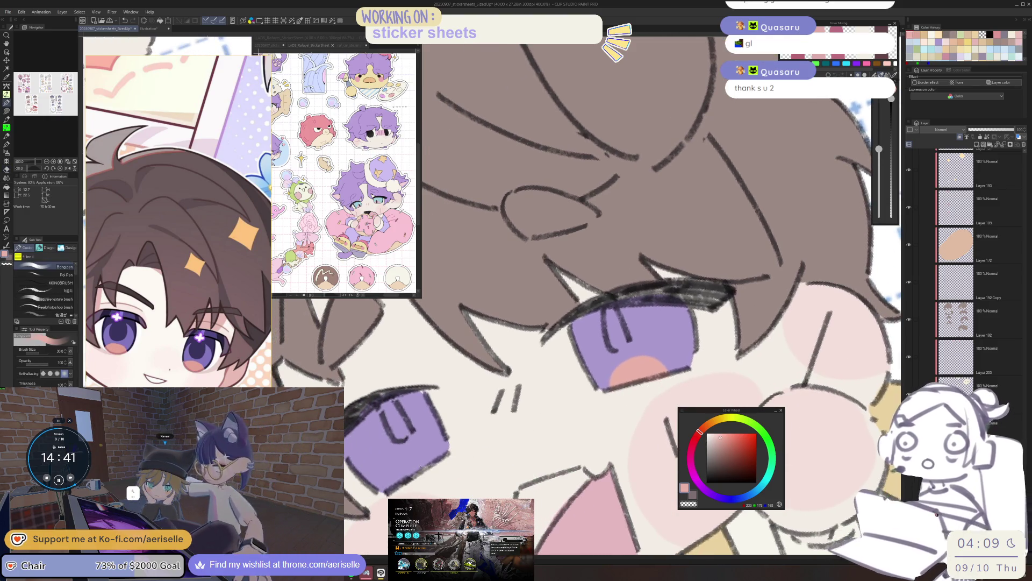
{"action": "left_click_drag", "start_coordinate": [429, 461], "coordinate": [404, 489]}
{"action": "key", "text": "e"}
{"action": "key", "text": "ctrl+alt+0"}
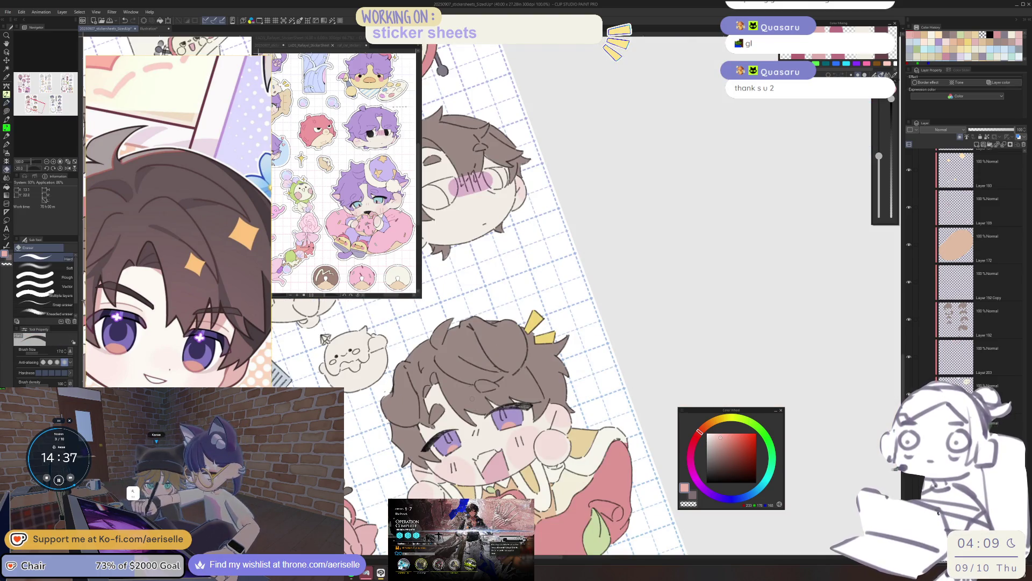
Step: Compare the chibi against the reference sticker sheet
{"action": "left_click", "coordinate": [381, 47]}
{"action": "scroll", "coordinate": [344, 172], "scroll_direction": "up", "scroll_amount": 5}
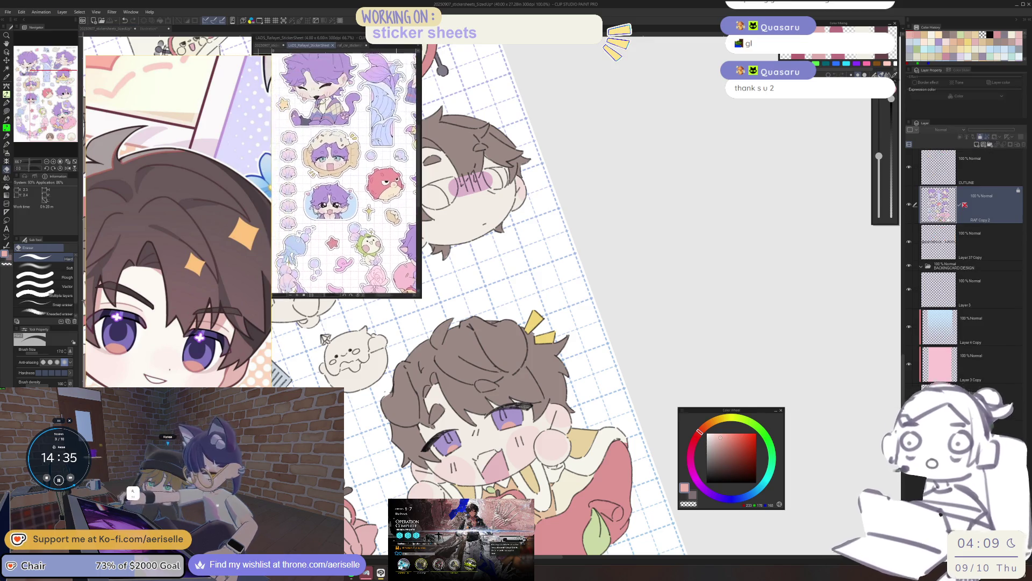
{"action": "scroll", "coordinate": [634, 411], "scroll_direction": "down", "scroll_amount": 5}
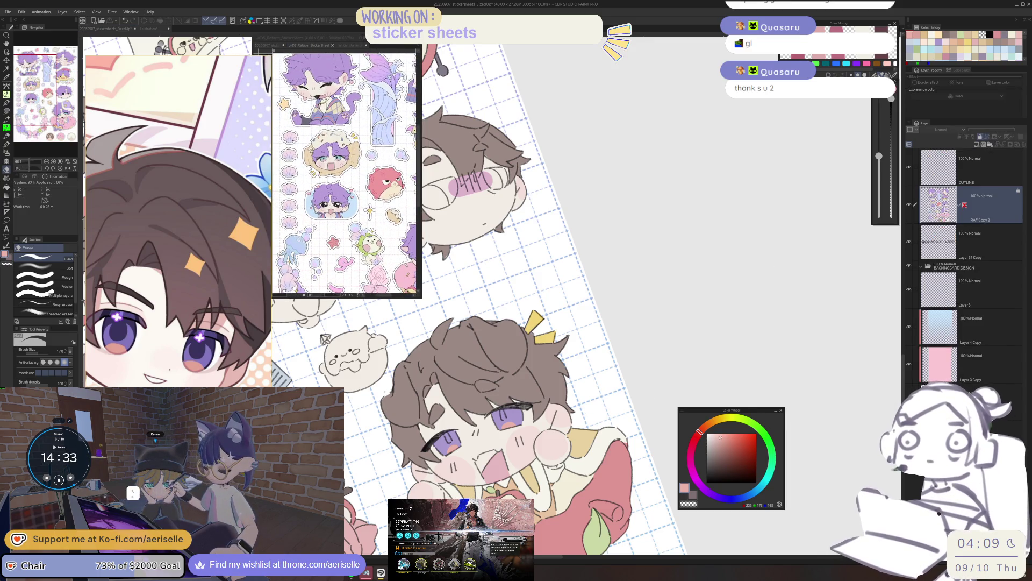
{"action": "scroll", "coordinate": [522, 387], "scroll_direction": "up", "scroll_amount": 6}
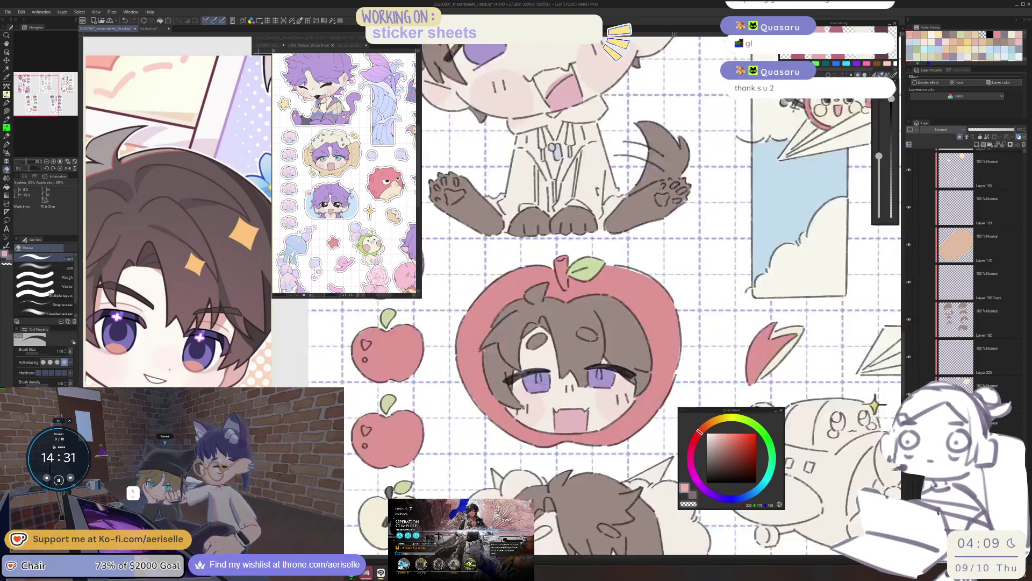
Step: Paint a pink patch into the bottom of the left iris and tidy it with the eraser
{"action": "key", "text": "p"}
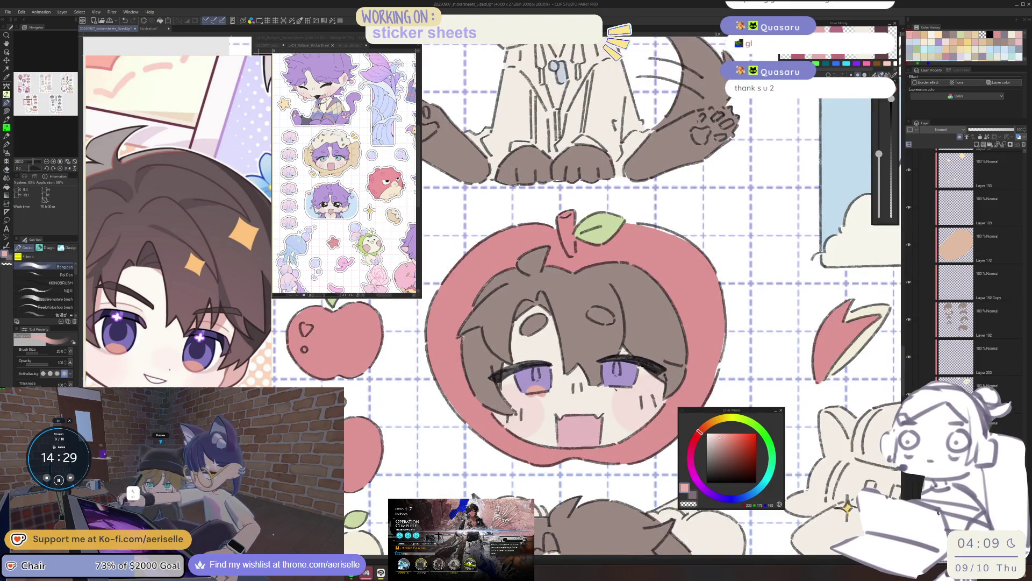
{"action": "key", "text": "e"}
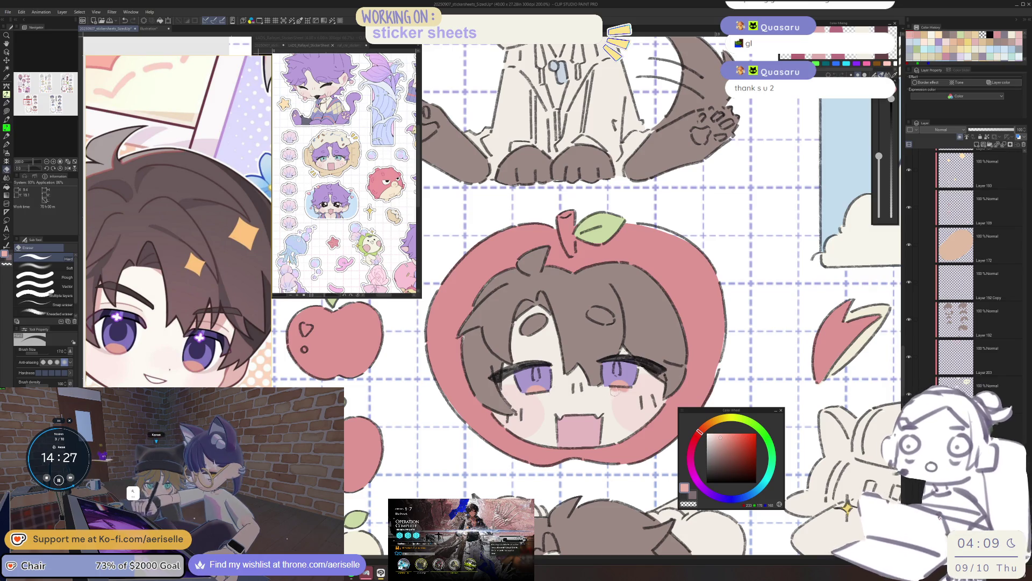
{"action": "scroll", "coordinate": [630, 393], "scroll_direction": "down", "scroll_amount": 3}
{"action": "scroll", "coordinate": [544, 381], "scroll_direction": "up", "scroll_amount": 5}
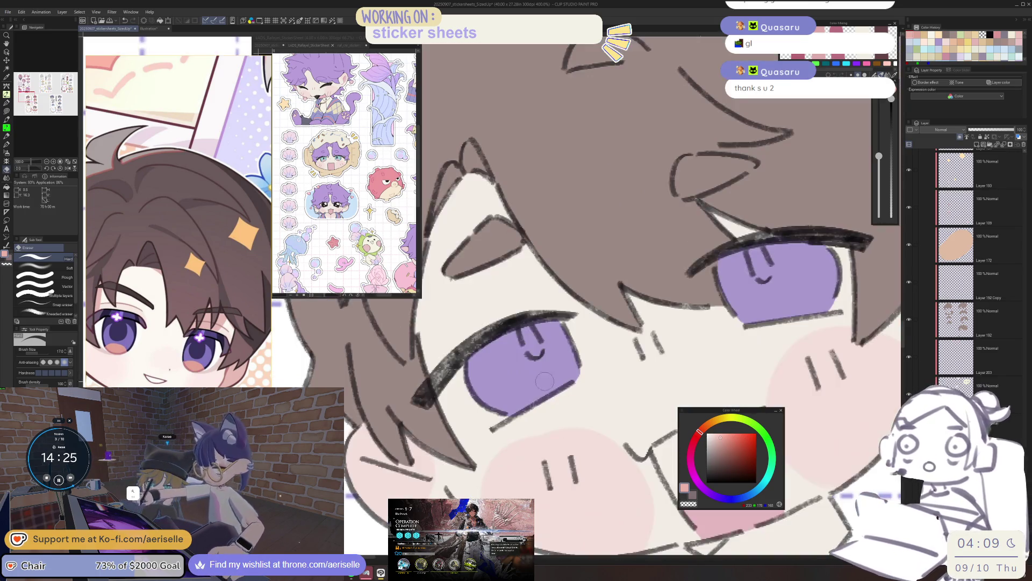
{"action": "key", "text": "p"}
{"action": "left_click_drag", "start_coordinate": [529, 408], "coordinate": [562, 386]}
{"action": "key", "text": "e"}
{"action": "mouse_move", "coordinate": [533, 416]}
{"action": "left_mouse_down"}
{"action": "mouse_move", "coordinate": [581, 388]}
{"action": "mouse_move", "coordinate": [608, 394]}
{"action": "mouse_move", "coordinate": [618, 359]}
{"action": "left_mouse_up"}
Step: Rotate and reset the canvas view, then pick the iris purple with Lasso fill active
{"action": "key", "text": "p"}
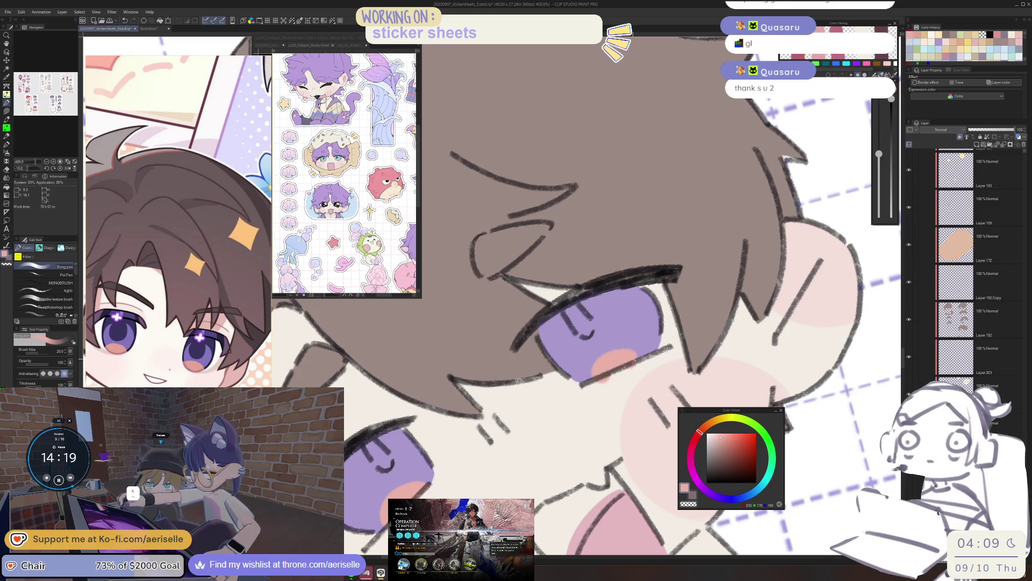
{"action": "key", "text": "e"}
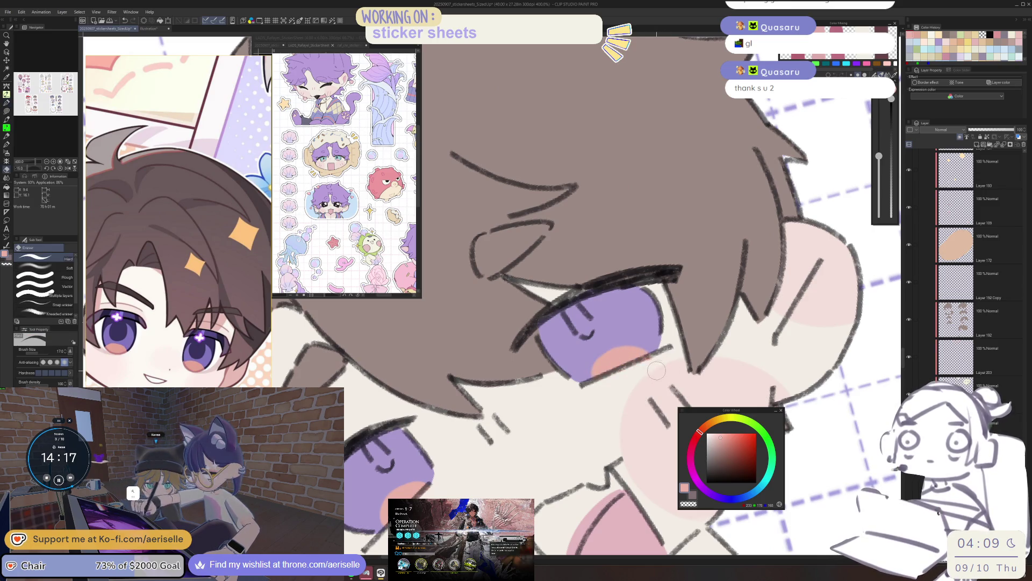
{"action": "key", "text": "ctrl+0"}
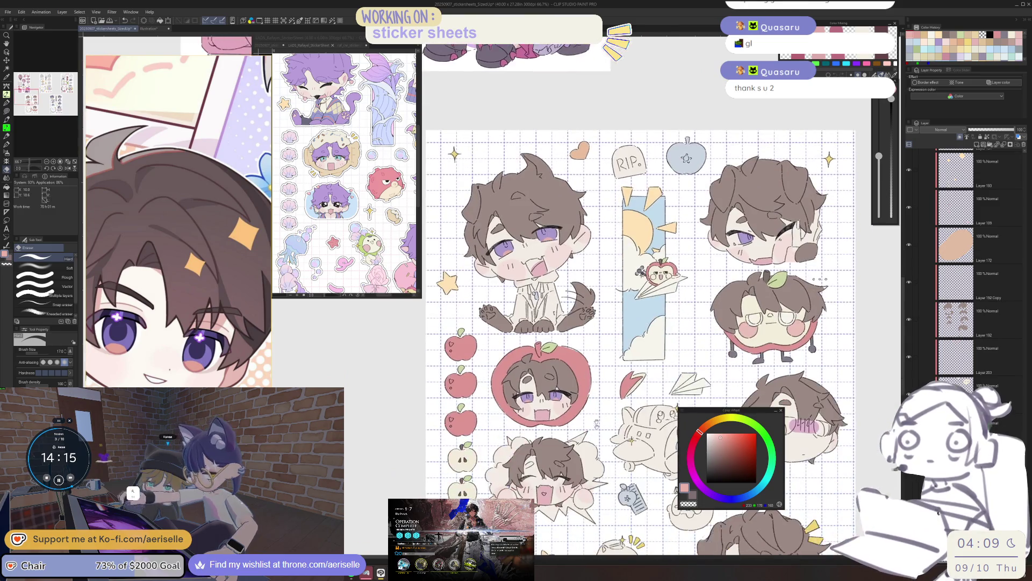
{"action": "mouse_move", "coordinate": [640, 344]}
{"action": "left_mouse_down"}
{"action": "mouse_move", "coordinate": [602, 322]}
{"action": "mouse_move", "coordinate": [559, 398]}
{"action": "left_mouse_up"}
{"action": "scroll", "coordinate": [562, 349], "scroll_direction": "up", "scroll_amount": 8}
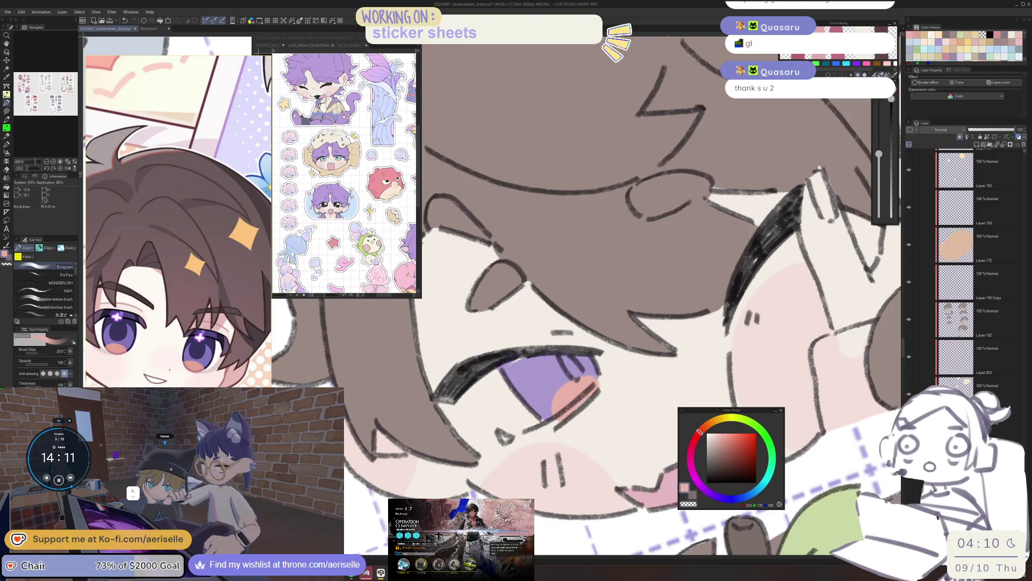
{"action": "key", "text": "u"}
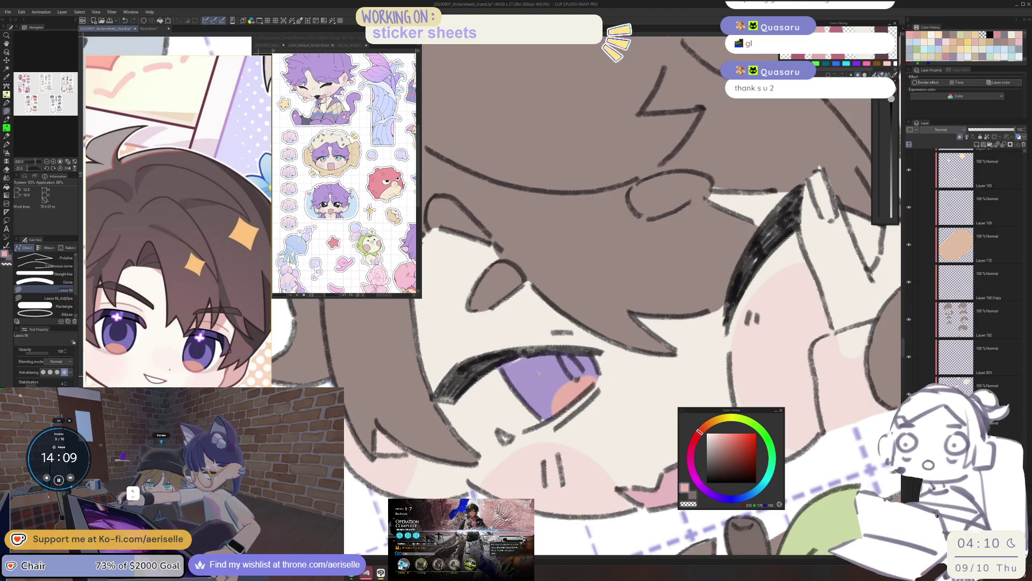
{"action": "key", "text": "minus"}
{"action": "left_click", "coordinate": [559, 337], "text": "alt"}
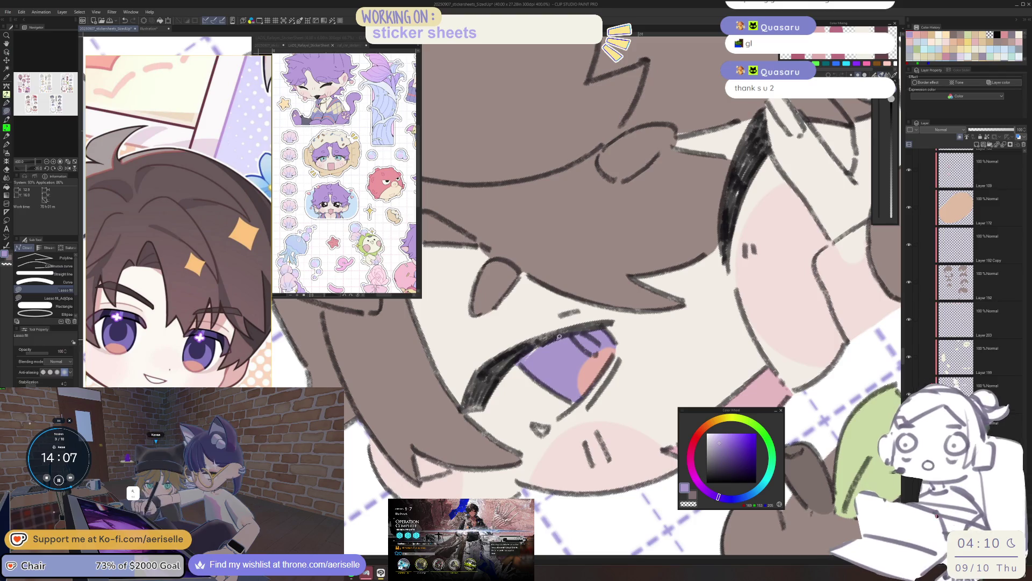
{"action": "key", "text": "ctrl+0"}
{"action": "scroll", "coordinate": [585, 295], "scroll_direction": "down", "scroll_amount": 5}
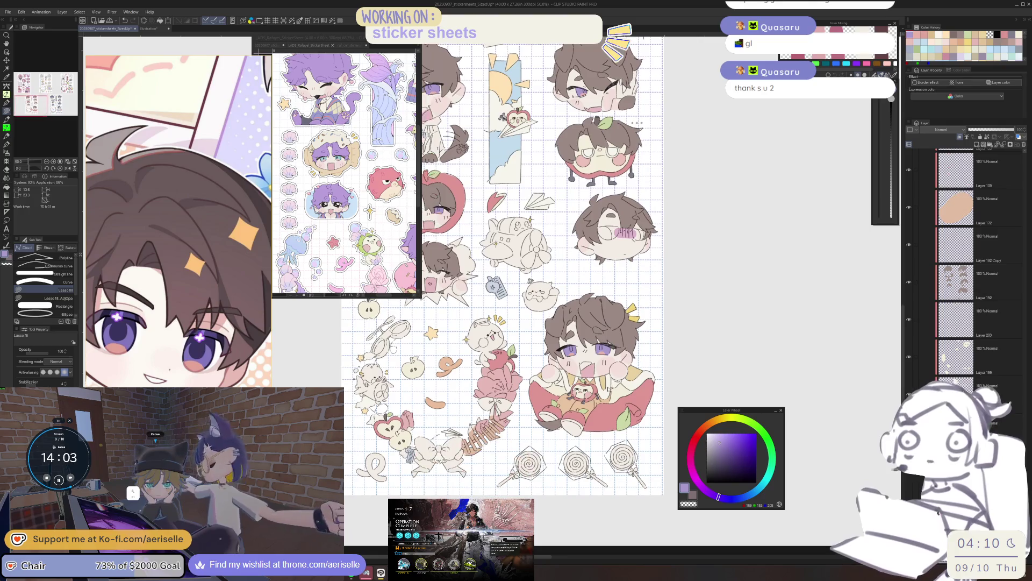
{"action": "scroll", "coordinate": [632, 374], "scroll_direction": "down", "scroll_amount": 2}
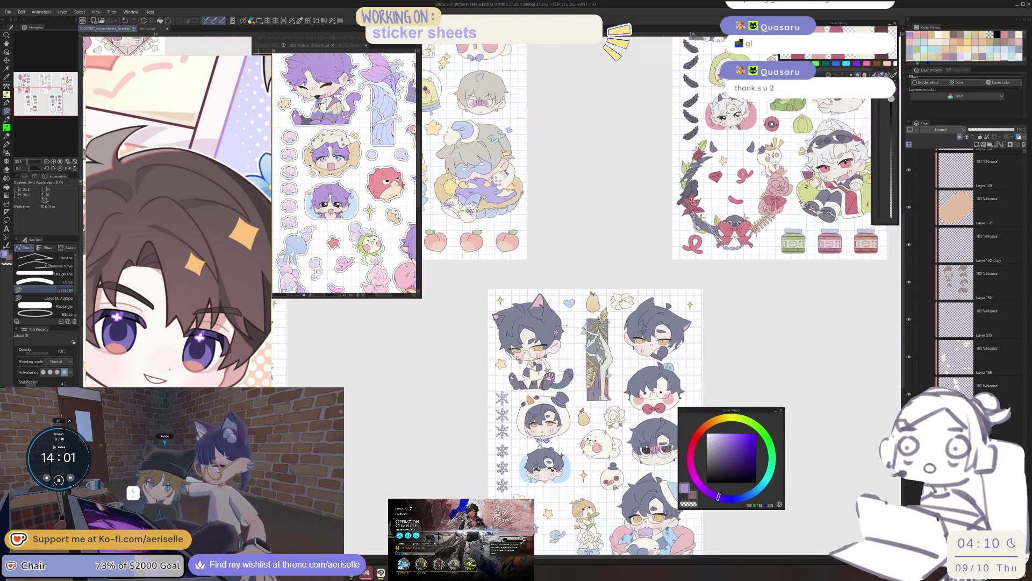
Step: Select the cat chibi's layer by clicking its artwork
{"action": "scroll", "coordinate": [538, 335], "scroll_direction": "up", "scroll_amount": 3}
{"action": "left_click", "coordinate": [538, 335], "text": "ctrl+shift"}
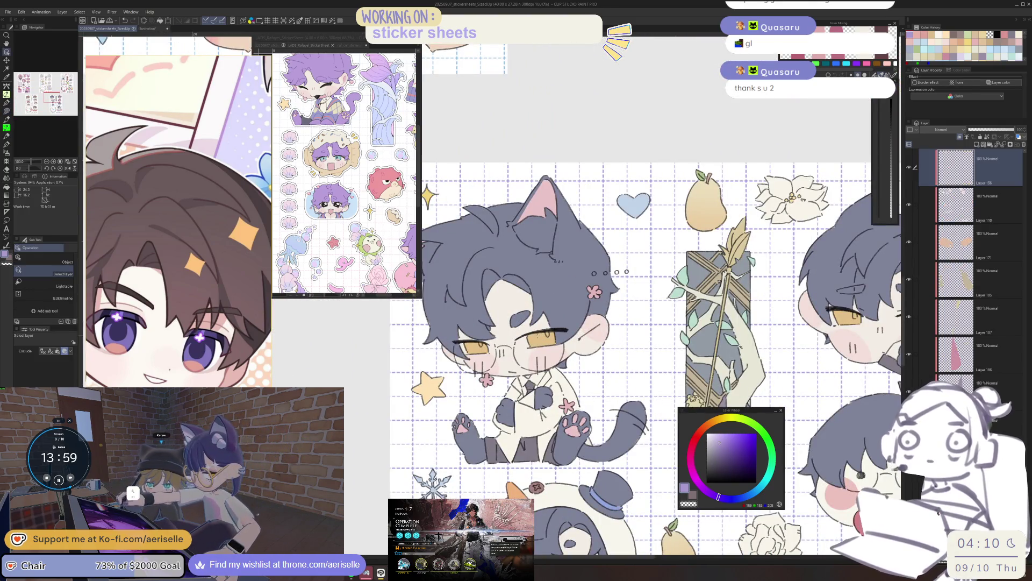
{"action": "scroll", "coordinate": [178, 221], "scroll_direction": "down", "scroll_amount": 5}
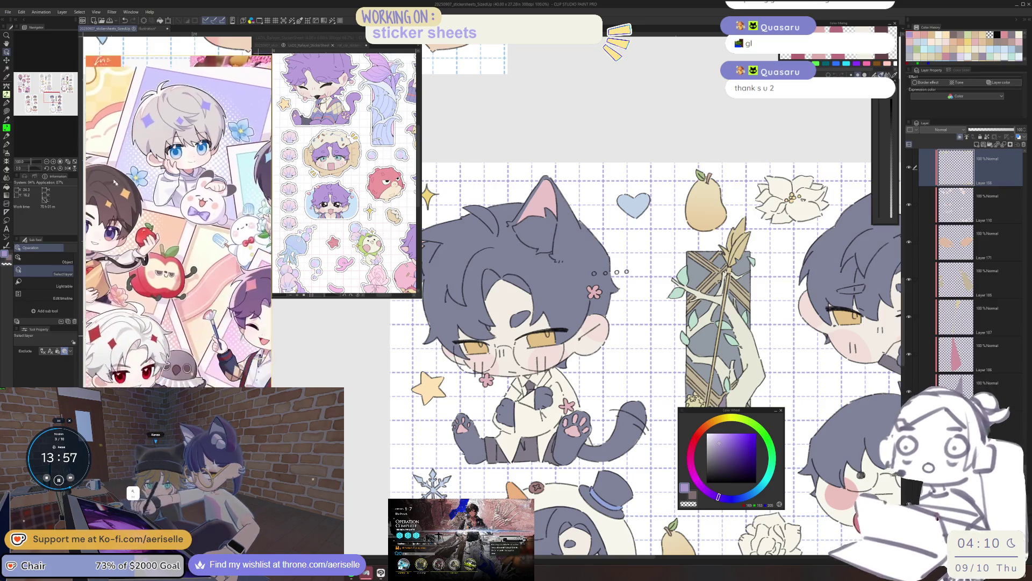
{"action": "scroll", "coordinate": [212, 239], "scroll_direction": "up", "scroll_amount": 4}
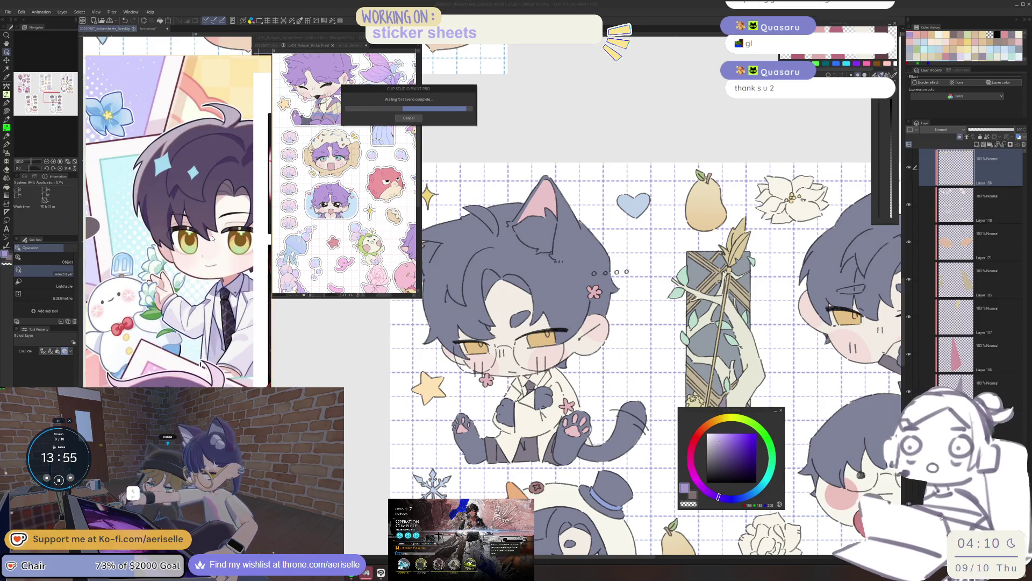
{"action": "scroll", "coordinate": [212, 243], "scroll_direction": "up", "scroll_amount": 3}
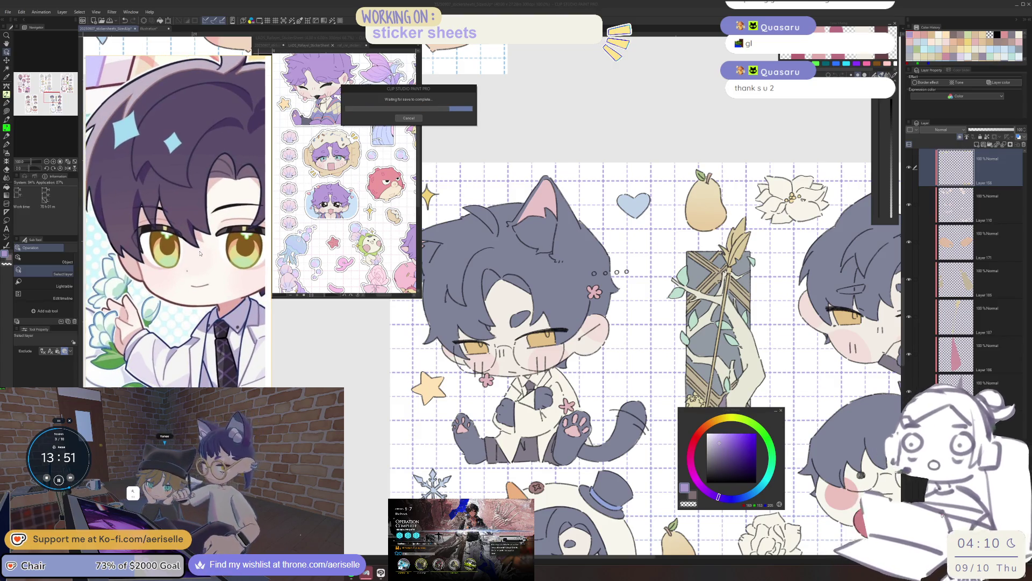
Step: Close the blank Illustration document and raf_cnr_stickersheets, then refocus the main sticker sheet
{"action": "left_click", "coordinate": [145, 28]}
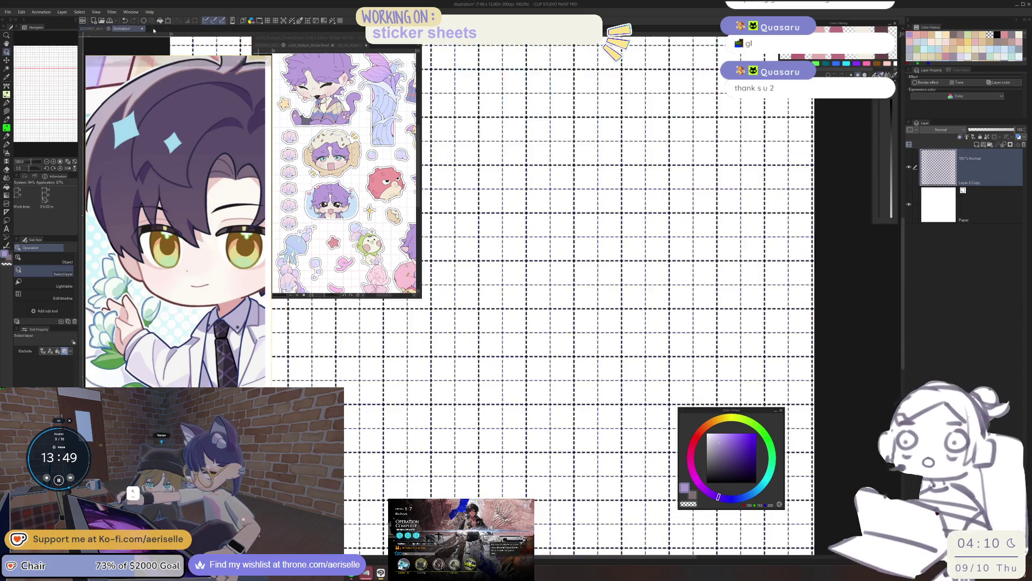
{"action": "left_click", "coordinate": [141, 28]}
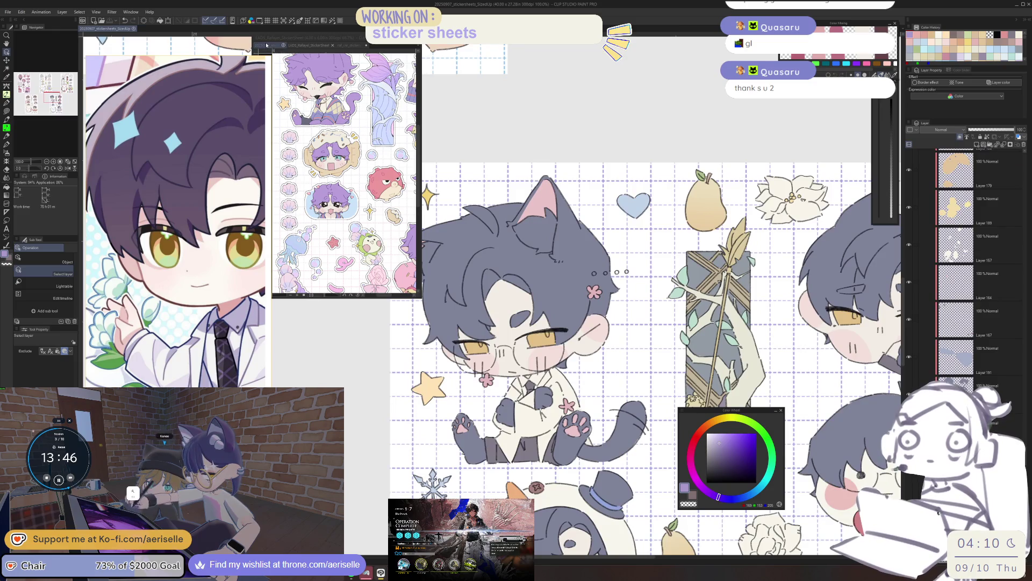
{"action": "left_click", "coordinate": [267, 45]}
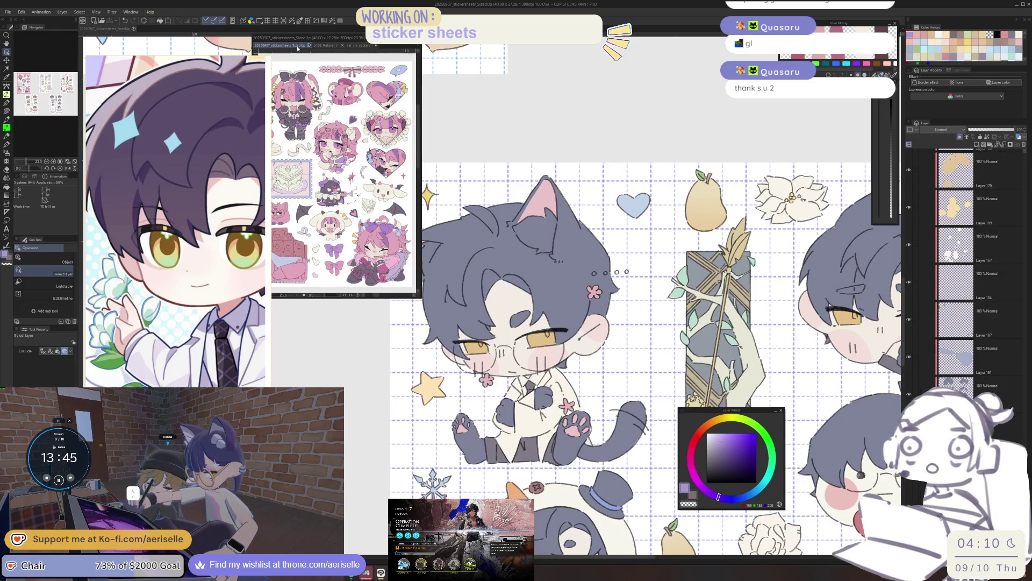
{"action": "left_click", "coordinate": [325, 46]}
{"action": "left_click", "coordinate": [355, 46]}
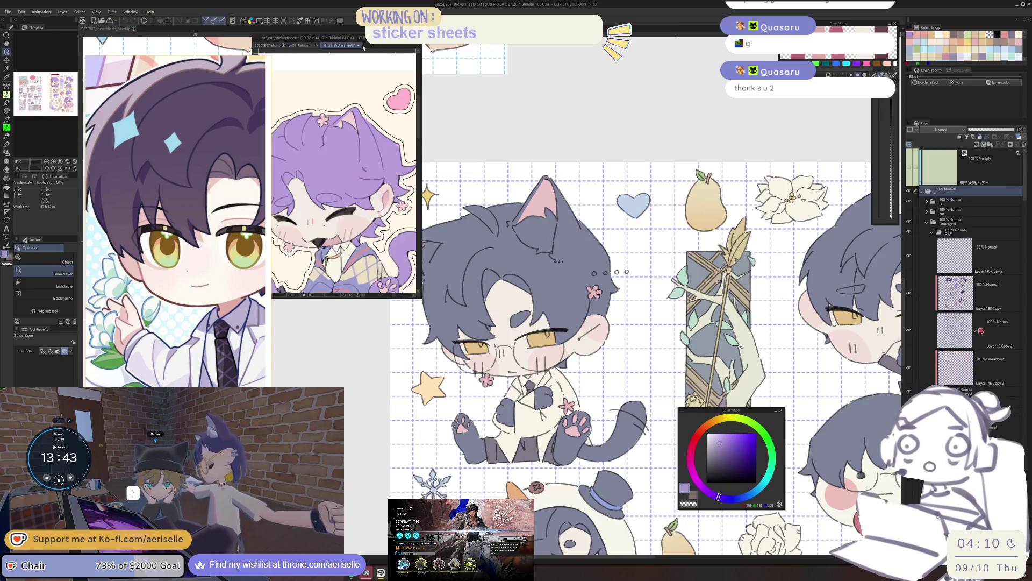
{"action": "left_click", "coordinate": [358, 47]}
{"action": "left_click", "coordinate": [496, 198]}
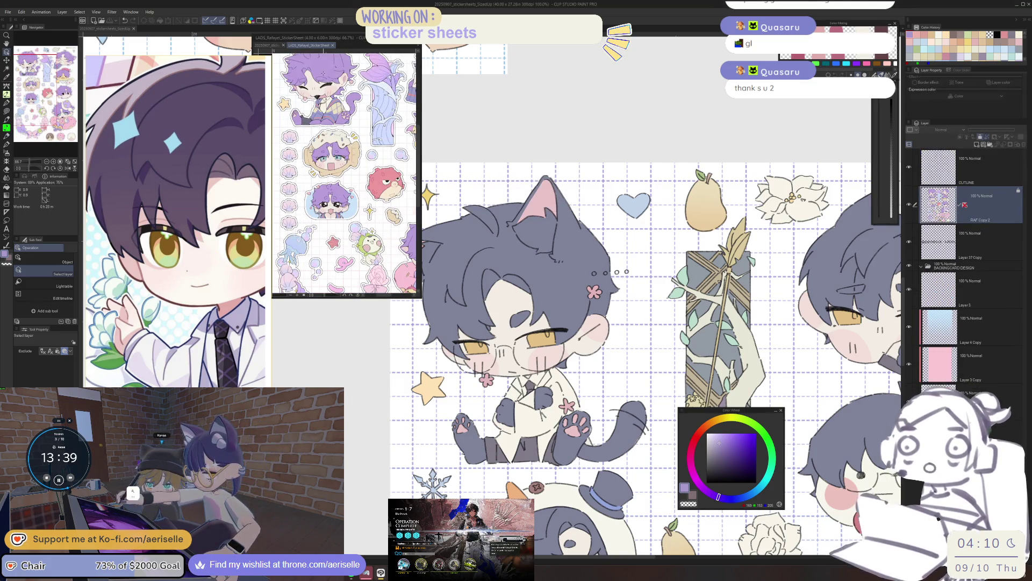
{"action": "left_click", "coordinate": [565, 253]}
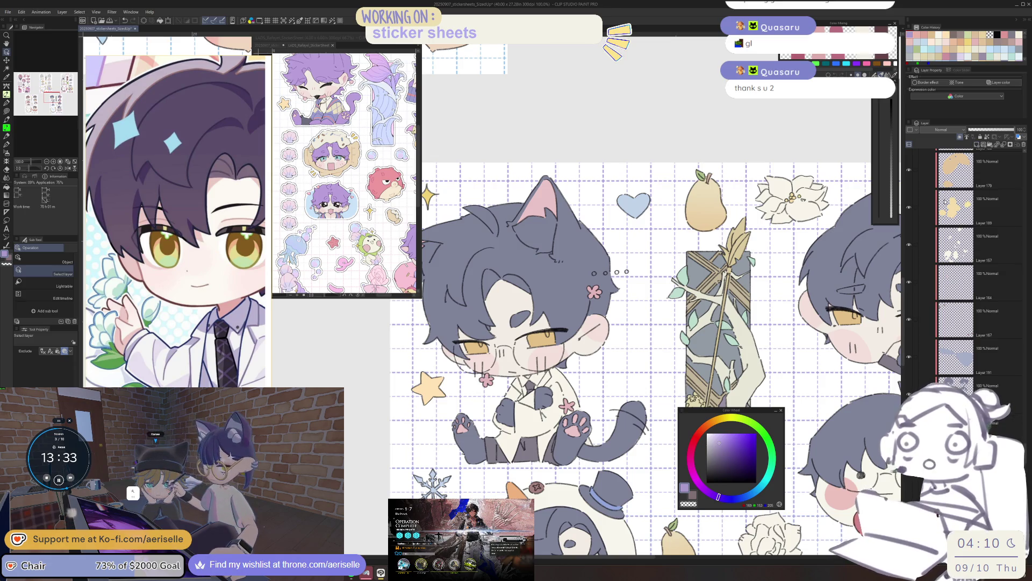
{"action": "mouse_move", "coordinate": [731, 409]}
{"action": "left_mouse_down"}
{"action": "mouse_move", "coordinate": [656, 232]}
{"action": "mouse_move", "coordinate": [645, 231]}
{"action": "left_mouse_up"}
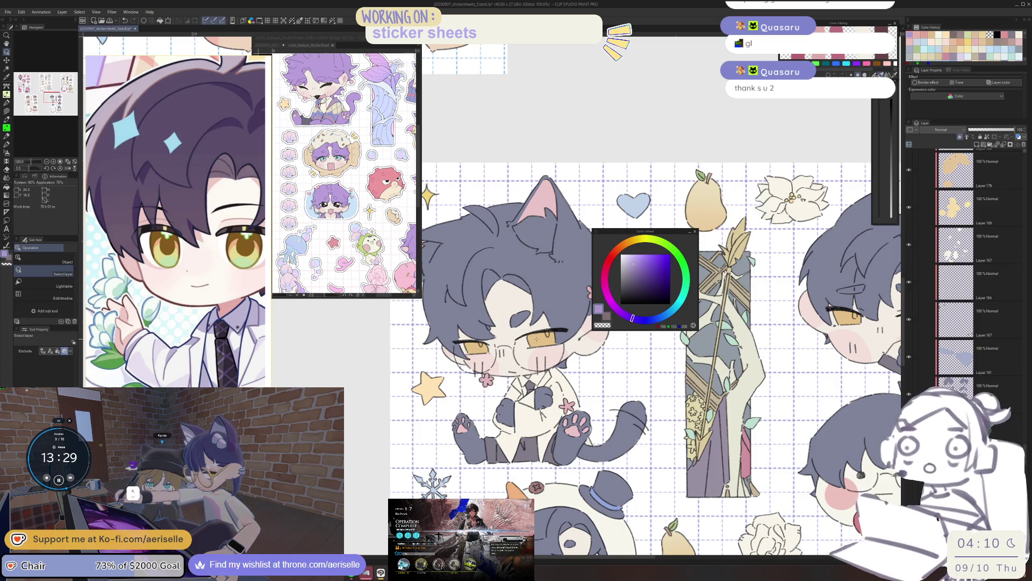
Step: Set a slightly darkened pale yellow colour and ready the pen and eraser
{"action": "left_click", "coordinate": [640, 260], "text": "alt"}
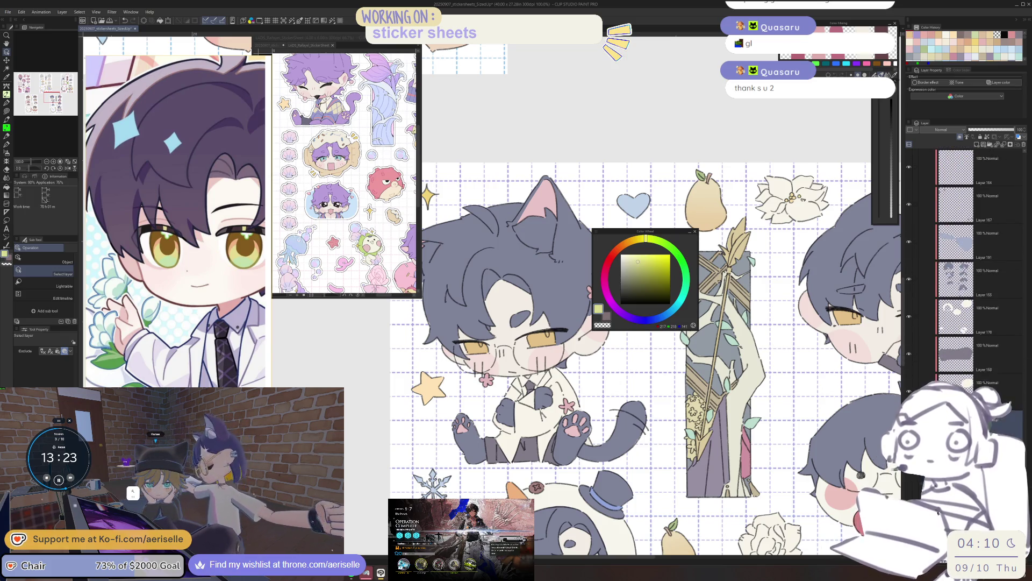
{"action": "scroll", "coordinate": [469, 383], "scroll_direction": "up", "scroll_amount": 2}
{"action": "key", "text": "p"}
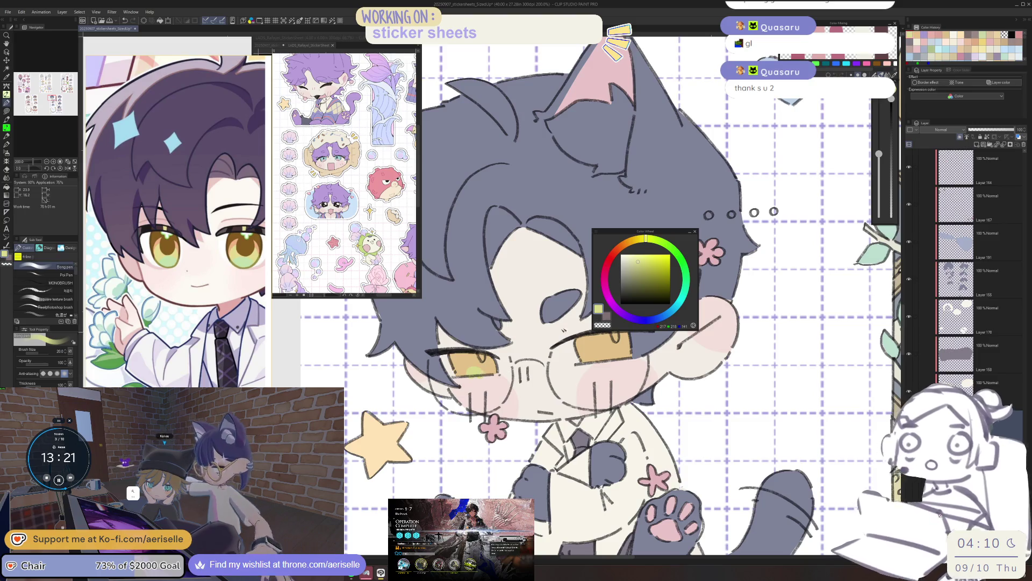
{"action": "left_click", "coordinate": [639, 264]}
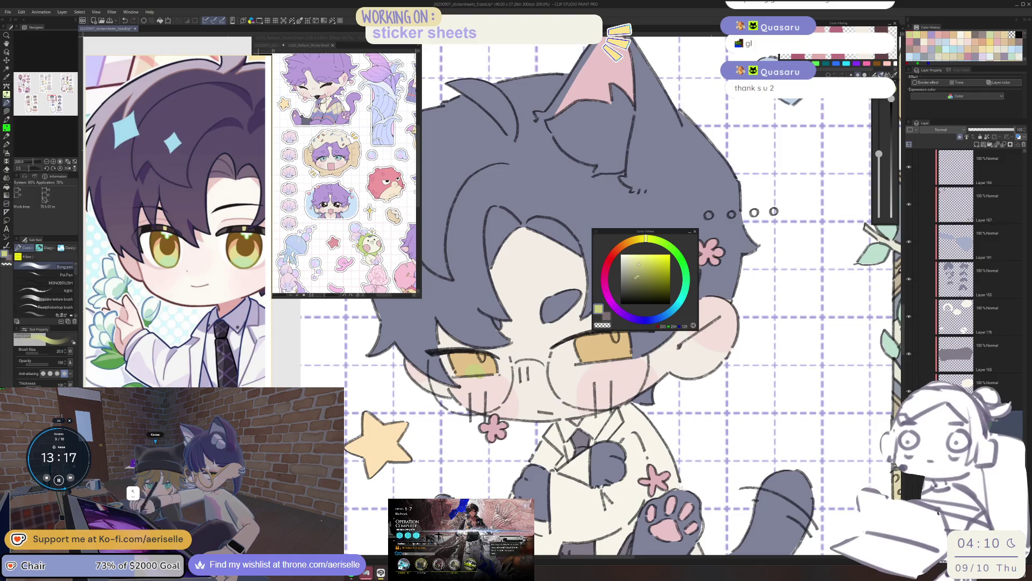
{"action": "key", "text": "e"}
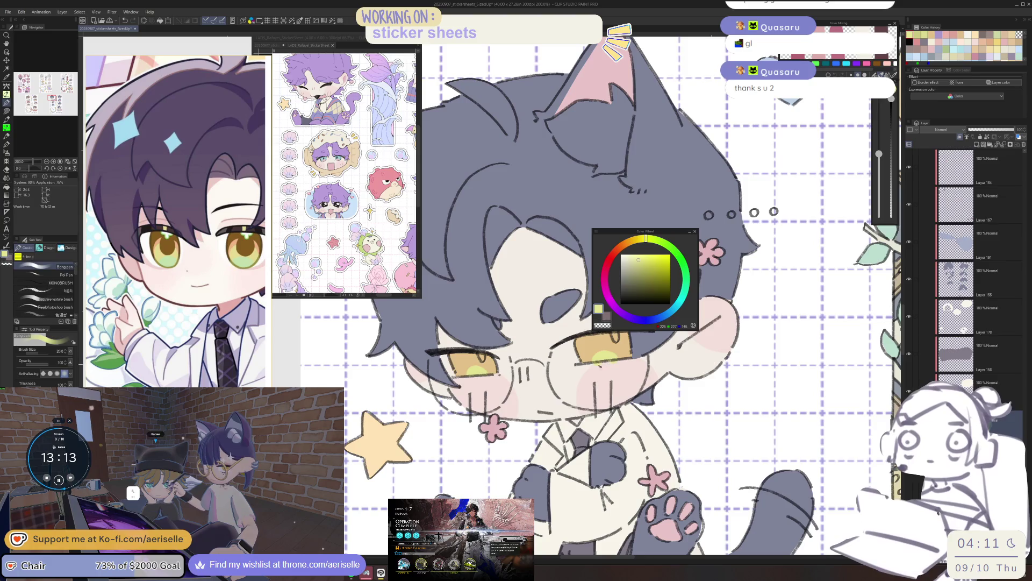
{"action": "key", "text": "ctrl+alt+0"}
Step: Paint yellow highlights under both eyes of the first dark-haired chibi, tidying with the eraser
{"action": "left_click_drag", "start_coordinate": [701, 287], "coordinate": [515, 402]}
{"action": "scroll", "coordinate": [515, 402], "scroll_direction": "up", "scroll_amount": 5}
{"action": "mouse_move", "coordinate": [454, 411]}
{"action": "left_mouse_down"}
{"action": "mouse_move", "coordinate": [484, 400]}
{"action": "mouse_move", "coordinate": [451, 421]}
{"action": "mouse_move", "coordinate": [395, 414]}
{"action": "left_mouse_up"}
{"action": "key", "text": "p"}
{"action": "left_click_drag", "start_coordinate": [613, 409], "coordinate": [658, 424]}
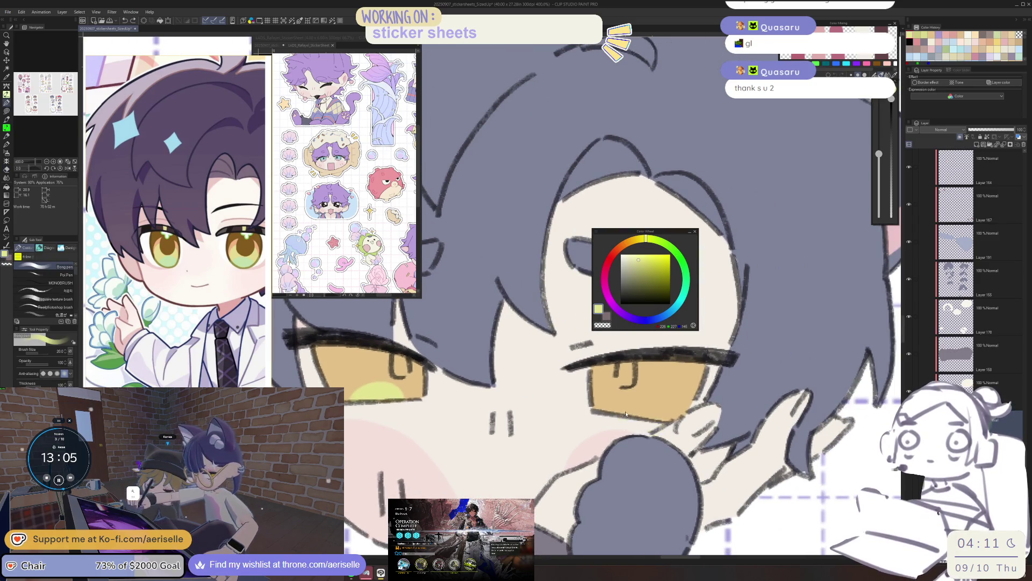
{"action": "key", "text": "e"}
{"action": "scroll", "coordinate": [642, 430], "scroll_direction": "down", "scroll_amount": 5}
Step: Paint yellow highlights on the next chibi's eyes, erasing the excess
{"action": "mouse_move", "coordinate": [642, 430]}
{"action": "left_mouse_down"}
{"action": "mouse_move", "coordinate": [677, 349]}
{"action": "mouse_move", "coordinate": [656, 304]}
{"action": "left_mouse_up"}
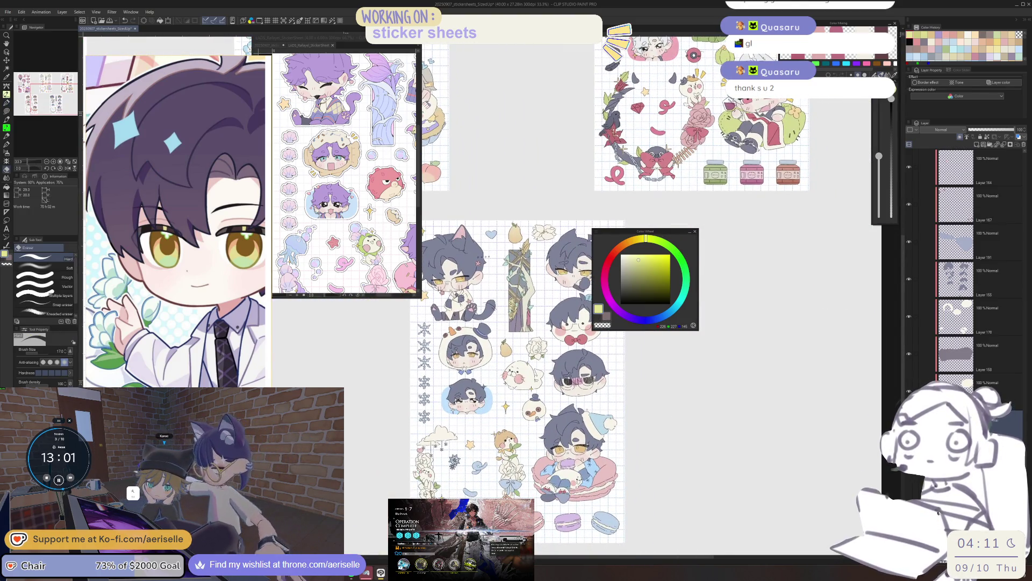
{"action": "scroll", "coordinate": [578, 451], "scroll_direction": "up", "scroll_amount": 8}
{"action": "key", "text": "p"}
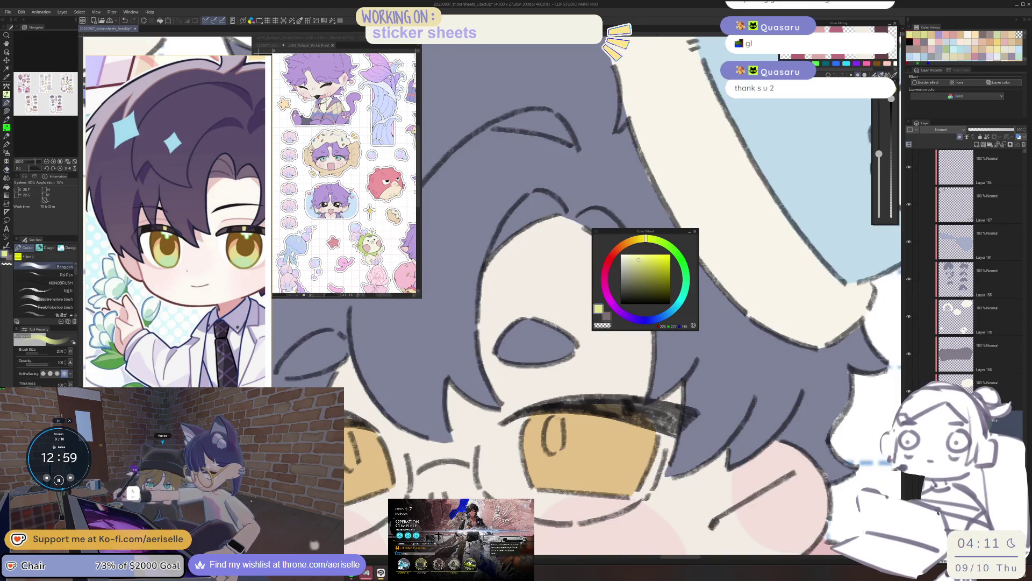
{"action": "mouse_move", "coordinate": [581, 481]}
{"action": "left_mouse_down"}
{"action": "mouse_move", "coordinate": [603, 484]}
{"action": "mouse_move", "coordinate": [714, 425]}
{"action": "left_mouse_up"}
{"action": "key", "text": "e"}
{"action": "key", "text": "p"}
{"action": "left_click_drag", "start_coordinate": [497, 419], "coordinate": [545, 408]}
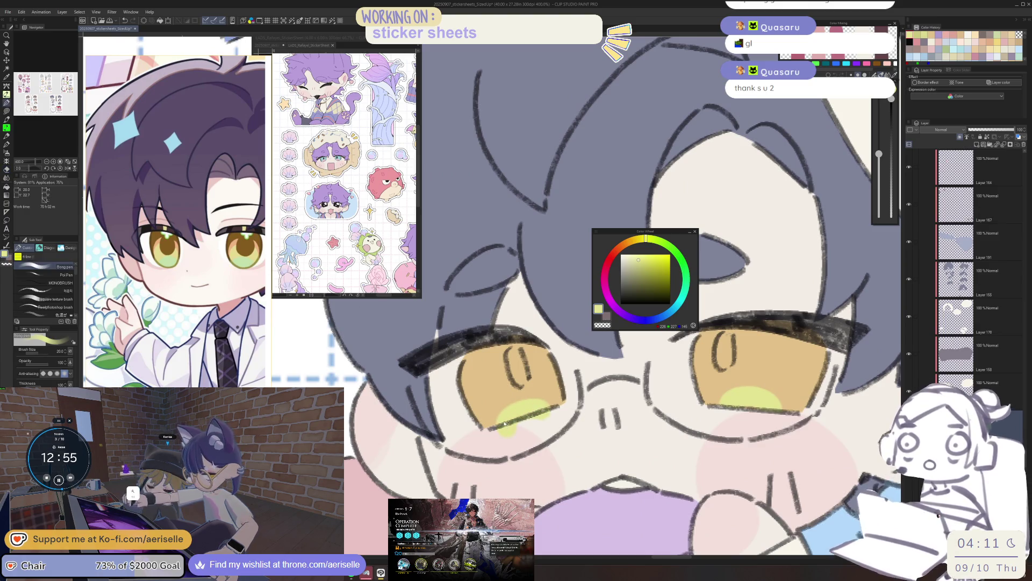
{"action": "key", "text": "e"}
Step: Add a yellow highlight to the panda-hood character's eye
{"action": "scroll", "coordinate": [557, 413], "scroll_direction": "down", "scroll_amount": 6}
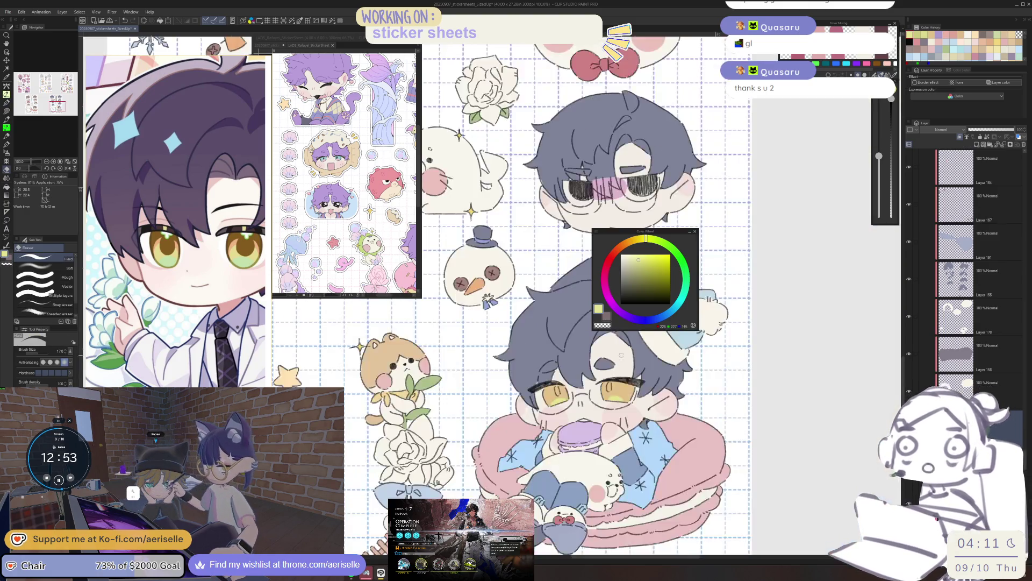
{"action": "scroll", "coordinate": [536, 354], "scroll_direction": "up", "scroll_amount": 4}
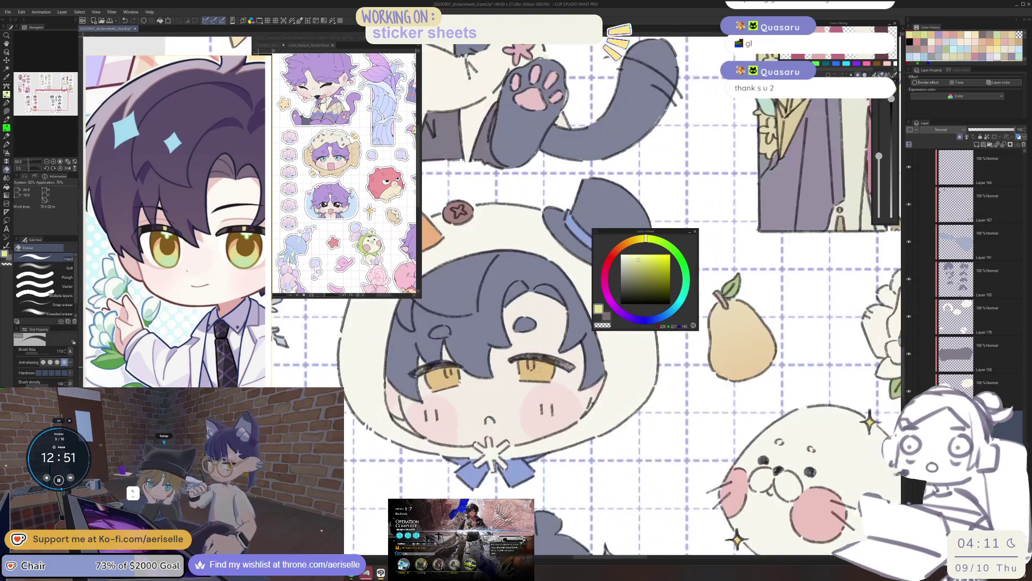
{"action": "key", "text": "p"}
{"action": "key", "text": "e"}
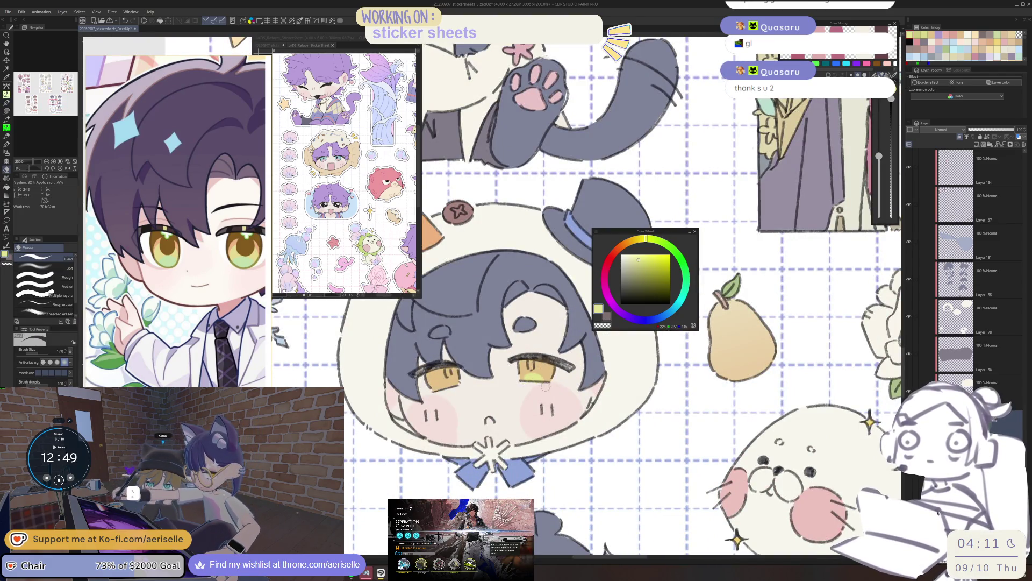
{"action": "left_click_drag", "start_coordinate": [437, 390], "coordinate": [440, 394]}
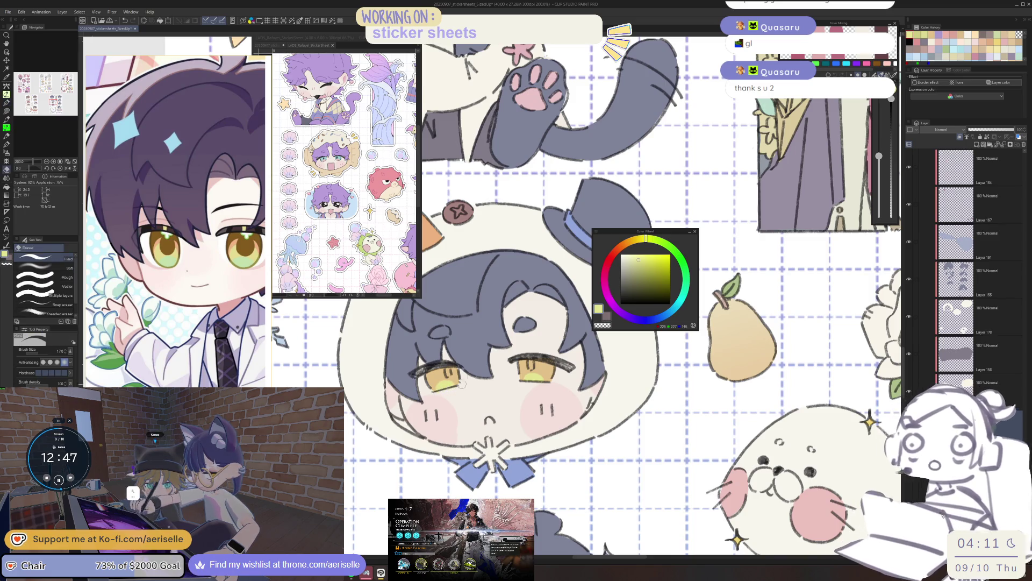
{"action": "scroll", "coordinate": [460, 387], "scroll_direction": "down", "scroll_amount": 3}
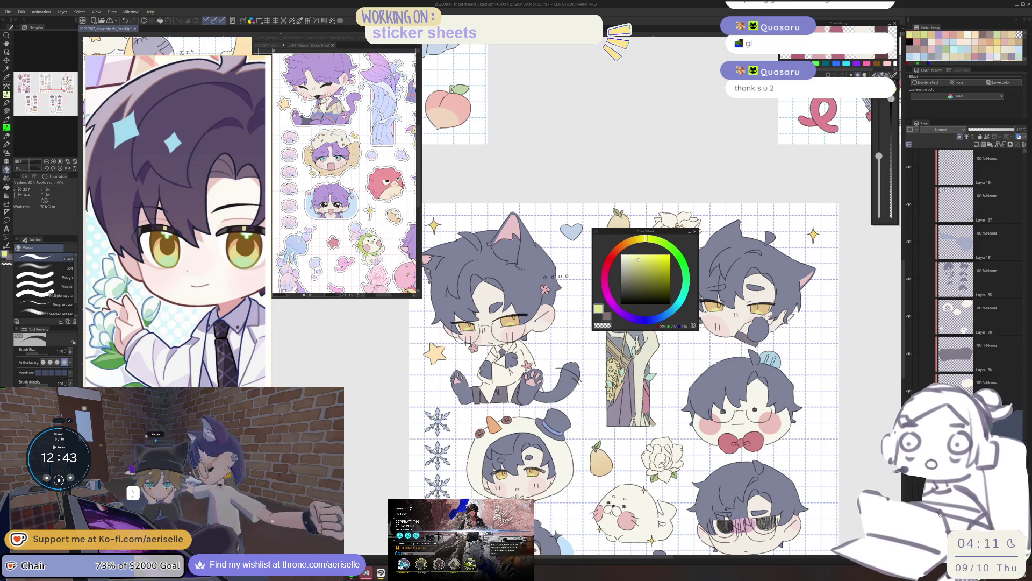
Step: Bring the white-haired sticker sheet into view and select Layer 105 from its artwork
{"action": "scroll", "coordinate": [597, 398], "scroll_direction": "down", "scroll_amount": 2}
{"action": "mouse_move", "coordinate": [596, 398]}
{"action": "left_mouse_down"}
{"action": "mouse_move", "coordinate": [568, 398]}
{"action": "mouse_move", "coordinate": [441, 578]}
{"action": "left_mouse_up"}
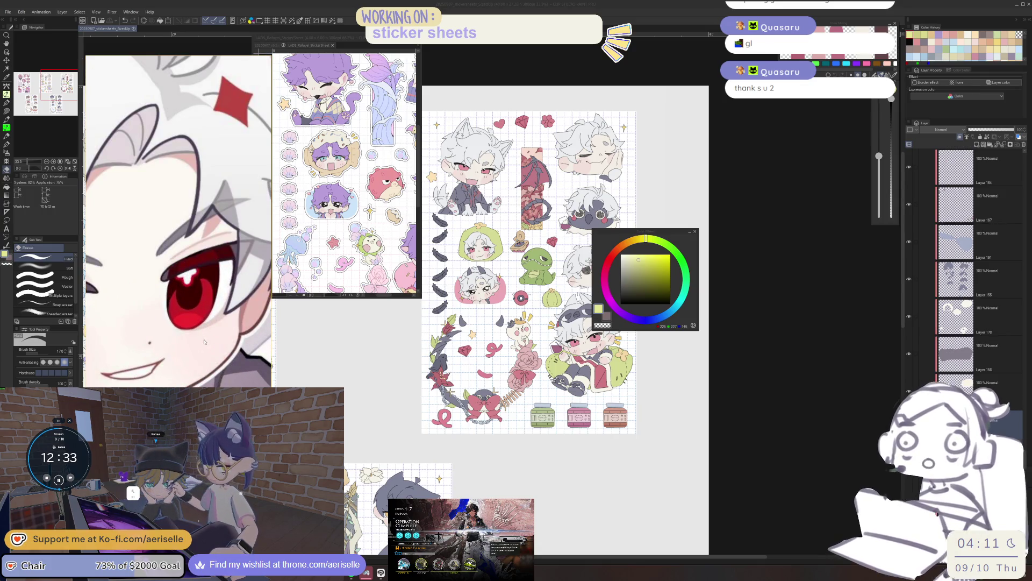
{"action": "left_click_drag", "start_coordinate": [659, 235], "coordinate": [793, 233]}
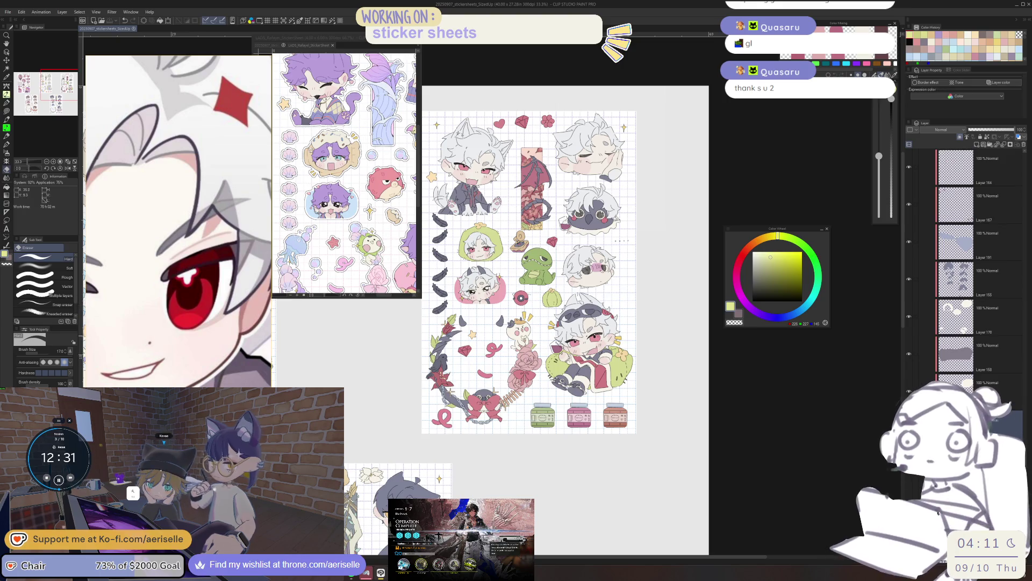
{"action": "scroll", "coordinate": [579, 314], "scroll_direction": "up", "scroll_amount": 5}
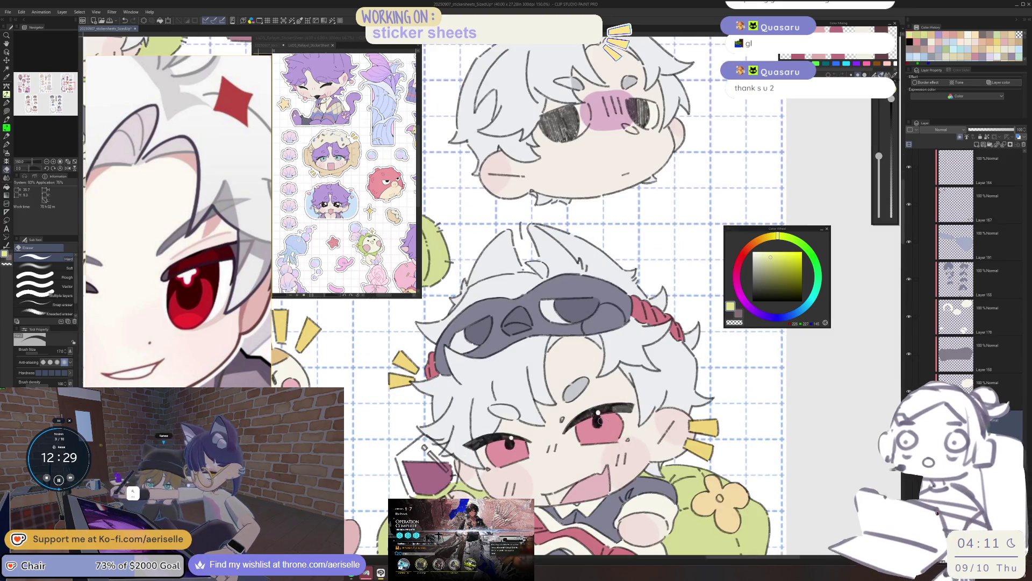
{"action": "key", "text": "o"}
{"action": "left_click", "coordinate": [602, 437]}
{"action": "scroll", "coordinate": [601, 437], "scroll_direction": "down", "scroll_amount": 5}
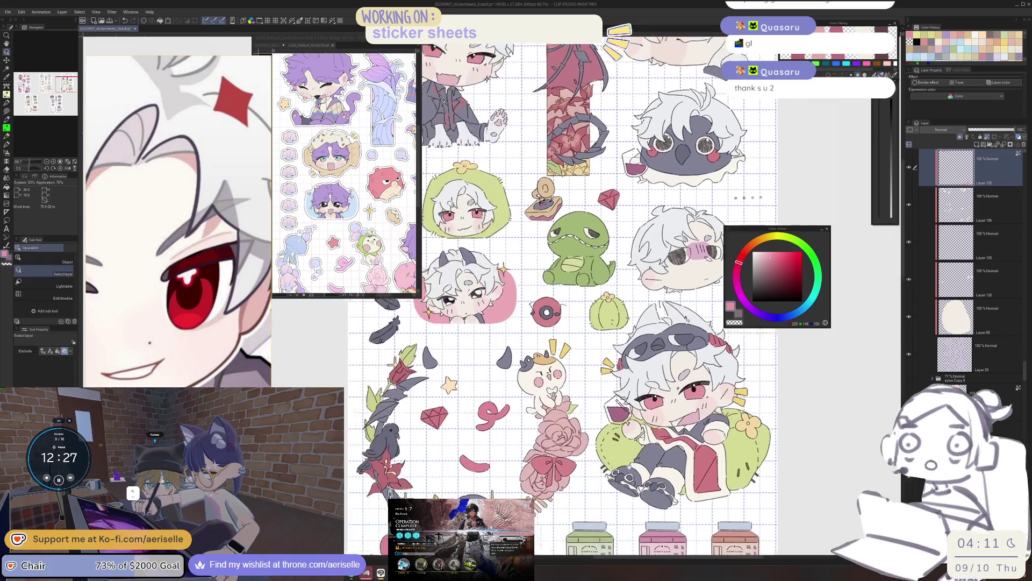
Step: Apply Hue 8, Saturation 5, Luminosity -10 to the layer via Hue/Saturation/Luminosity
{"action": "key", "text": "ctrl+u"}
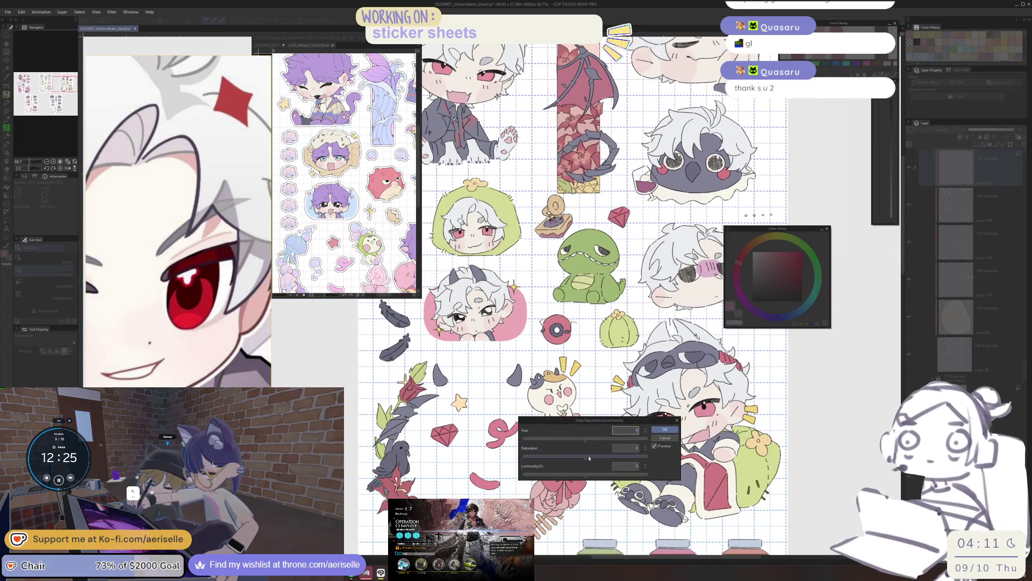
{"action": "left_click", "coordinate": [589, 459]}
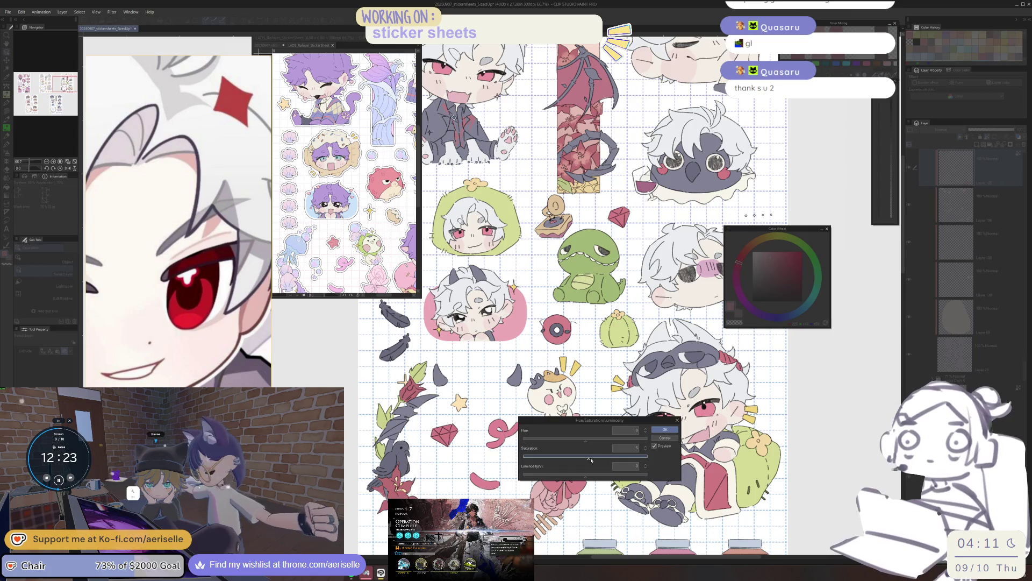
{"action": "left_click", "coordinate": [581, 476]}
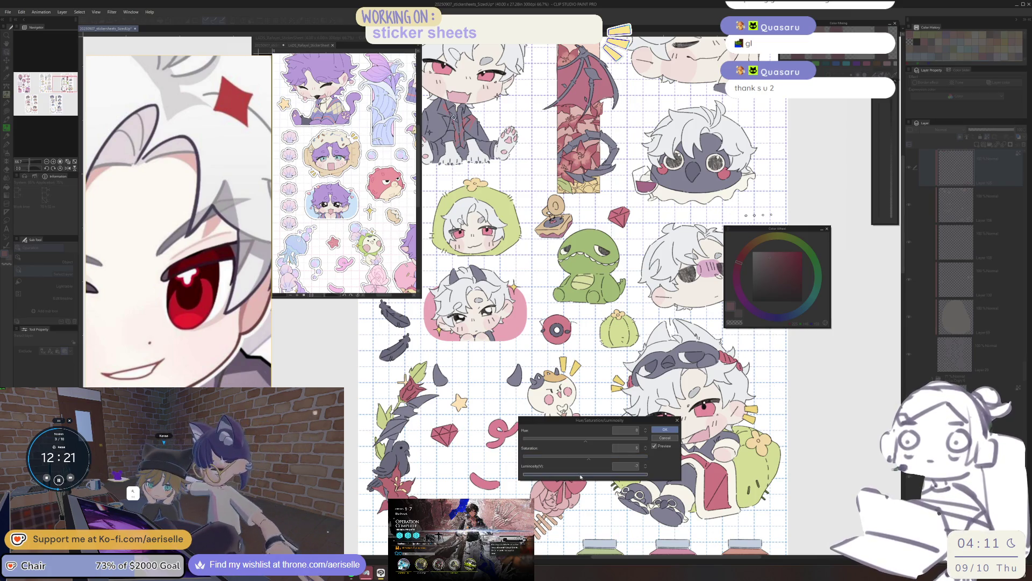
{"action": "left_click", "coordinate": [589, 439]}
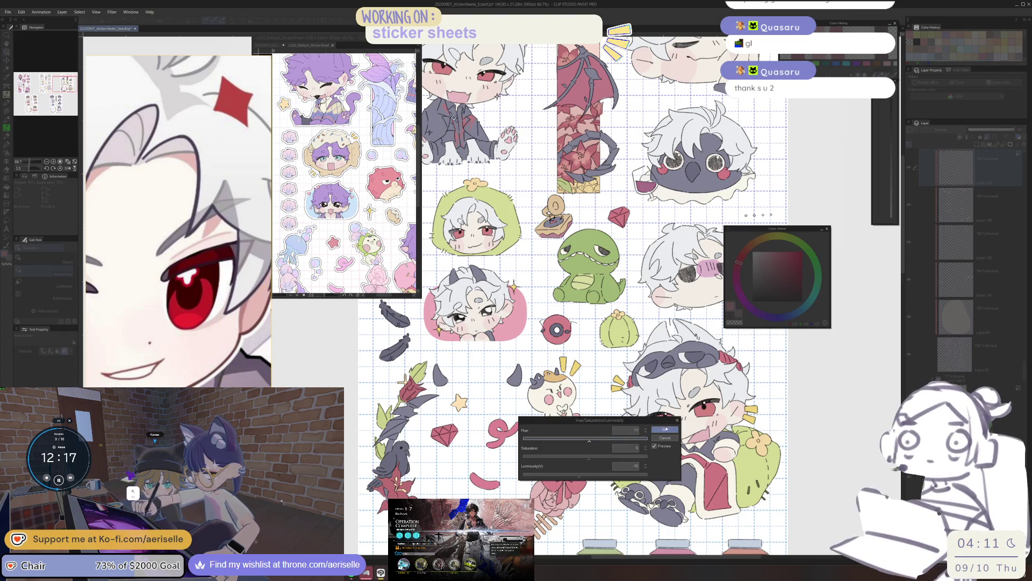
{"action": "left_click", "coordinate": [663, 430]}
{"action": "key", "text": "ctrl+minus"}
{"action": "key", "text": "ctrl+minus"}
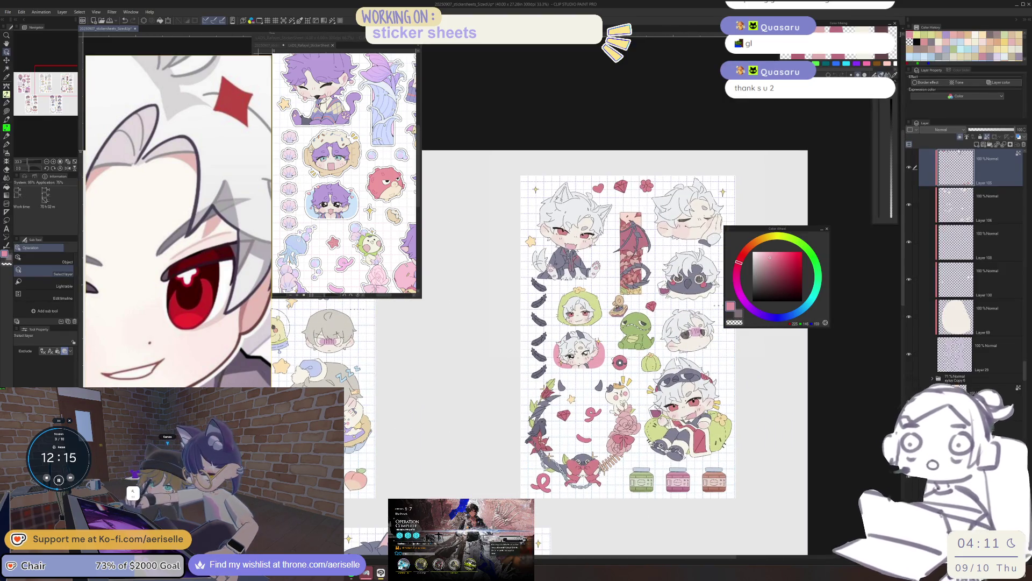
Step: Add new Layer 209, select Layer 105's contents, and switch to the pen
{"action": "left_click", "coordinate": [960, 138]}
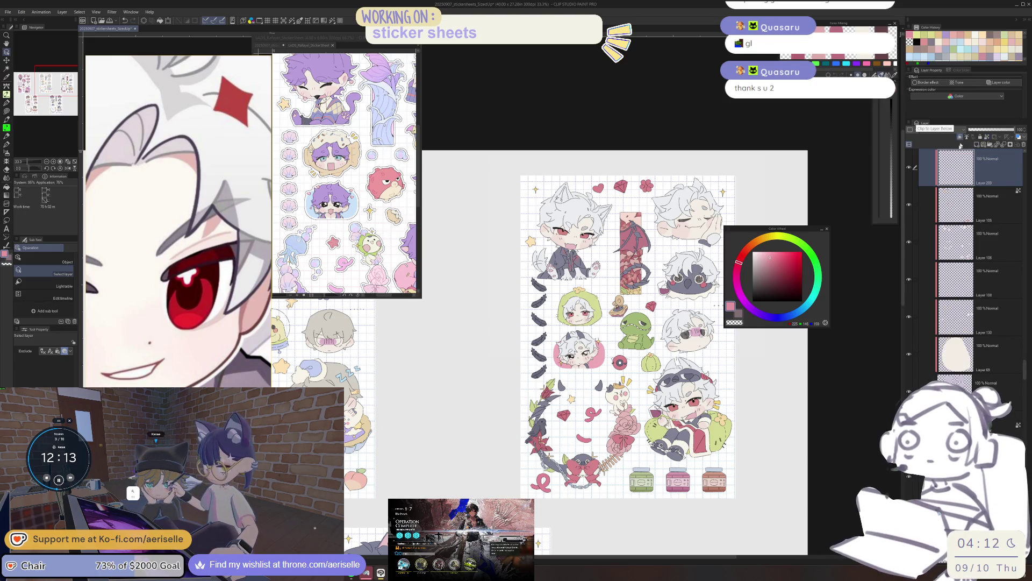
{"action": "right_click", "coordinate": [955, 208]}
{"action": "left_click", "coordinate": [946, 254]}
{"action": "left_click", "coordinate": [971, 166]}
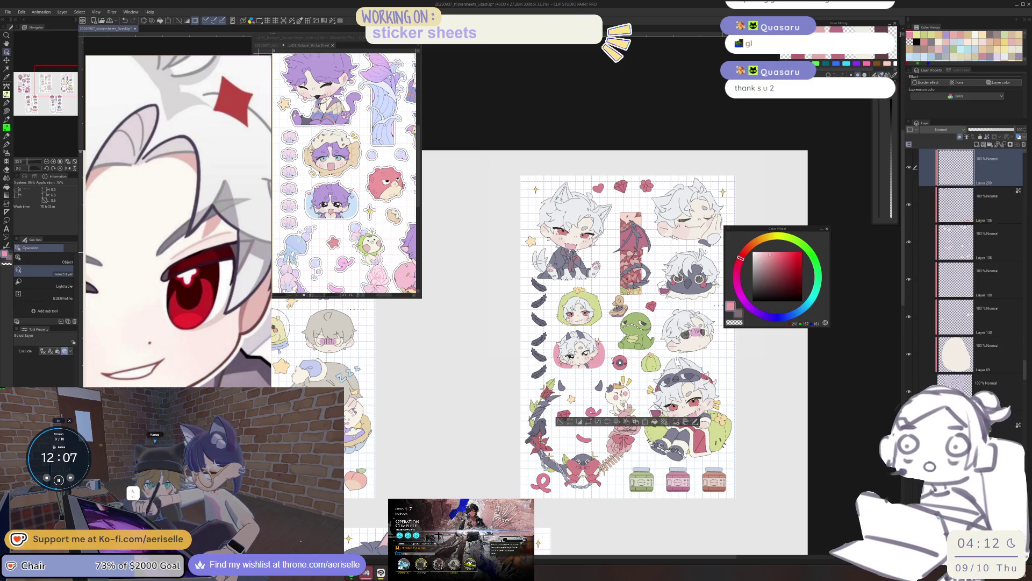
{"action": "scroll", "coordinate": [584, 213], "scroll_direction": "up", "scroll_amount": 6}
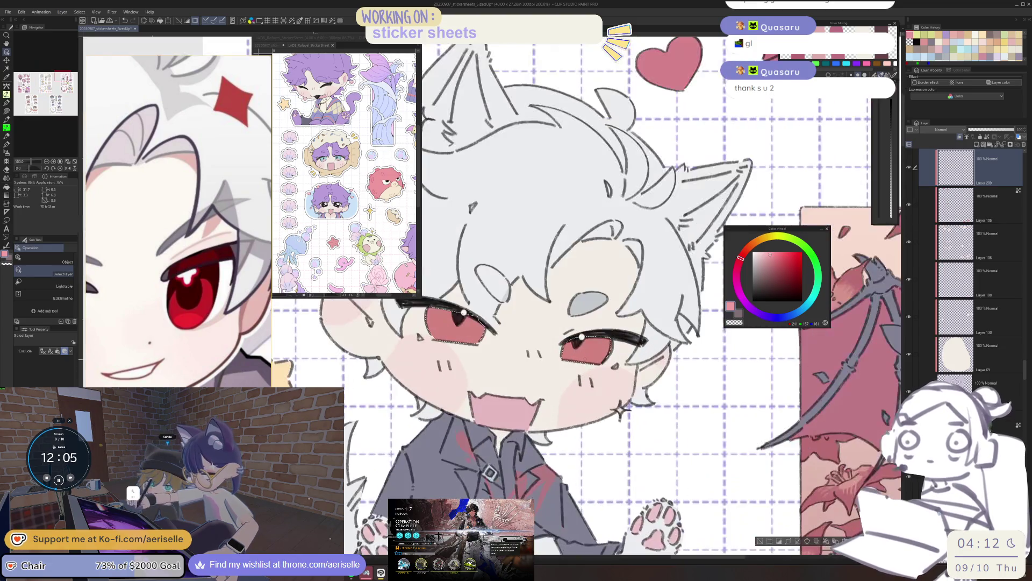
{"action": "key", "text": "p"}
Step: Paint lighter pink highlights into the wolf-eared character's right and left irises with a size-25 brush
{"action": "left_click_drag", "start_coordinate": [571, 361], "coordinate": [587, 357]}
{"action": "left_click_drag", "start_coordinate": [698, 204], "coordinate": [730, 267]}
{"action": "key", "text": "bracketright"}
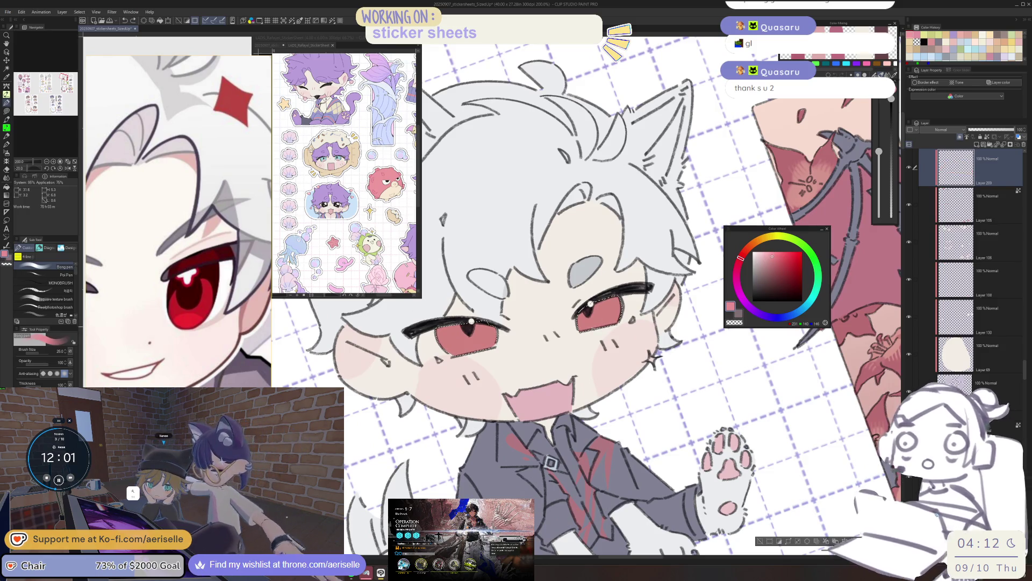
{"action": "left_click_drag", "start_coordinate": [594, 326], "coordinate": [605, 317]}
{"action": "key", "text": "ctrl+z"}
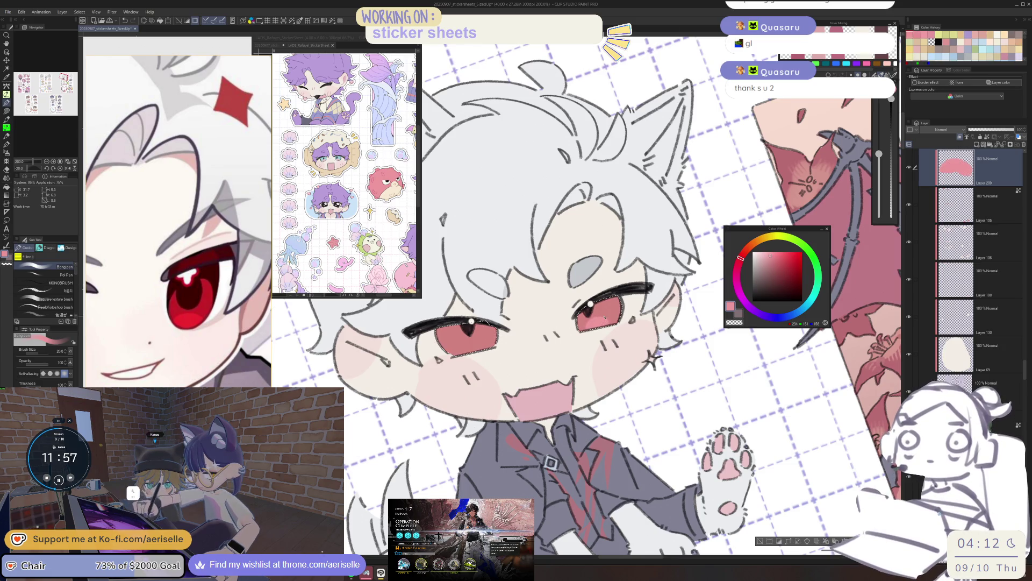
{"action": "scroll", "coordinate": [591, 304], "scroll_direction": "down", "scroll_amount": 5}
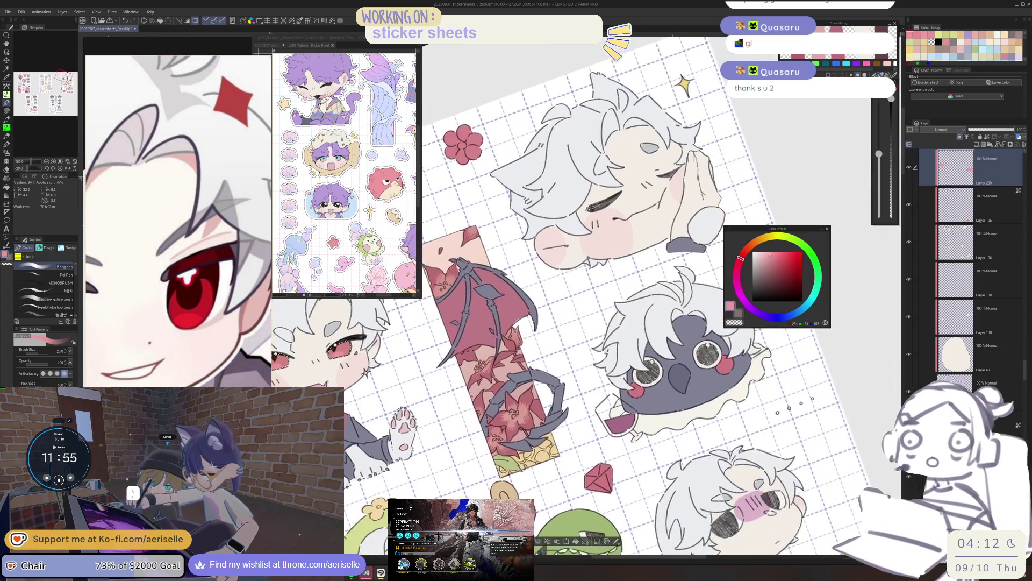
{"action": "scroll", "coordinate": [670, 488], "scroll_direction": "up", "scroll_amount": 5}
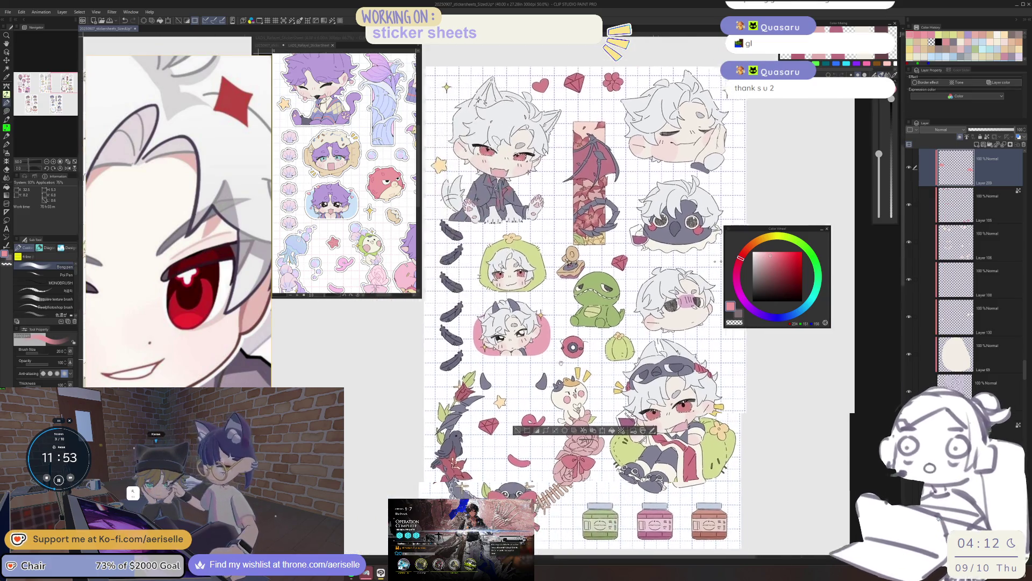
{"action": "scroll", "coordinate": [548, 299], "scroll_direction": "up", "scroll_amount": 2}
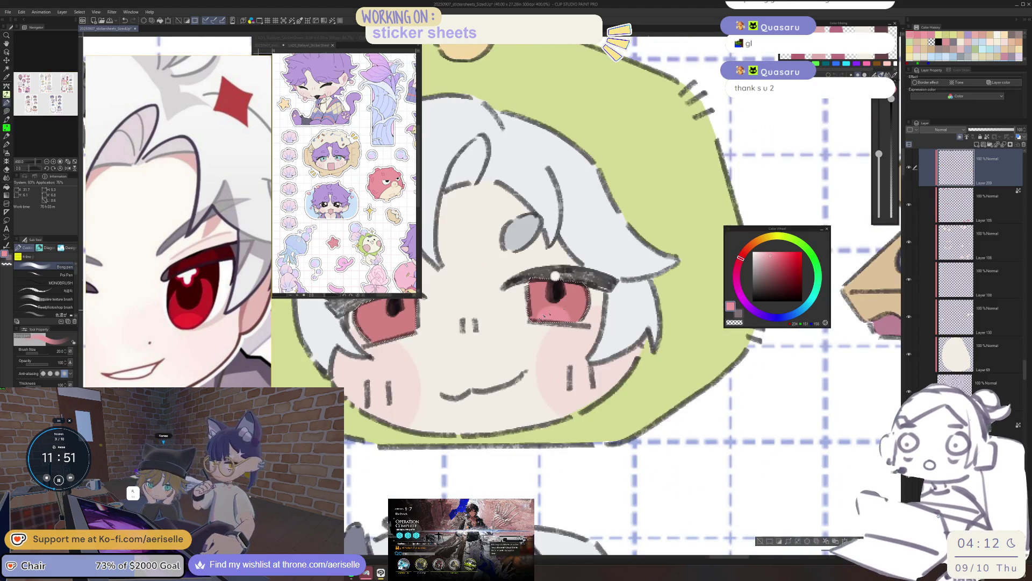
{"action": "left_click_drag", "start_coordinate": [539, 319], "coordinate": [567, 308]}
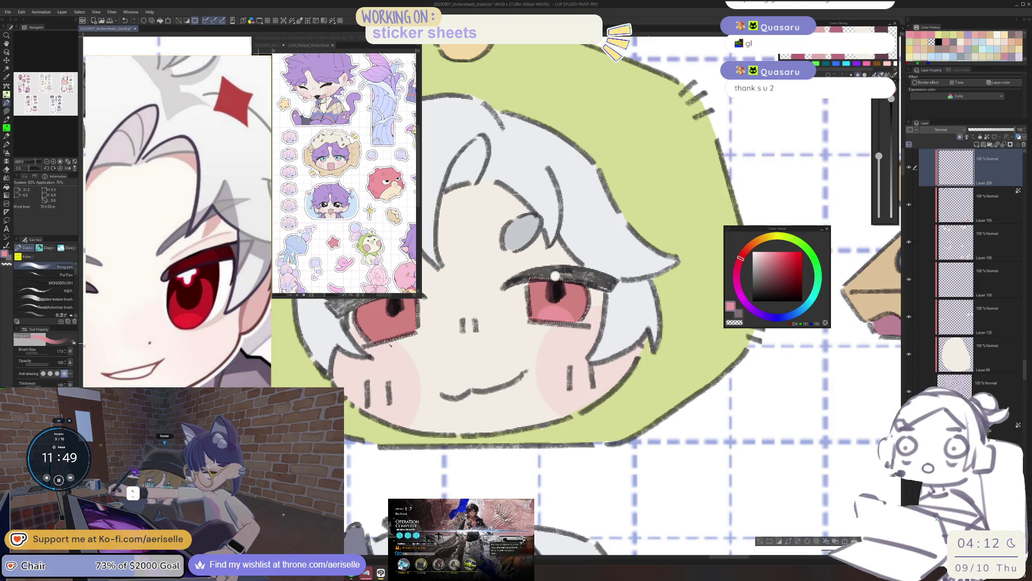
{"action": "scroll", "coordinate": [555, 276], "scroll_direction": "down", "scroll_amount": 5}
{"action": "scroll", "coordinate": [501, 341], "scroll_direction": "up", "scroll_amount": 5}
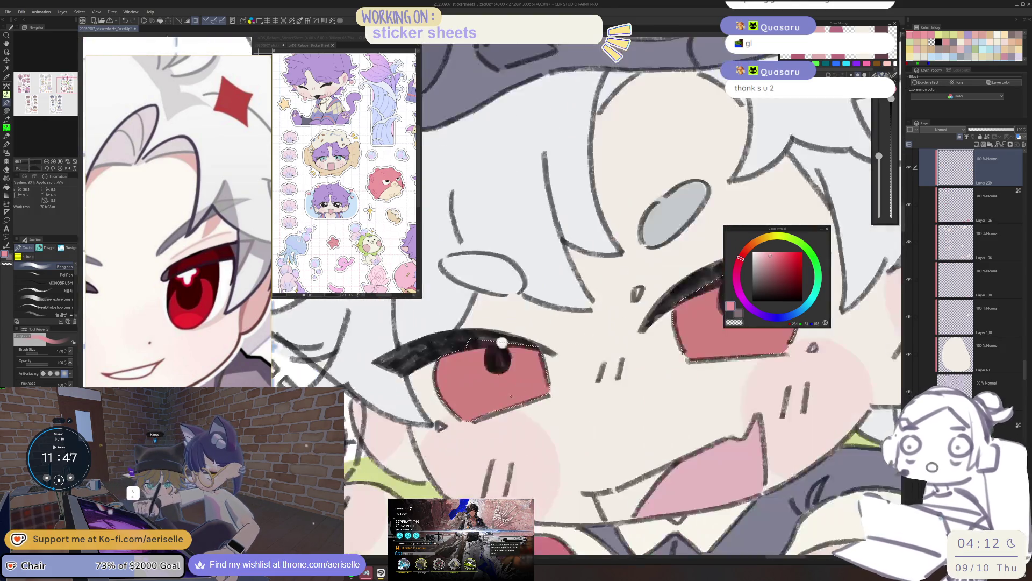
{"action": "left_click_drag", "start_coordinate": [491, 406], "coordinate": [529, 388]}
Step: Zoom out to about 25% so the neighbouring sticker sheets come into view
{"action": "scroll", "coordinate": [501, 342], "scroll_direction": "down", "scroll_amount": 3}
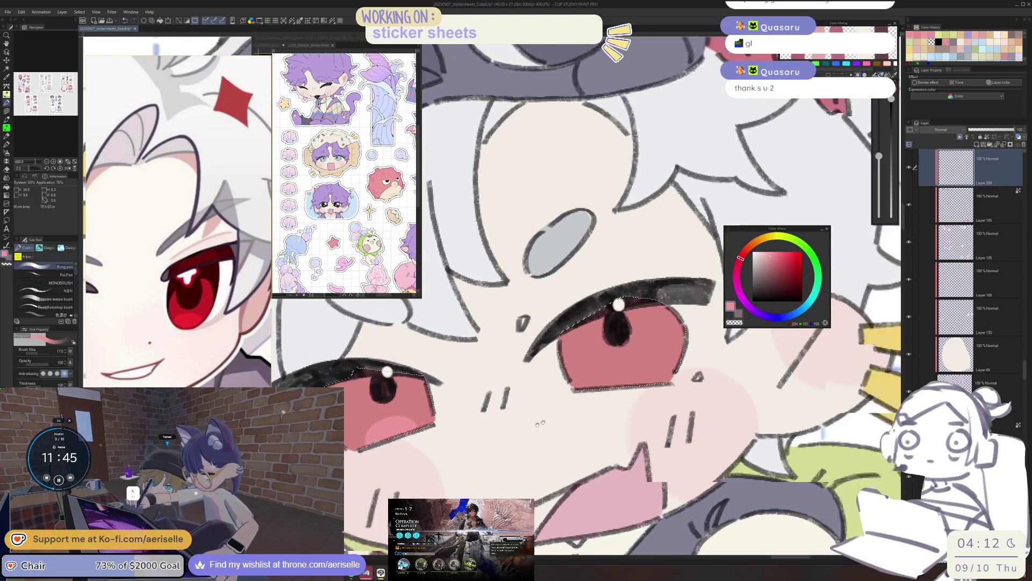
{"action": "scroll", "coordinate": [627, 413], "scroll_direction": "down", "scroll_amount": 5}
{"action": "scroll", "coordinate": [627, 412], "scroll_direction": "down", "scroll_amount": 3}
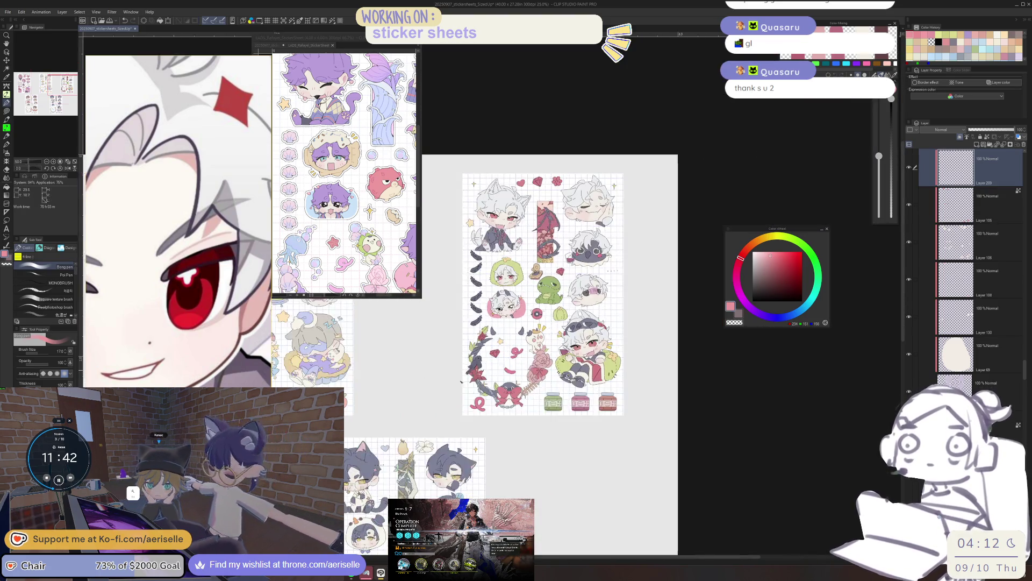
{"action": "left_click_drag", "start_coordinate": [461, 382], "coordinate": [740, 393]}
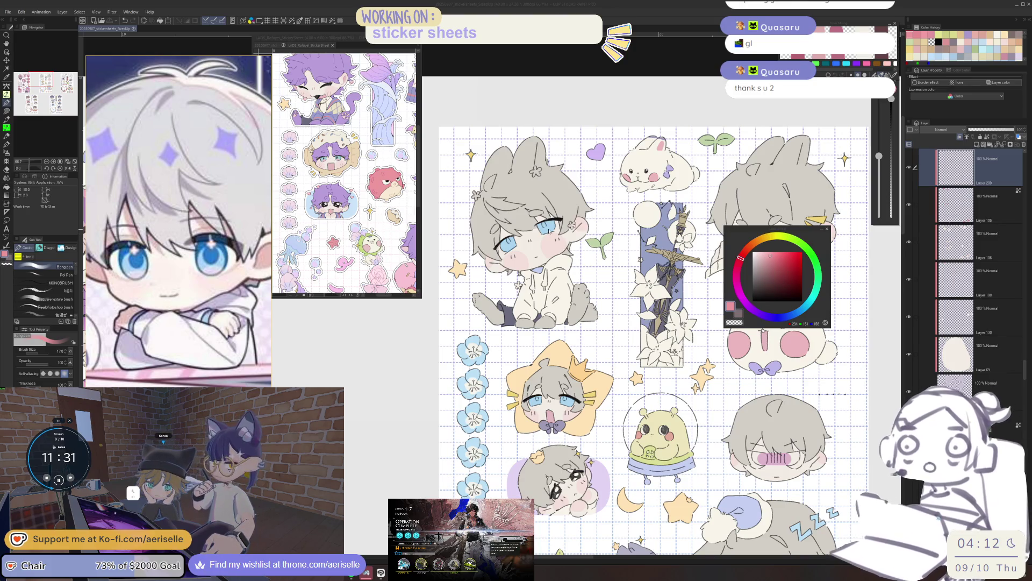
Step: Add a new layer above Layer 73 and choose a light pinkish lavender on the Color Wheel
{"action": "key", "text": "o"}
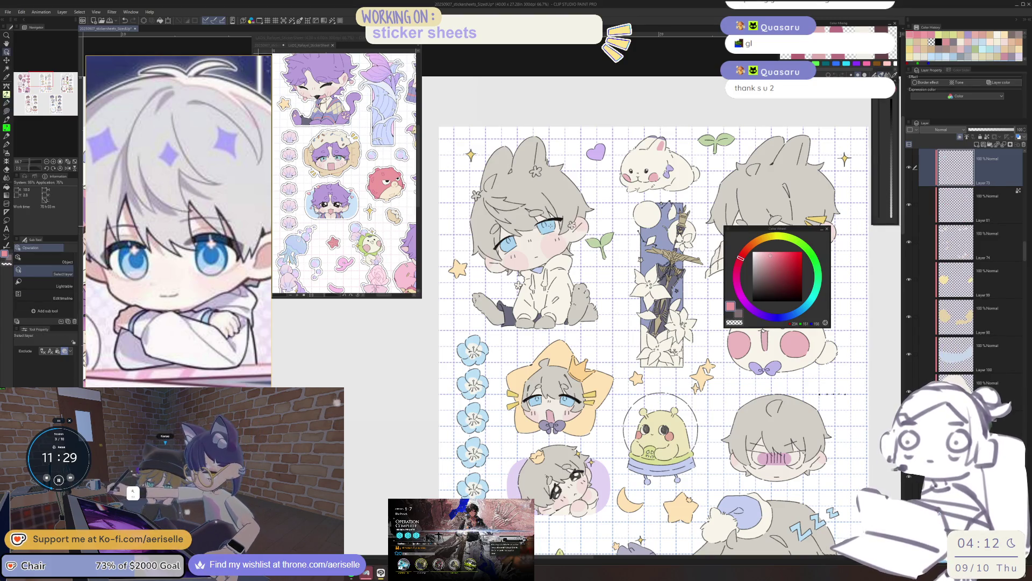
{"action": "left_click", "coordinate": [977, 145]}
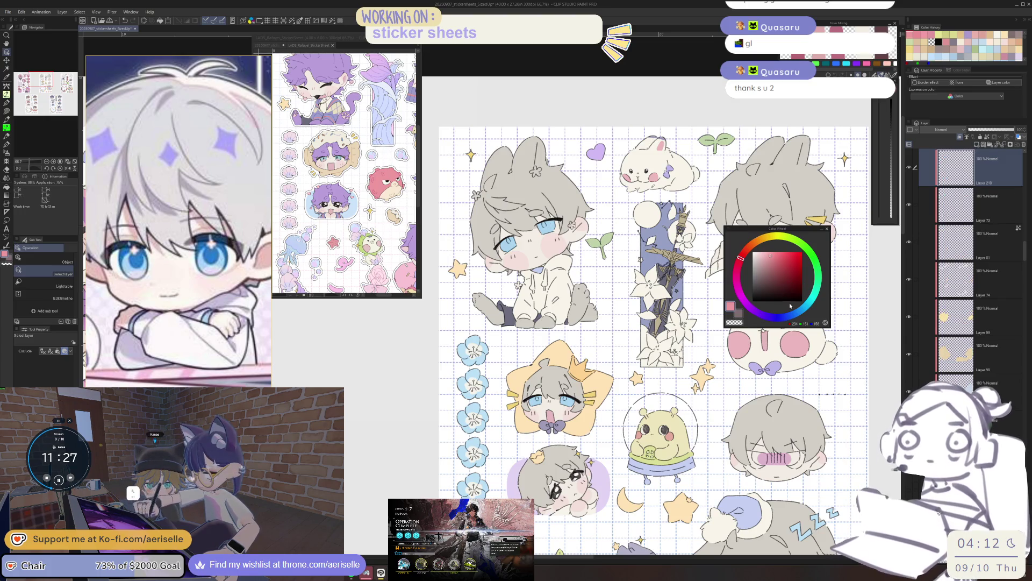
{"action": "left_click", "coordinate": [755, 314]}
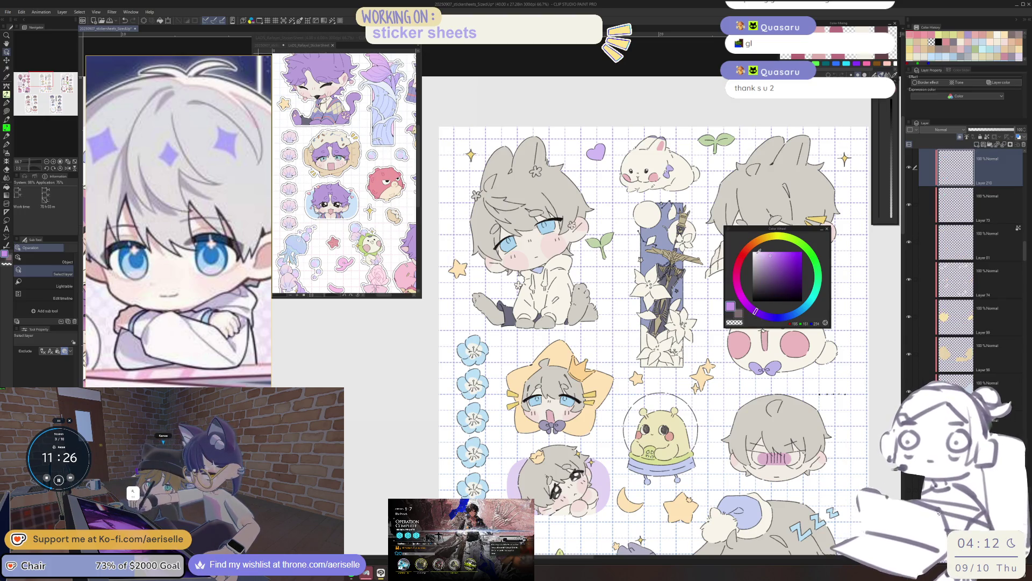
{"action": "left_click", "coordinate": [747, 304]}
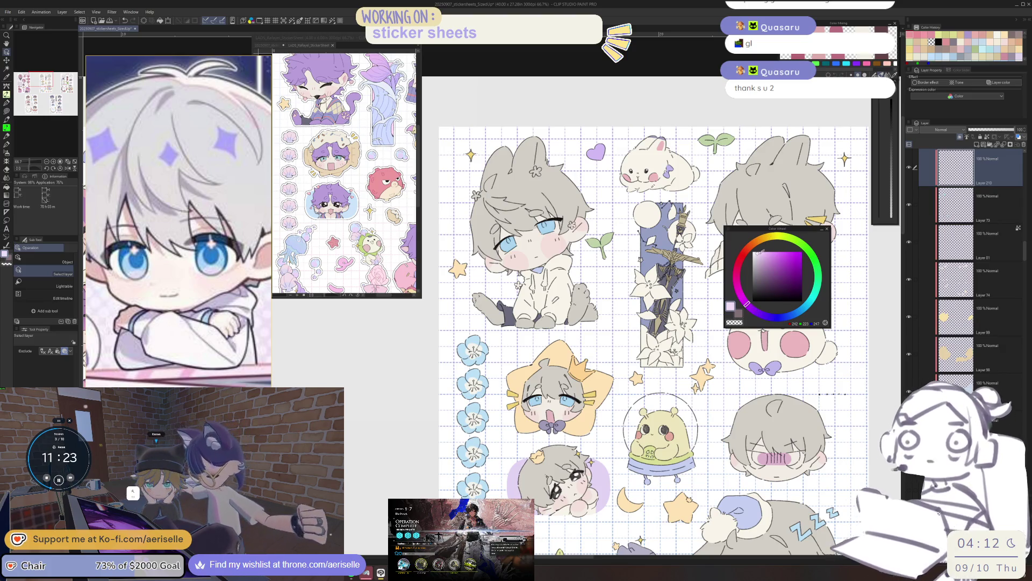
{"action": "left_click", "coordinate": [744, 299]}
Step: Paint a lavender highlight across the lower part of the grey-haired chibi's eye
{"action": "scroll", "coordinate": [508, 244], "scroll_direction": "up", "scroll_amount": 5}
{"action": "key", "text": "p"}
{"action": "mouse_move", "coordinate": [486, 315]}
{"action": "left_mouse_down"}
{"action": "mouse_move", "coordinate": [530, 266]}
{"action": "mouse_move", "coordinate": [548, 268]}
{"action": "left_mouse_up"}
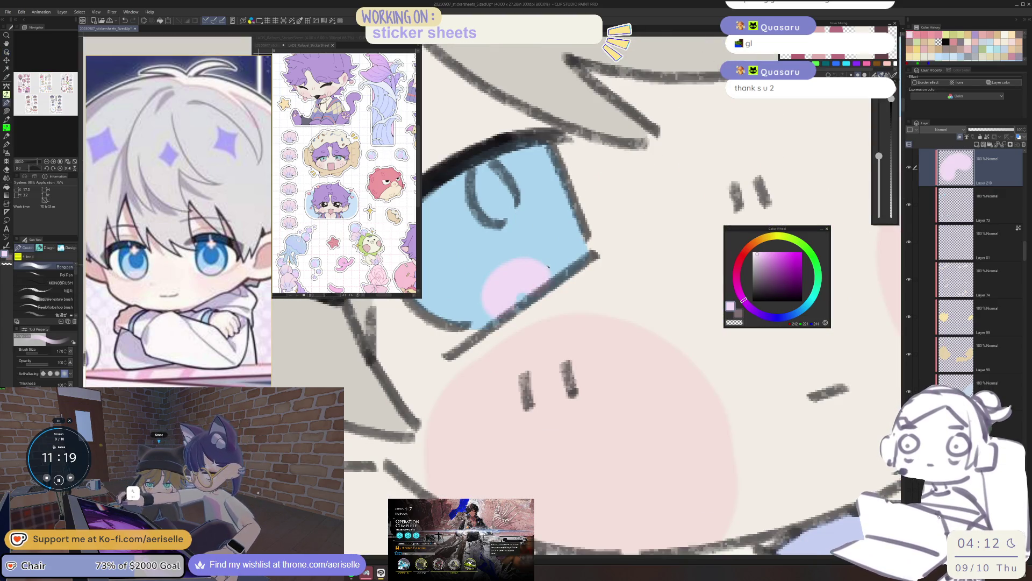
{"action": "left_click", "coordinate": [745, 302]}
{"action": "mouse_move", "coordinate": [486, 314]}
{"action": "left_mouse_down"}
{"action": "mouse_move", "coordinate": [516, 280]}
{"action": "mouse_move", "coordinate": [559, 259]}
{"action": "left_mouse_up"}
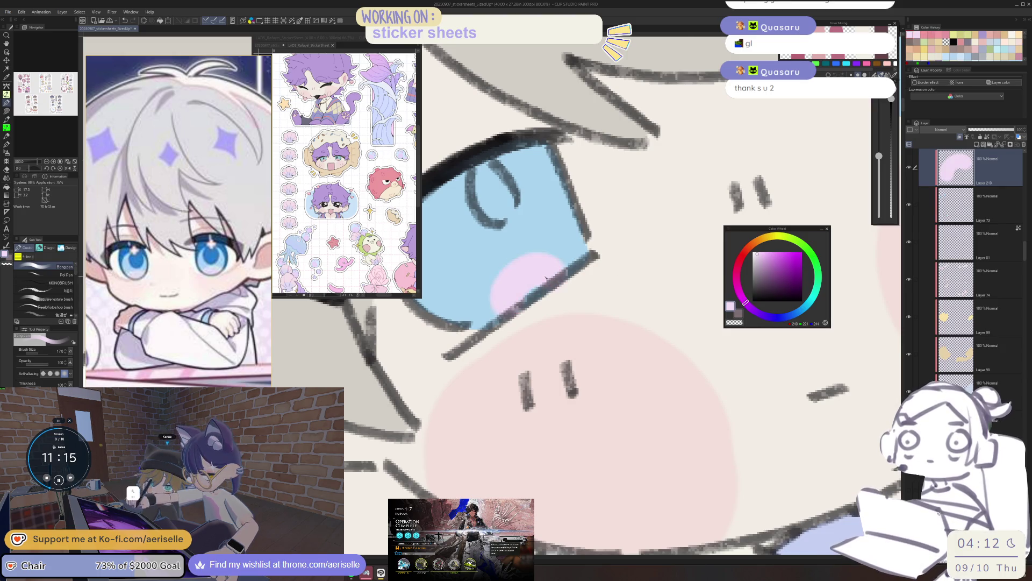
{"action": "scroll", "coordinate": [662, 270], "scroll_direction": "down", "scroll_amount": 2}
{"action": "left_click_drag", "start_coordinate": [661, 269], "coordinate": [617, 325]}
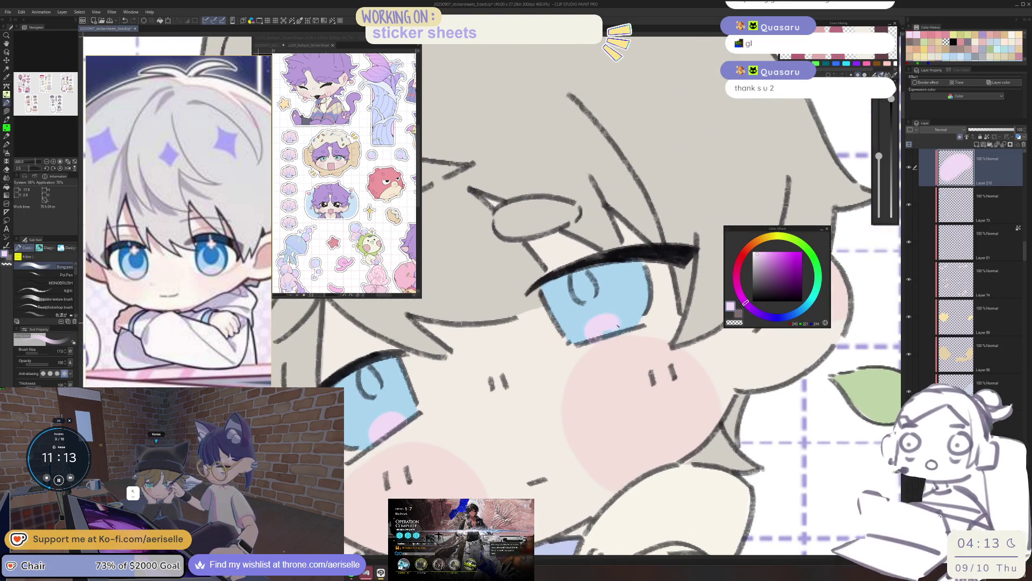
Step: Scroll around the sheet to review the highlighted eyes
{"action": "scroll", "coordinate": [601, 333], "scroll_direction": "down", "scroll_amount": 4}
{"action": "scroll", "coordinate": [634, 344], "scroll_direction": "right", "scroll_amount": 5}
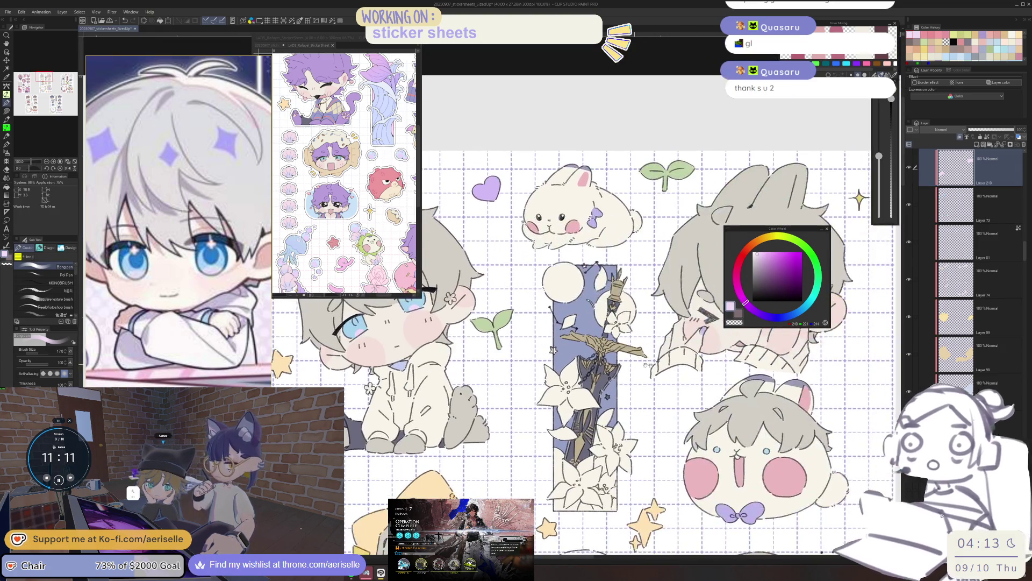
{"action": "scroll", "coordinate": [664, 361], "scroll_direction": "down", "scroll_amount": 10}
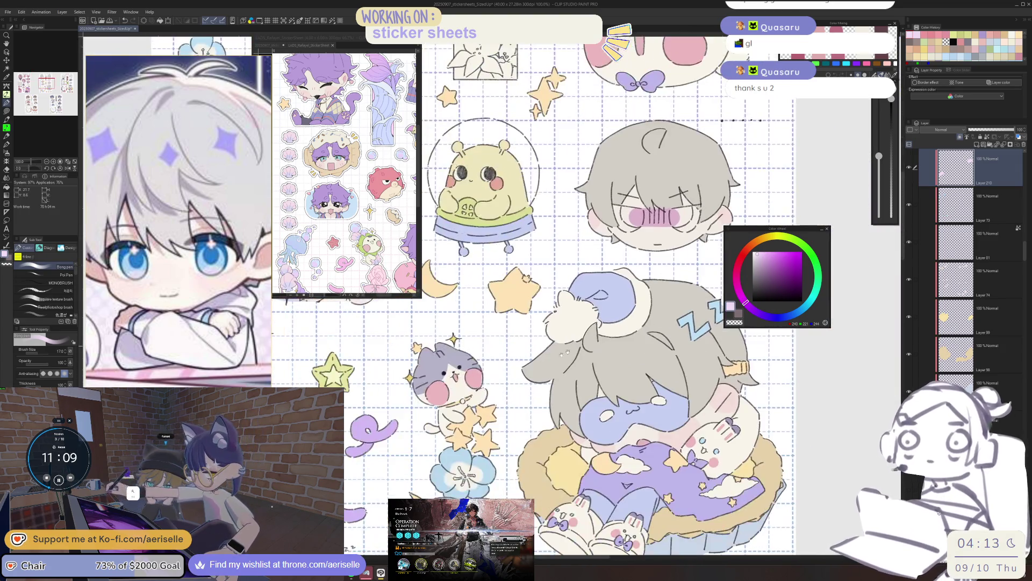
{"action": "scroll", "coordinate": [671, 447], "scroll_direction": "left", "scroll_amount": 5}
{"action": "scroll", "coordinate": [671, 447], "scroll_direction": "up", "scroll_amount": 5}
{"action": "scroll", "coordinate": [671, 447], "scroll_direction": "up", "scroll_amount": 2}
{"action": "scroll", "coordinate": [529, 380], "scroll_direction": "up", "scroll_amount": 2}
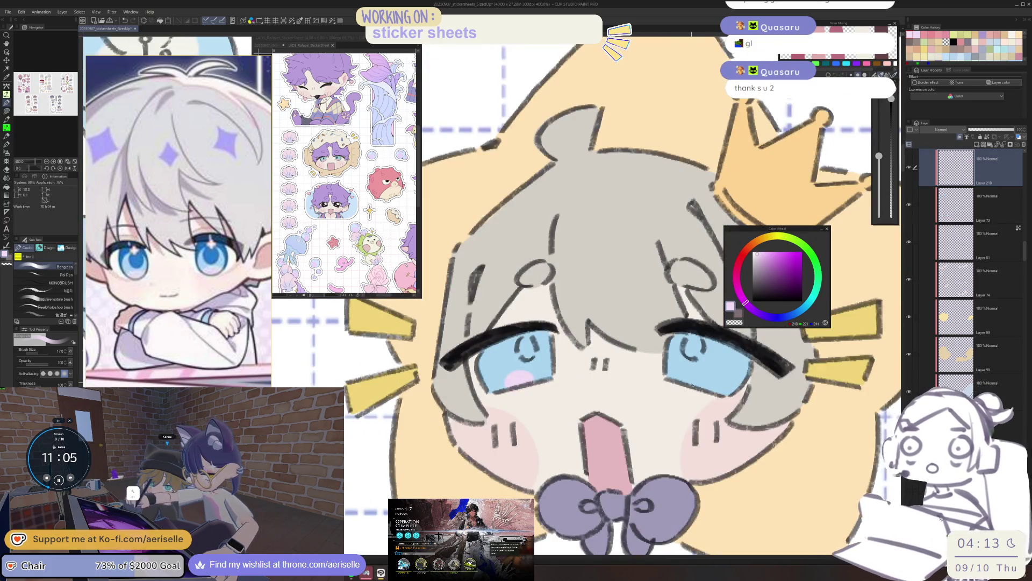
{"action": "scroll", "coordinate": [508, 322], "scroll_direction": "down", "scroll_amount": 5}
{"action": "scroll", "coordinate": [509, 322], "scroll_direction": "down", "scroll_amount": 5}
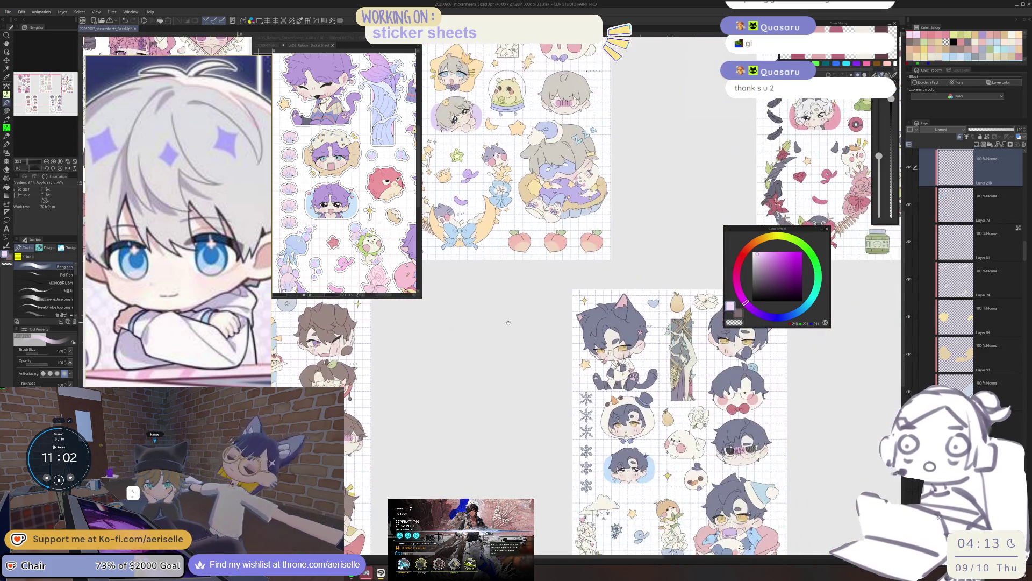
Step: Centre the brown-haired sheet's lower stickers at 66.7% and zoom the reference on the blue airplane
{"action": "mouse_move", "coordinate": [508, 323]}
{"action": "left_mouse_down"}
{"action": "mouse_move", "coordinate": [576, 290]}
{"action": "mouse_move", "coordinate": [766, 239]}
{"action": "mouse_move", "coordinate": [788, 199]}
{"action": "left_mouse_up"}
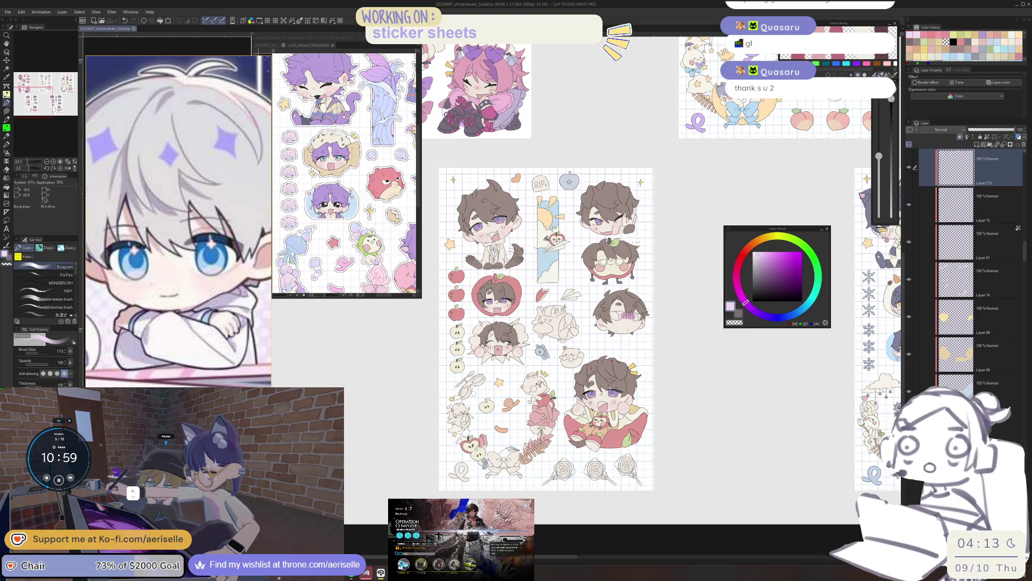
{"action": "scroll", "coordinate": [591, 406], "scroll_direction": "up", "scroll_amount": 2}
{"action": "mouse_move", "coordinate": [491, 506]}
{"action": "left_mouse_down"}
{"action": "mouse_move", "coordinate": [490, 458]}
{"action": "mouse_move", "coordinate": [512, 458]}
{"action": "left_mouse_up"}
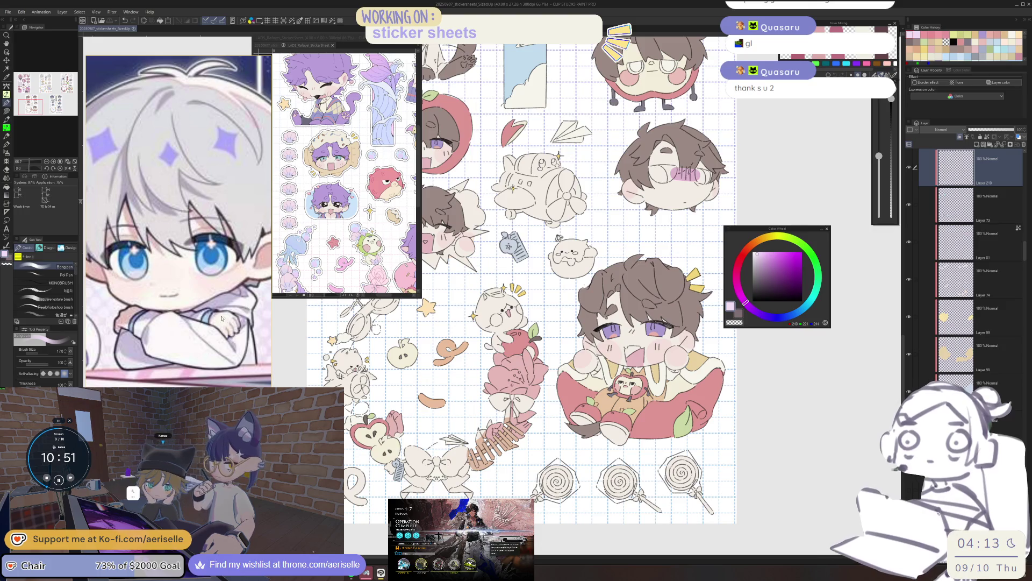
{"action": "scroll", "coordinate": [222, 318], "scroll_direction": "down", "scroll_amount": 5}
{"action": "scroll", "coordinate": [222, 310], "scroll_direction": "up", "scroll_amount": 6}
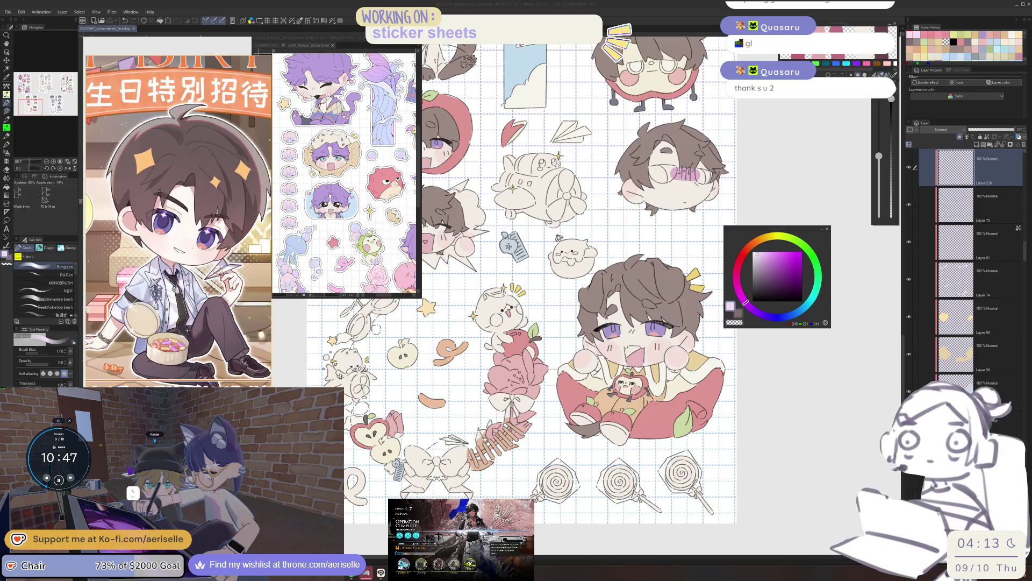
{"action": "scroll", "coordinate": [157, 300], "scroll_direction": "down", "scroll_amount": 4}
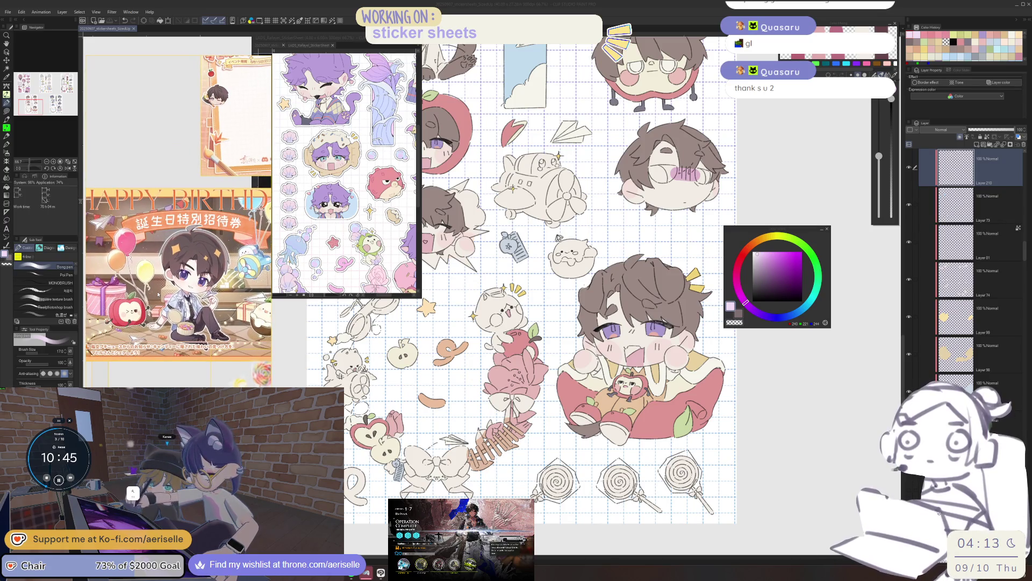
{"action": "scroll", "coordinate": [161, 304], "scroll_direction": "down", "scroll_amount": 1}
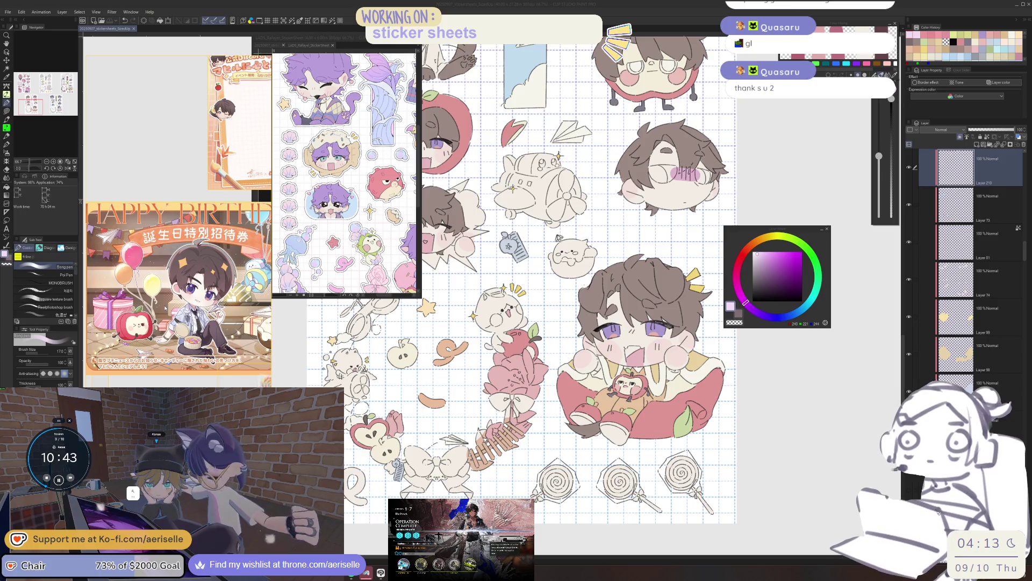
{"action": "scroll", "coordinate": [165, 308], "scroll_direction": "up", "scroll_amount": 2}
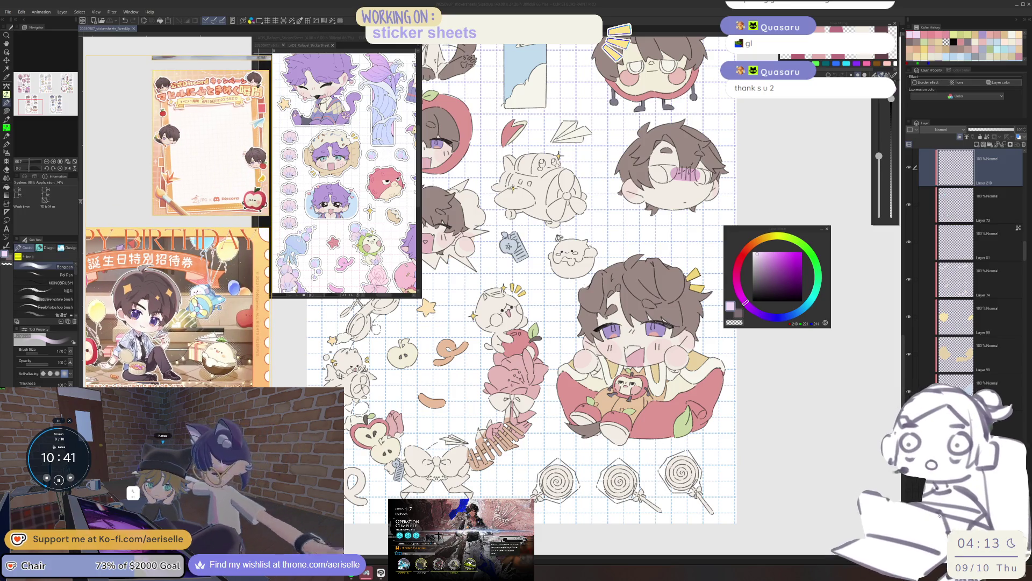
{"action": "scroll", "coordinate": [199, 289], "scroll_direction": "up", "scroll_amount": 5}
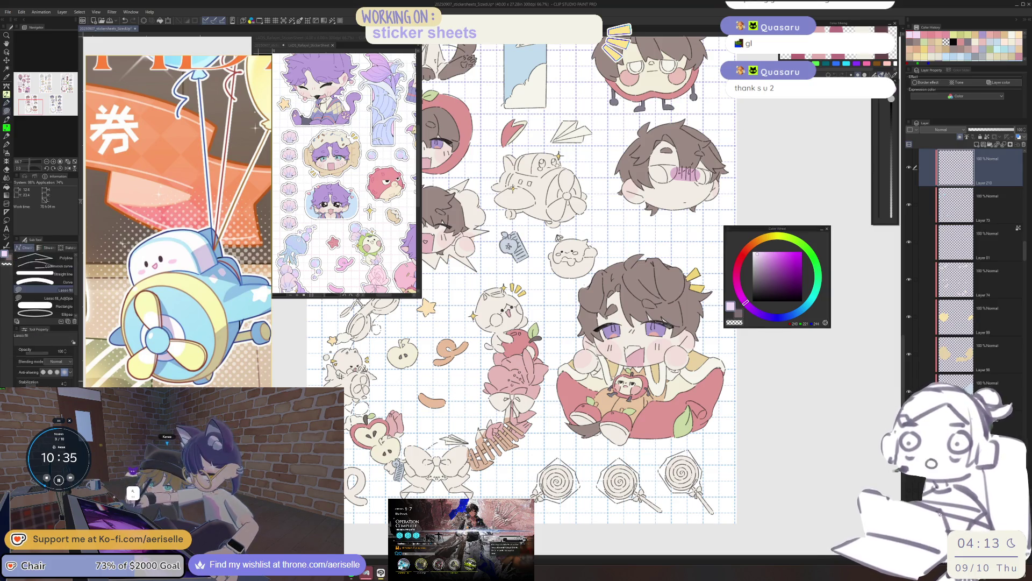
{"action": "left_click", "coordinate": [559, 316], "text": "ctrl+shift"}
Step: Fill the airplane sticker's body with a pale sky-blue
{"action": "left_click_drag", "start_coordinate": [559, 316], "coordinate": [568, 513]}
{"action": "mouse_move", "coordinate": [559, 344]}
{"action": "left_mouse_down"}
{"action": "mouse_move", "coordinate": [516, 355]}
{"action": "mouse_move", "coordinate": [581, 425]}
{"action": "mouse_move", "coordinate": [613, 398]}
{"action": "left_mouse_up"}
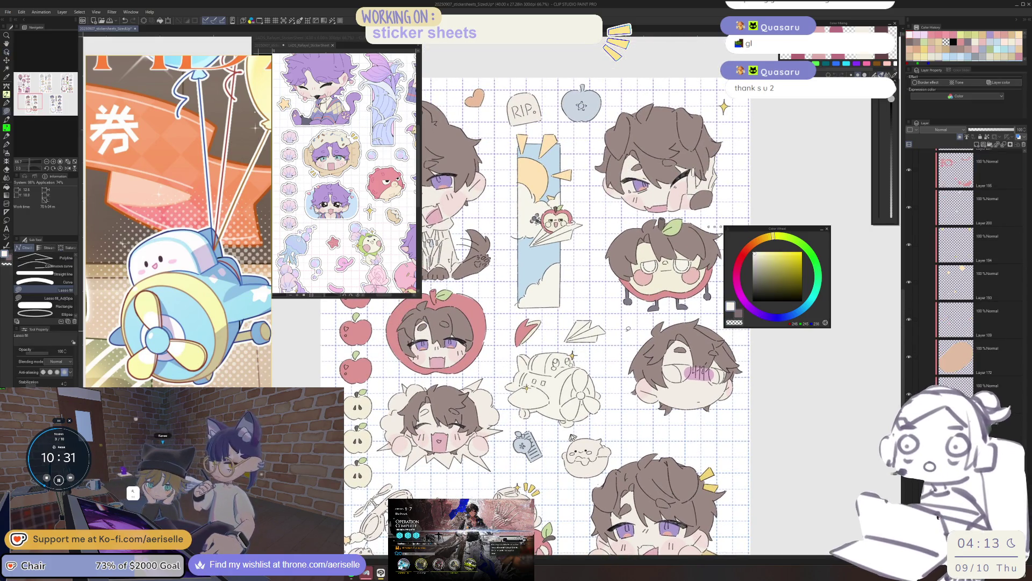
{"action": "left_click", "coordinate": [803, 306]}
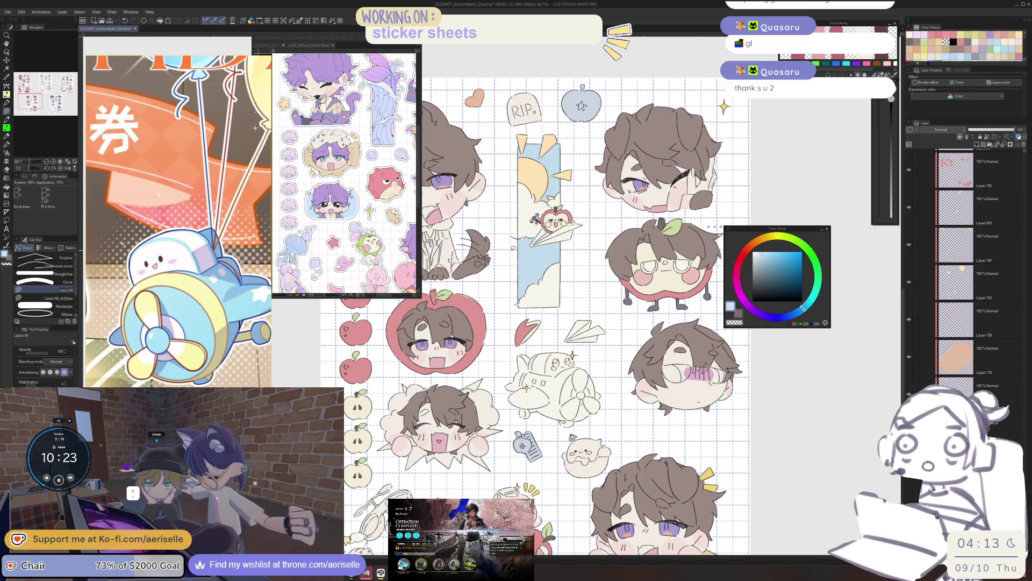
{"action": "left_click_drag", "start_coordinate": [484, 269], "coordinate": [694, 191]}
{"action": "scroll", "coordinate": [491, 259], "scroll_direction": "up", "scroll_amount": 2}
{"action": "scroll", "coordinate": [547, 355], "scroll_direction": "up", "scroll_amount": 2}
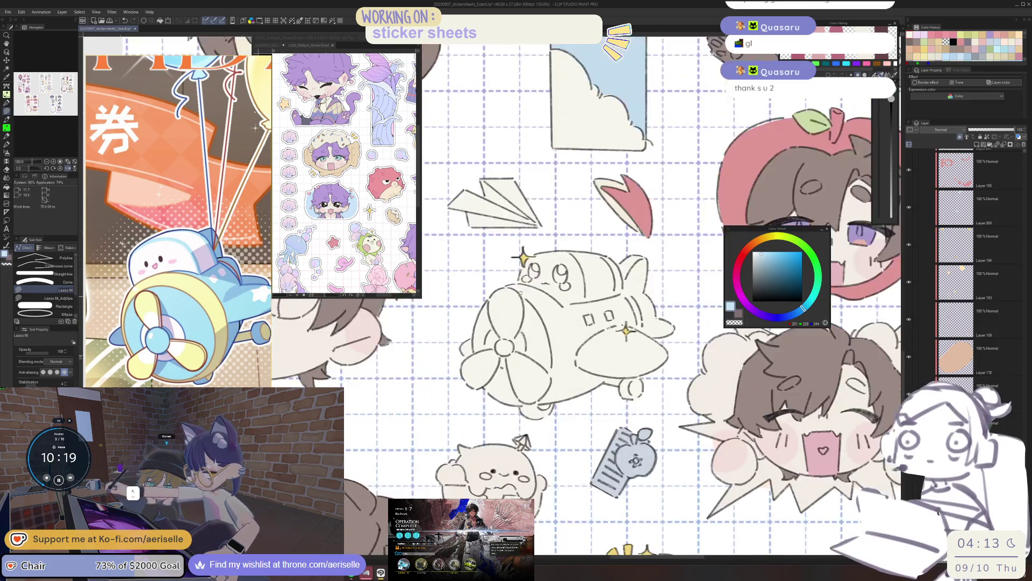
{"action": "mouse_move", "coordinate": [486, 293]}
{"action": "left_mouse_down"}
{"action": "mouse_move", "coordinate": [440, 371]}
{"action": "mouse_move", "coordinate": [508, 418]}
{"action": "left_mouse_up"}
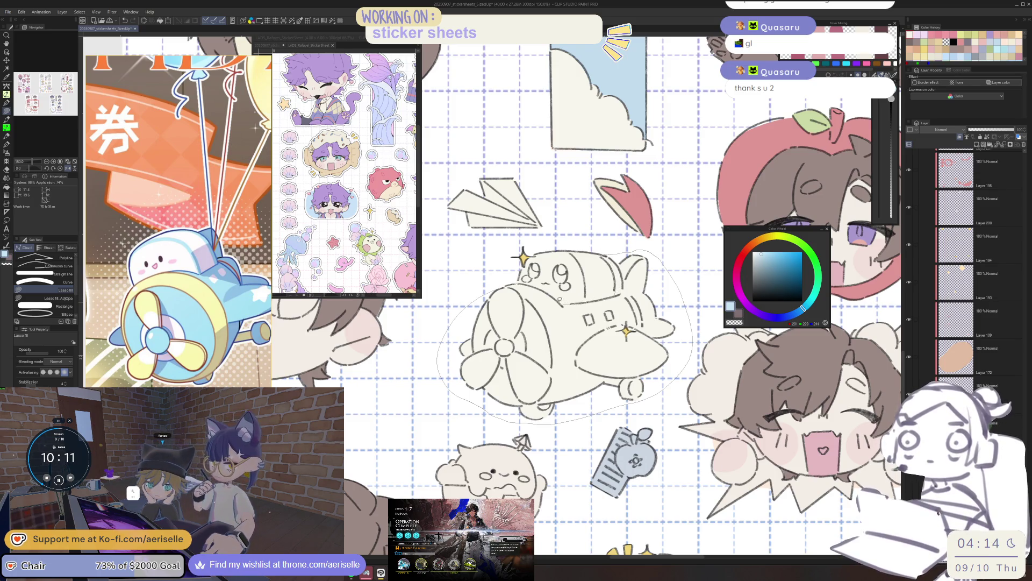
{"action": "left_click_drag", "start_coordinate": [515, 280], "coordinate": [511, 284]}
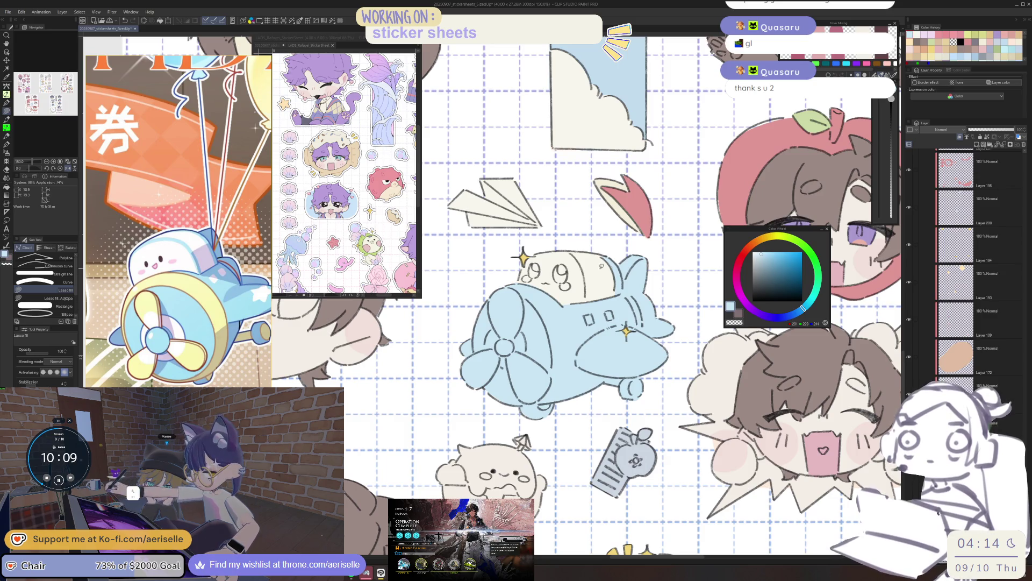
Step: Erase a star shape out of the airplane's blue body
{"action": "key", "text": "minus"}
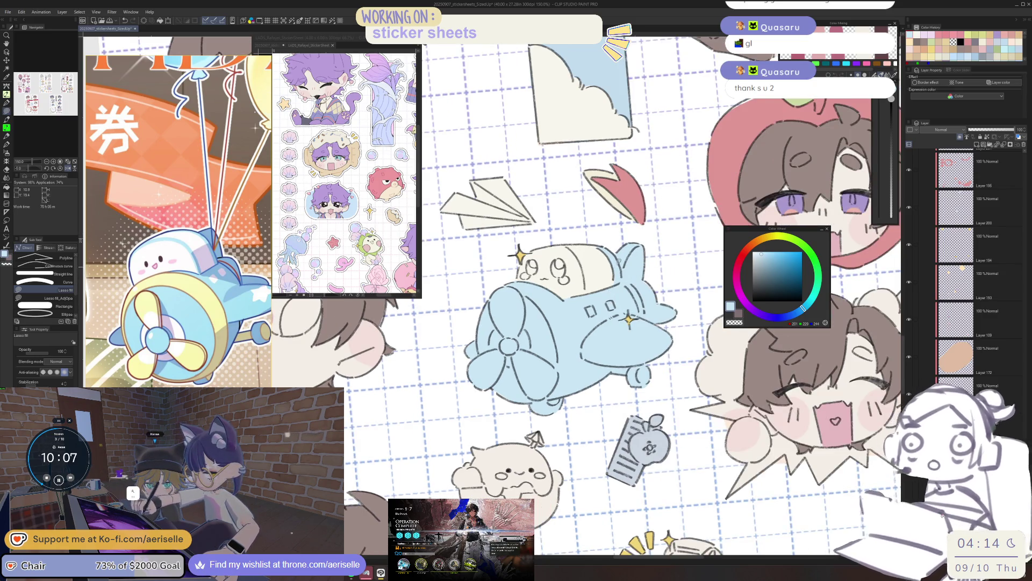
{"action": "scroll", "coordinate": [635, 276], "scroll_direction": "up", "scroll_amount": 1}
{"action": "key", "text": "e"}
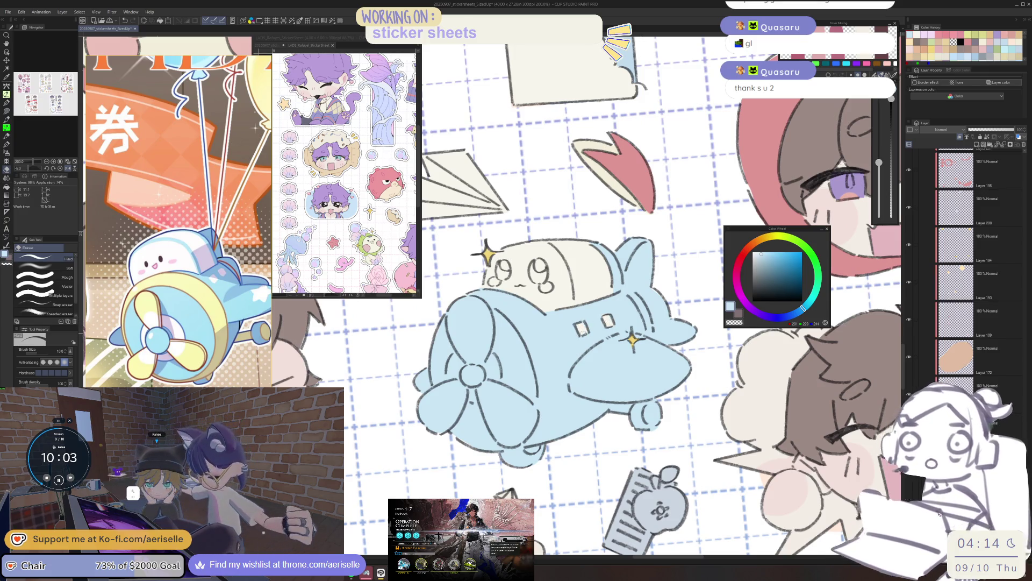
{"action": "left_click_drag", "start_coordinate": [637, 334], "coordinate": [615, 347]}
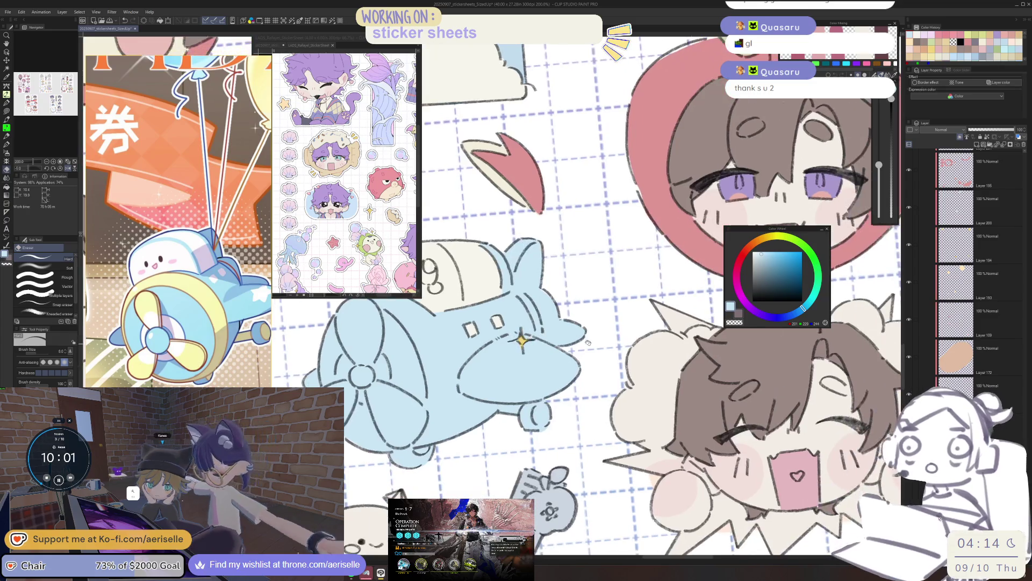
{"action": "scroll", "coordinate": [539, 356], "scroll_direction": "up", "scroll_amount": 2}
{"action": "mouse_move", "coordinate": [540, 356]}
{"action": "left_mouse_down"}
{"action": "mouse_move", "coordinate": [557, 359]}
{"action": "mouse_move", "coordinate": [529, 355]}
{"action": "mouse_move", "coordinate": [571, 347]}
{"action": "left_mouse_up"}
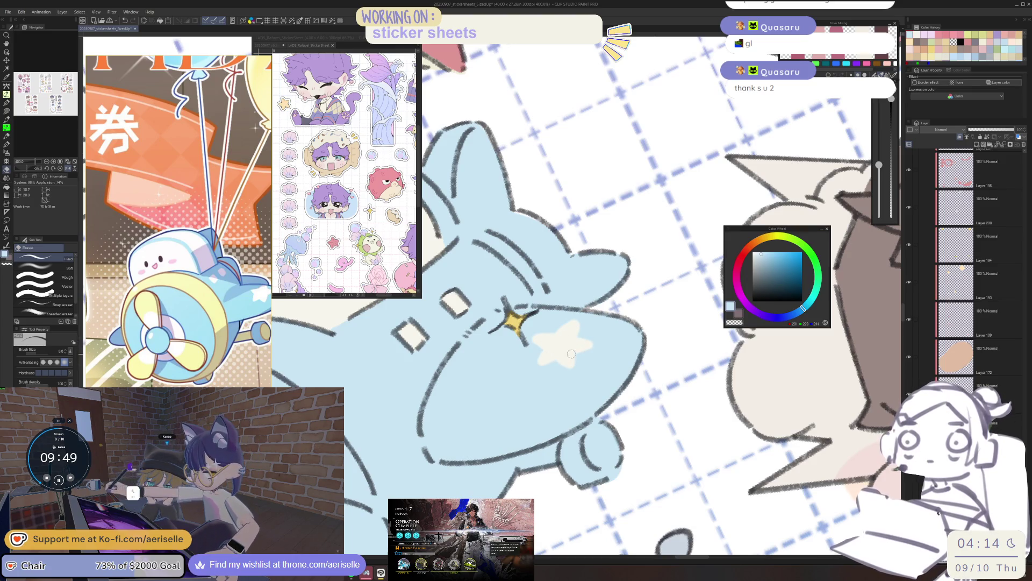
Step: Switch to the hard eraser and position the view over the airplane's blue body
{"action": "scroll", "coordinate": [579, 375], "scroll_direction": "down", "scroll_amount": 3}
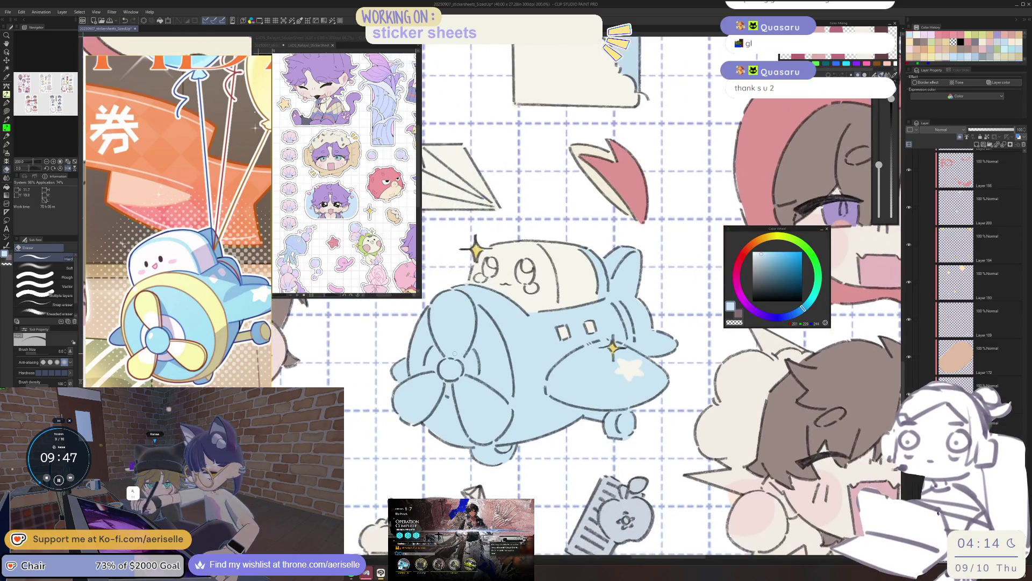
{"action": "key", "text": "p"}
{"action": "key", "text": "e"}
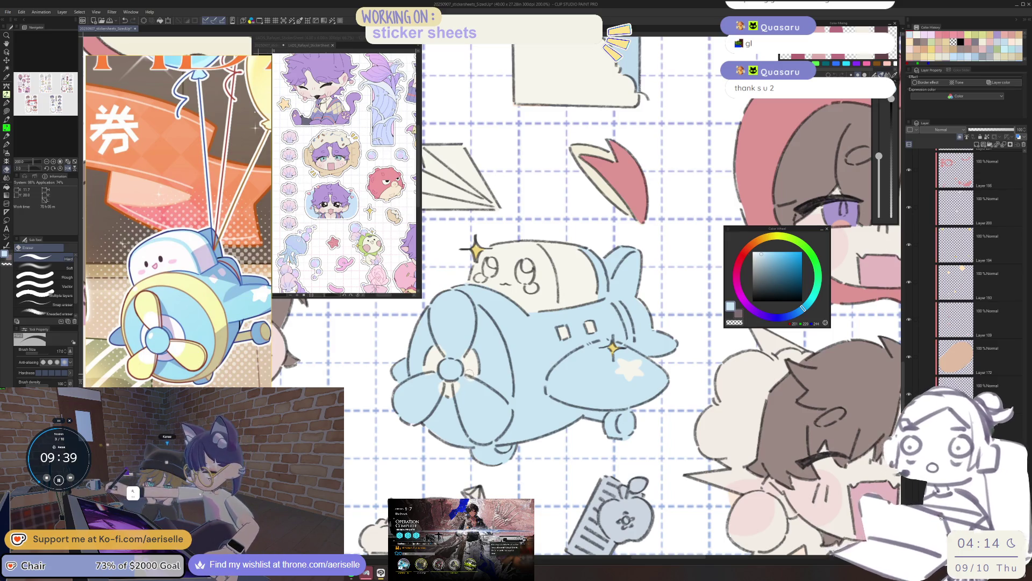
{"action": "left_click_drag", "start_coordinate": [661, 362], "coordinate": [633, 419]}
{"action": "mouse_move", "coordinate": [580, 311]}
{"action": "left_mouse_down"}
{"action": "mouse_move", "coordinate": [554, 285]}
{"action": "mouse_move", "coordinate": [503, 398]}
{"action": "left_mouse_up"}
Step: Redraw the head outline with a thinner pen line, adjusting the brush between sizes 8 and 12
{"action": "key", "text": "p"}
{"action": "scroll", "coordinate": [547, 277], "scroll_direction": "up", "scroll_amount": 2}
{"action": "key", "text": "ctrl+z"}
{"action": "left_click_drag", "start_coordinate": [879, 145], "coordinate": [879, 165]}
{"action": "left_click_drag", "start_coordinate": [575, 268], "coordinate": [507, 389]}
{"action": "left_click_drag", "start_coordinate": [879, 164], "coordinate": [879, 159]}
{"action": "key", "text": "ctrl+z"}
{"action": "mouse_move", "coordinate": [512, 402]}
{"action": "left_mouse_down"}
{"action": "mouse_move", "coordinate": [508, 344]}
{"action": "mouse_move", "coordinate": [537, 288]}
{"action": "mouse_move", "coordinate": [590, 268]}
{"action": "left_mouse_up"}
Step: Select the star's layer and eyedrop pale yellow (255,227,181) as the drawing colour
{"action": "scroll", "coordinate": [637, 268], "scroll_direction": "down", "scroll_amount": 3}
{"action": "scroll", "coordinate": [648, 455], "scroll_direction": "down", "scroll_amount": 1}
{"action": "left_click_drag", "start_coordinate": [516, 344], "coordinate": [625, 338]}
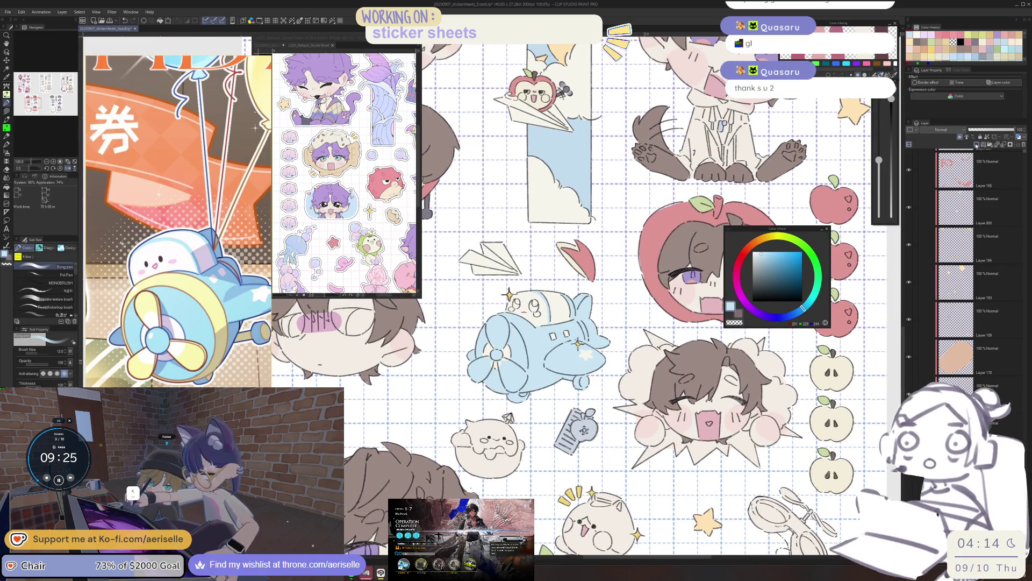
{"action": "left_click", "coordinate": [853, 110], "text": "ctrl+shift"}
{"action": "left_click", "coordinate": [853, 110], "text": "alt"}
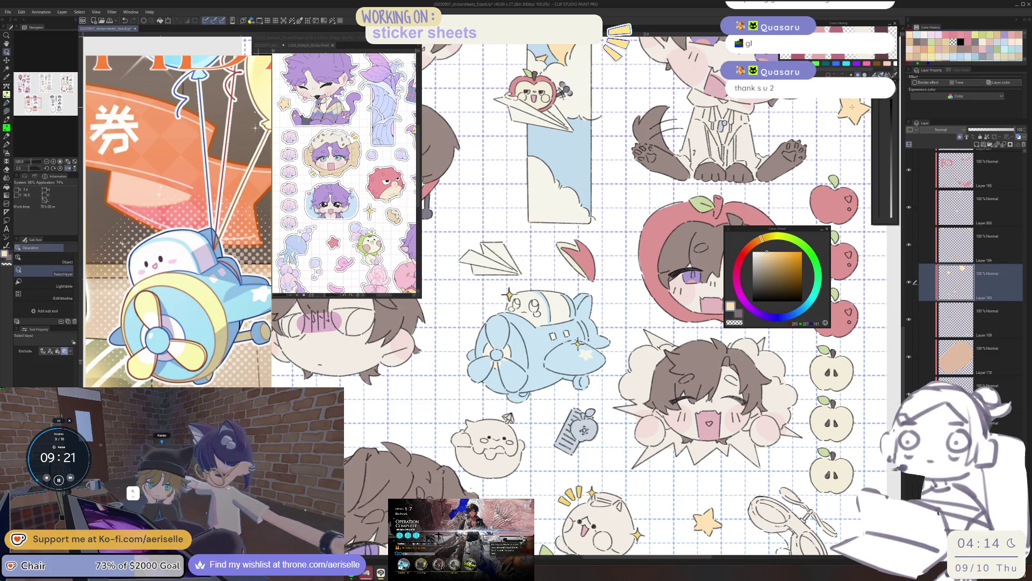
{"action": "left_click", "coordinate": [537, 347], "text": "ctrl+shift"}
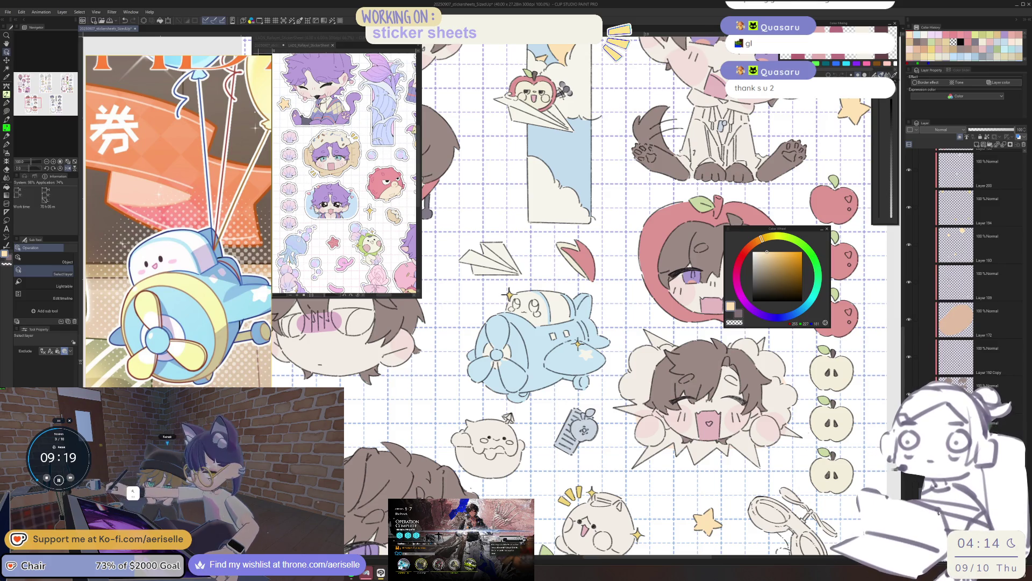
Step: Zoom in close on the airplane's propeller, flipping and rotating the view to suit it
{"action": "key", "text": "ctrl+plus"}
{"action": "key", "text": "h"}
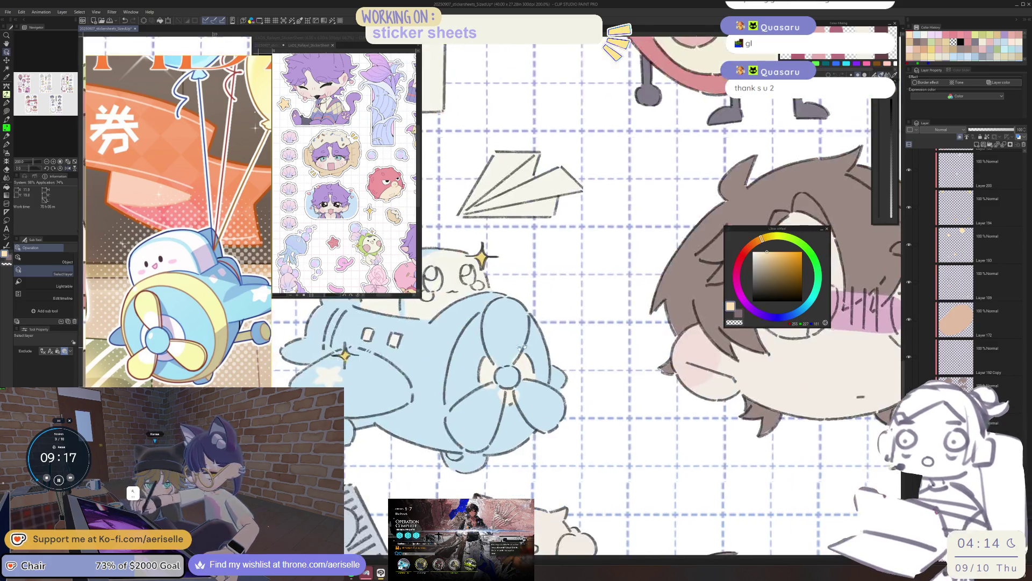
{"action": "key", "text": "ctrl+plus"}
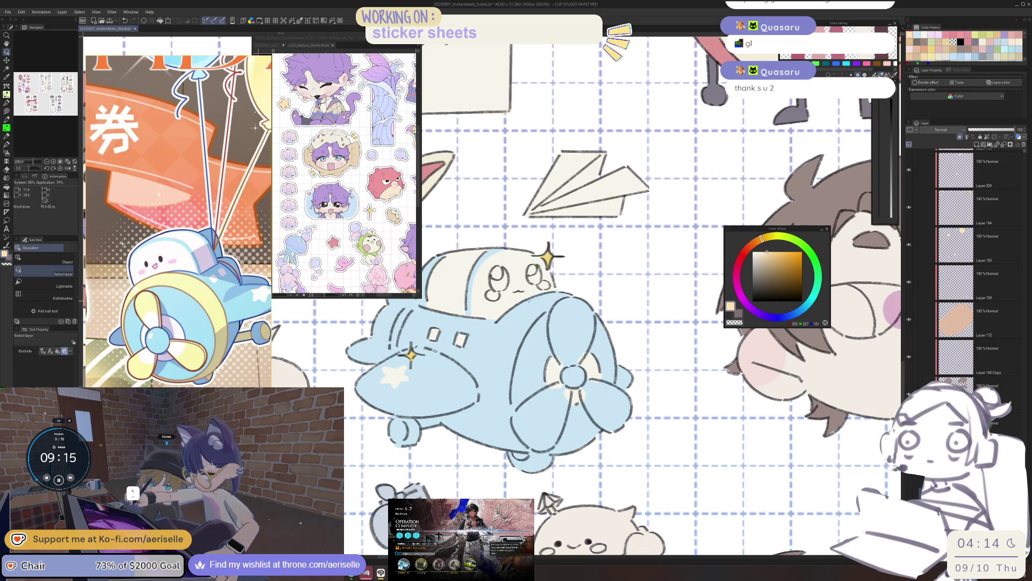
{"action": "key", "text": "ctrl+plus"}
{"action": "key", "text": "minus"}
{"action": "key", "text": "ctrl+plus"}
Step: Lasso-fill the propeller ring band and one blade with peach
{"action": "key", "text": "u"}
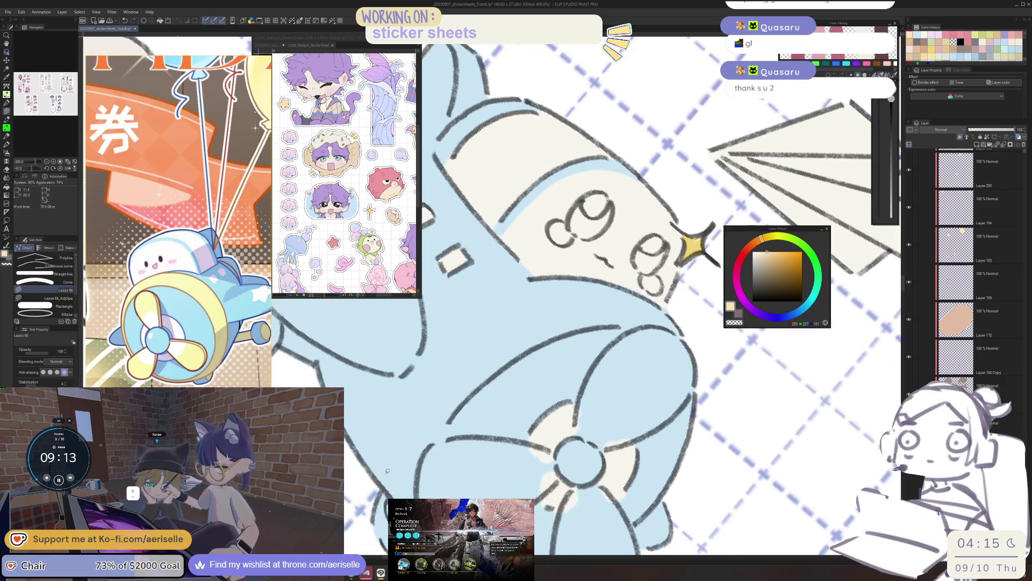
{"action": "mouse_move", "coordinate": [381, 480]}
{"action": "left_mouse_down"}
{"action": "mouse_move", "coordinate": [397, 418]}
{"action": "mouse_move", "coordinate": [462, 341]}
{"action": "mouse_move", "coordinate": [591, 284]}
{"action": "left_mouse_up"}
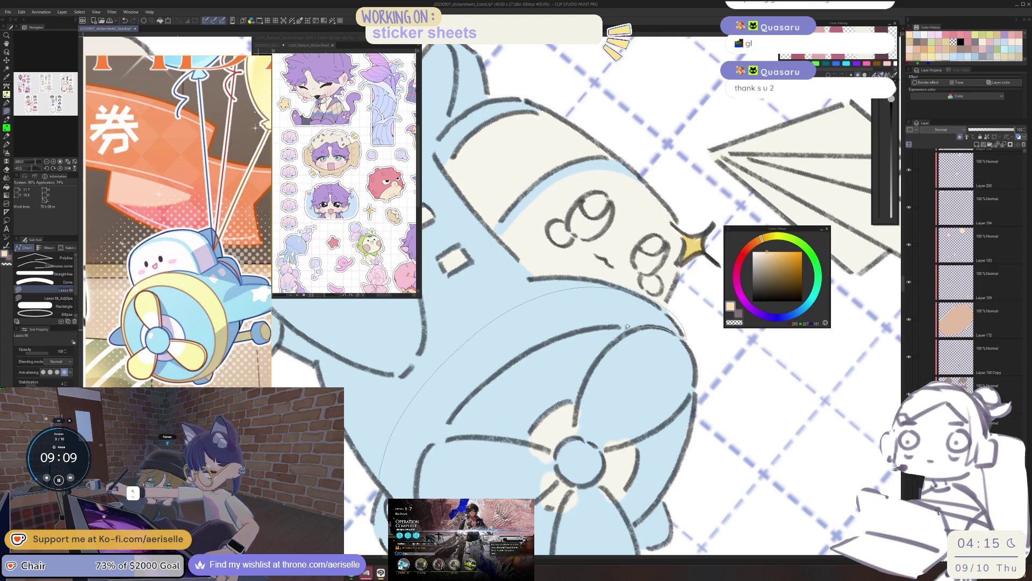
{"action": "mouse_move", "coordinate": [436, 442]}
{"action": "left_mouse_down"}
{"action": "mouse_move", "coordinate": [417, 478]}
{"action": "mouse_move", "coordinate": [381, 480]}
{"action": "left_mouse_up"}
{"action": "key", "text": "asciicircum"}
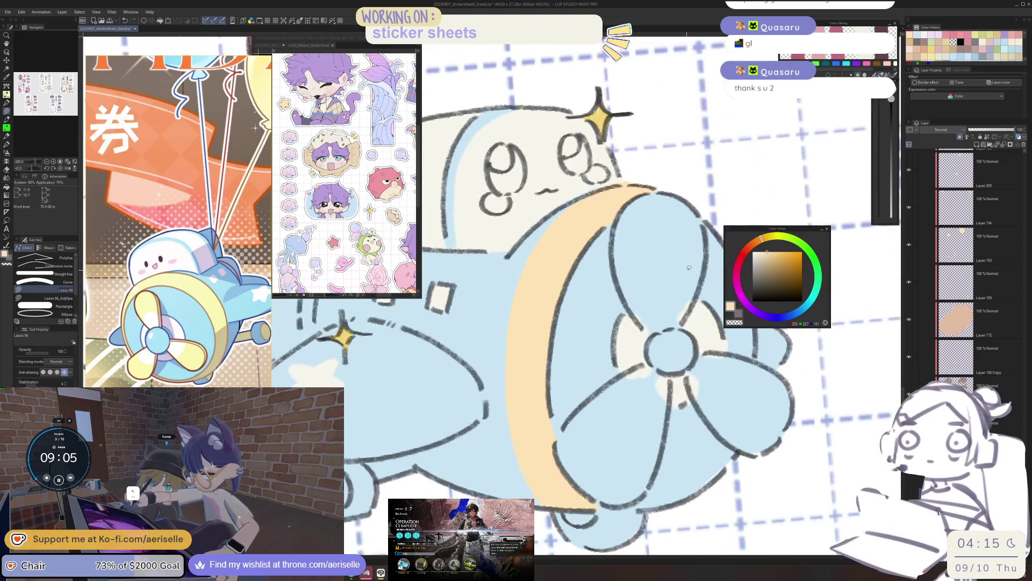
{"action": "key", "text": "e"}
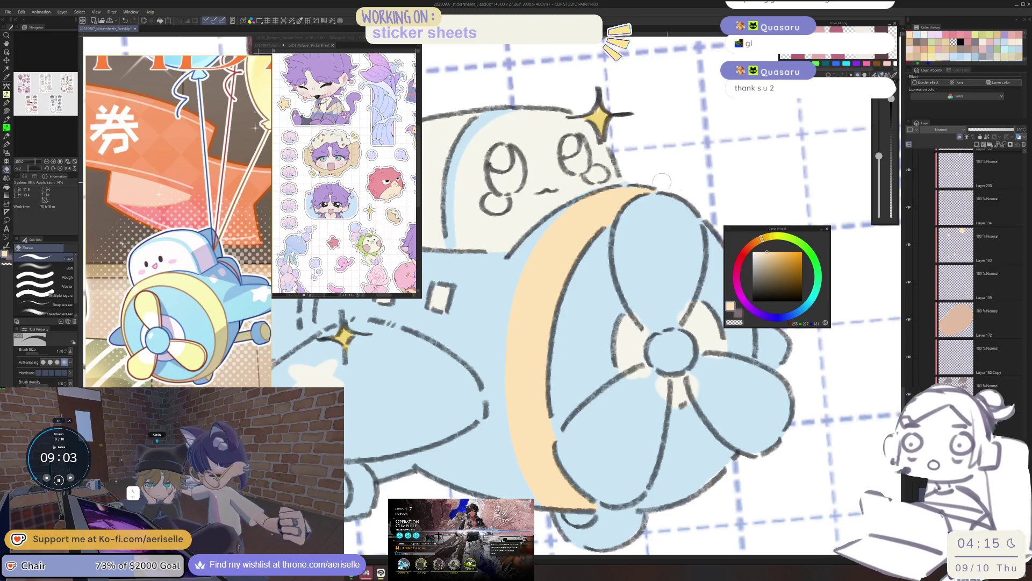
{"action": "scroll", "coordinate": [657, 181], "scroll_direction": "down", "scroll_amount": 3}
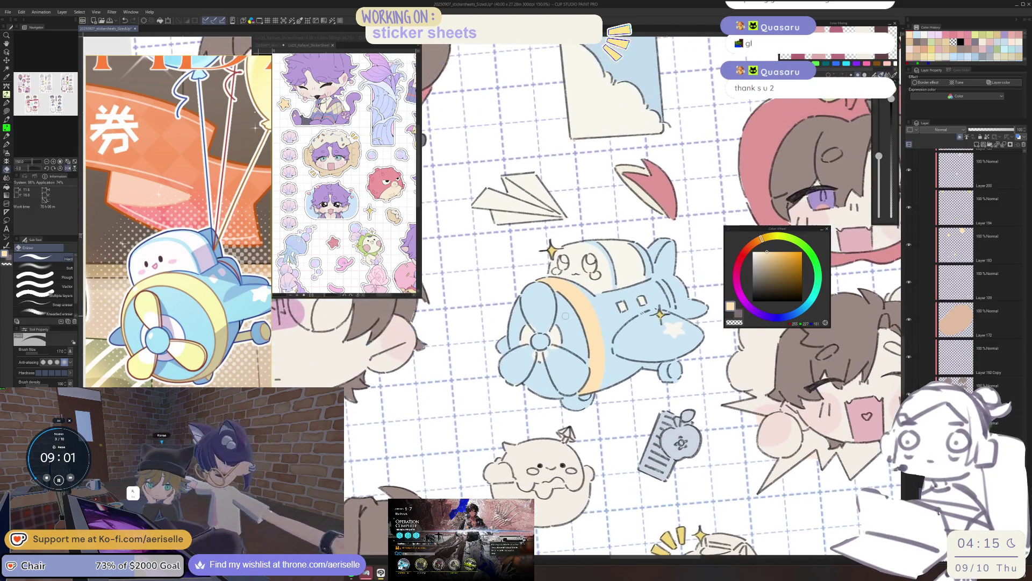
{"action": "scroll", "coordinate": [529, 291], "scroll_direction": "up", "scroll_amount": 3}
{"action": "key", "text": "u"}
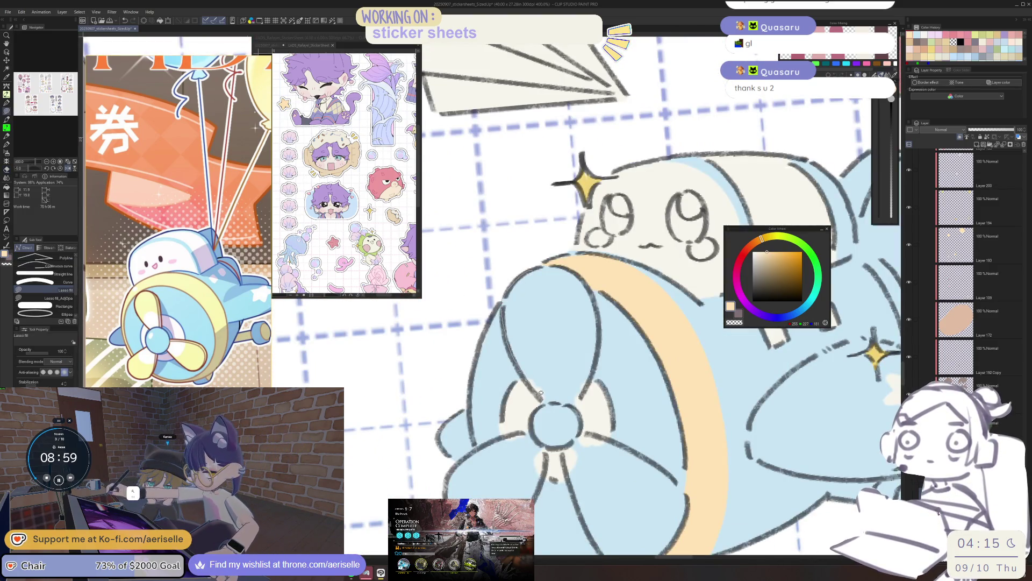
{"action": "left_click_drag", "start_coordinate": [570, 269], "coordinate": [529, 275]}
Step: Erase the lower part of the peach blade back to blue and rotate the view over the blades
{"action": "key", "text": "e"}
{"action": "left_click_drag", "start_coordinate": [556, 384], "coordinate": [579, 353]}
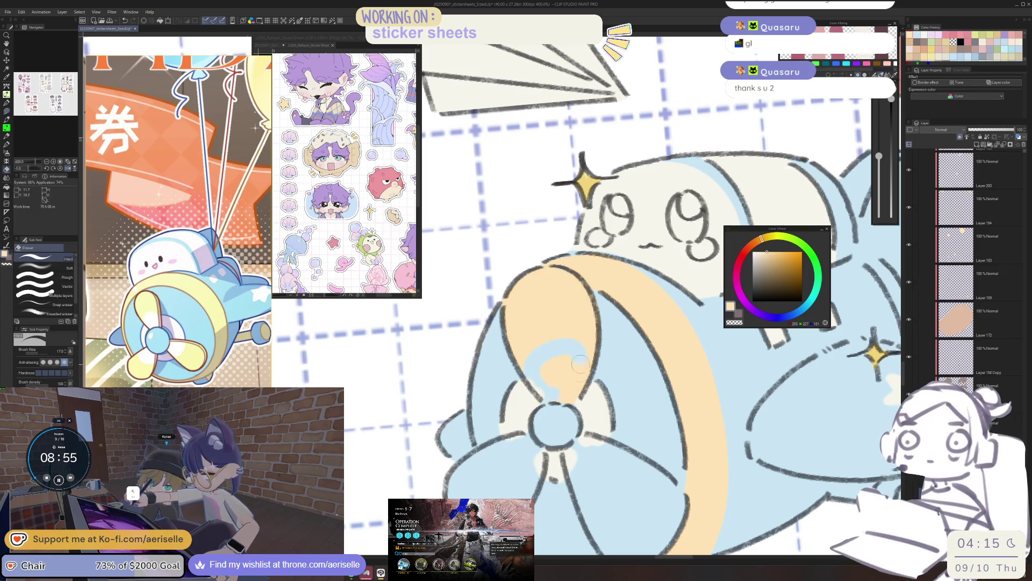
{"action": "mouse_move", "coordinate": [558, 414]}
{"action": "left_mouse_down"}
{"action": "mouse_move", "coordinate": [570, 383]}
{"action": "mouse_move", "coordinate": [559, 355]}
{"action": "mouse_move", "coordinate": [571, 346]}
{"action": "left_mouse_up"}
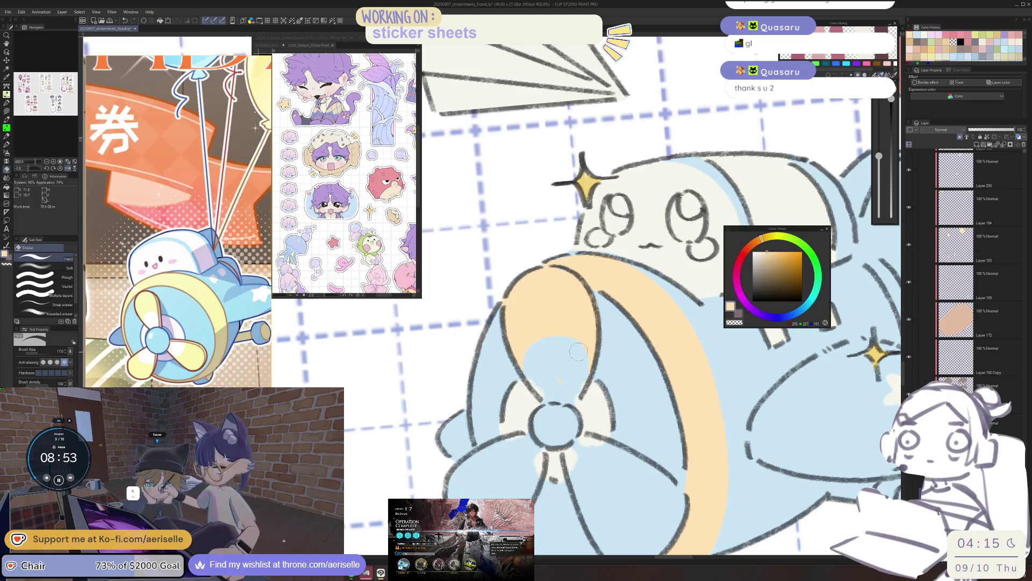
{"action": "left_click_drag", "start_coordinate": [587, 428], "coordinate": [599, 336]}
{"action": "key", "text": "u"}
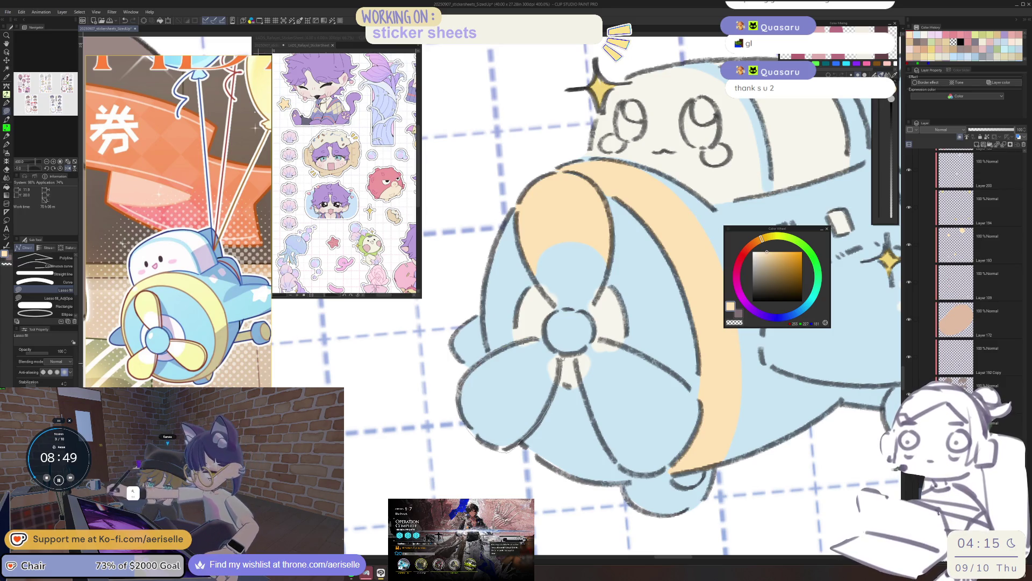
{"action": "key", "text": "e"}
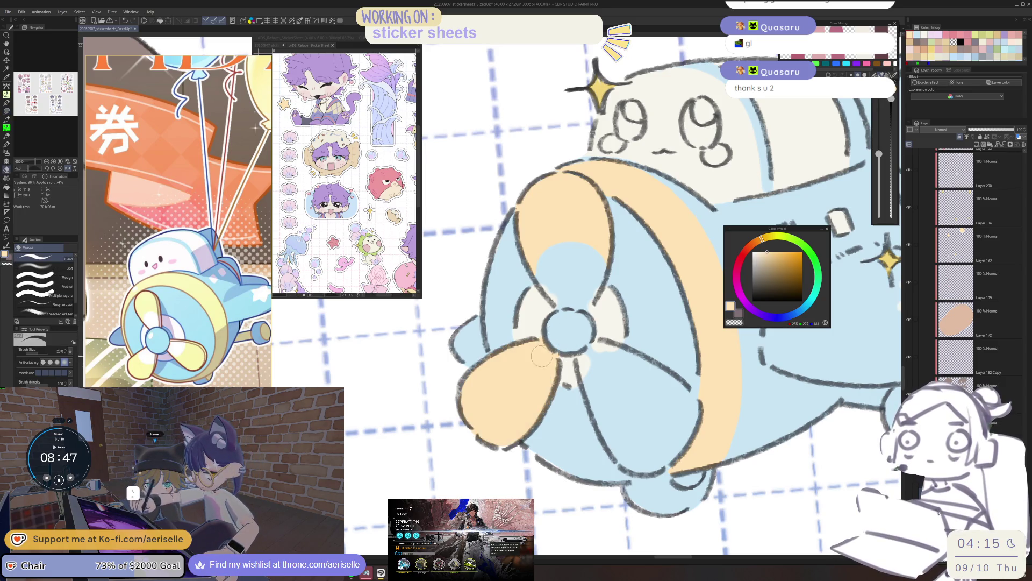
{"action": "left_click_drag", "start_coordinate": [549, 339], "coordinate": [513, 325]}
{"action": "key", "text": "u"}
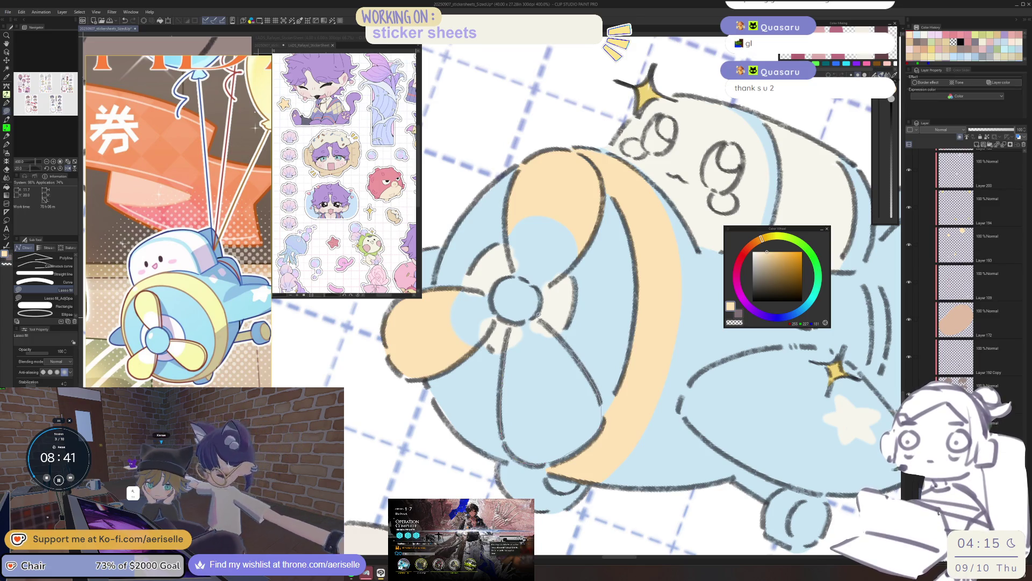
{"action": "left_click_drag", "start_coordinate": [537, 325], "coordinate": [514, 336]}
Step: Fill the left blade with sampled cream, then clean spots near the hub with a size-17 eraser
{"action": "key", "text": "e"}
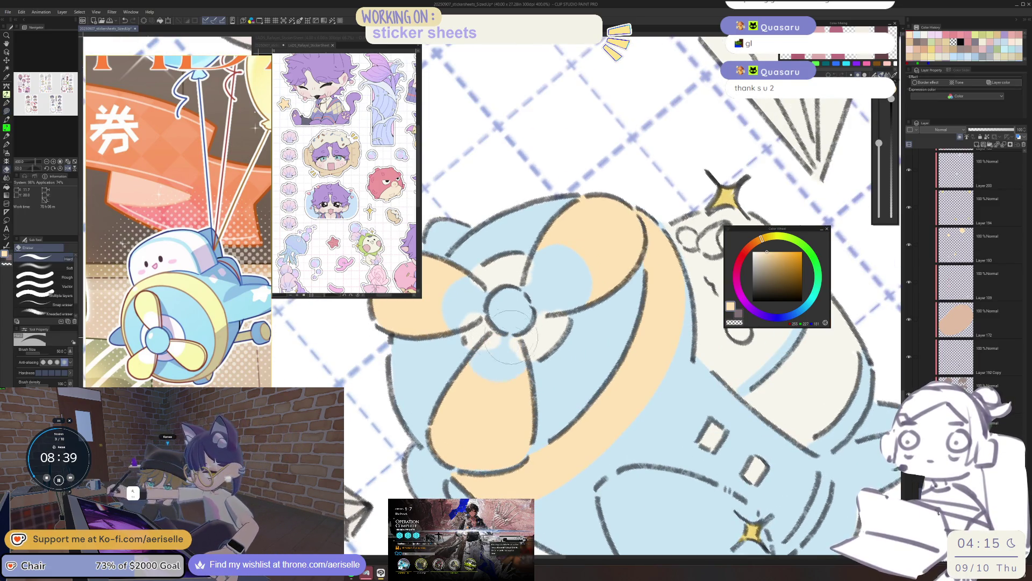
{"action": "scroll", "coordinate": [511, 339], "scroll_direction": "down", "scroll_amount": 5}
{"action": "scroll", "coordinate": [538, 331], "scroll_direction": "up", "scroll_amount": 5}
{"action": "key", "text": "u"}
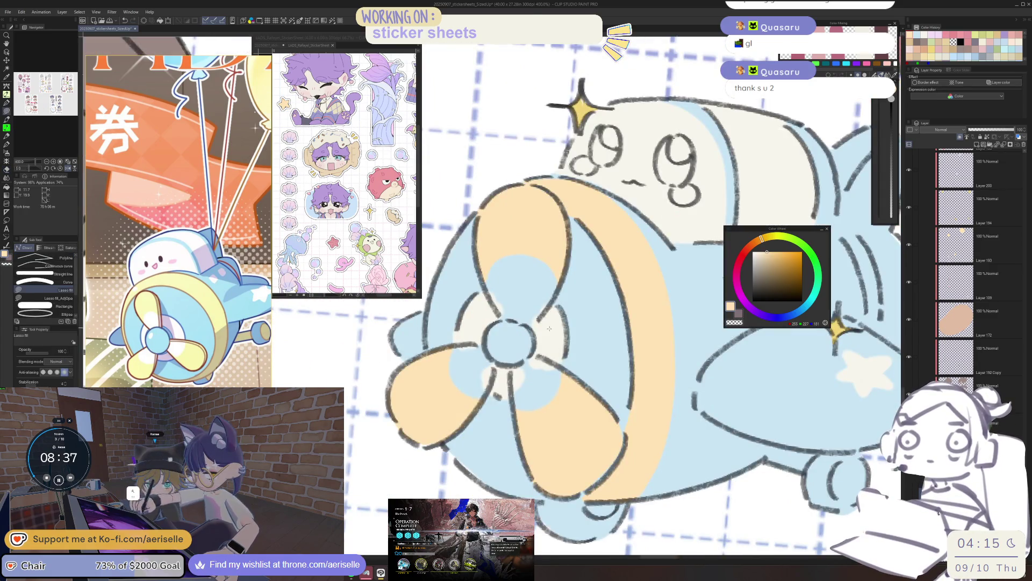
{"action": "left_click", "coordinate": [551, 325], "text": "alt"}
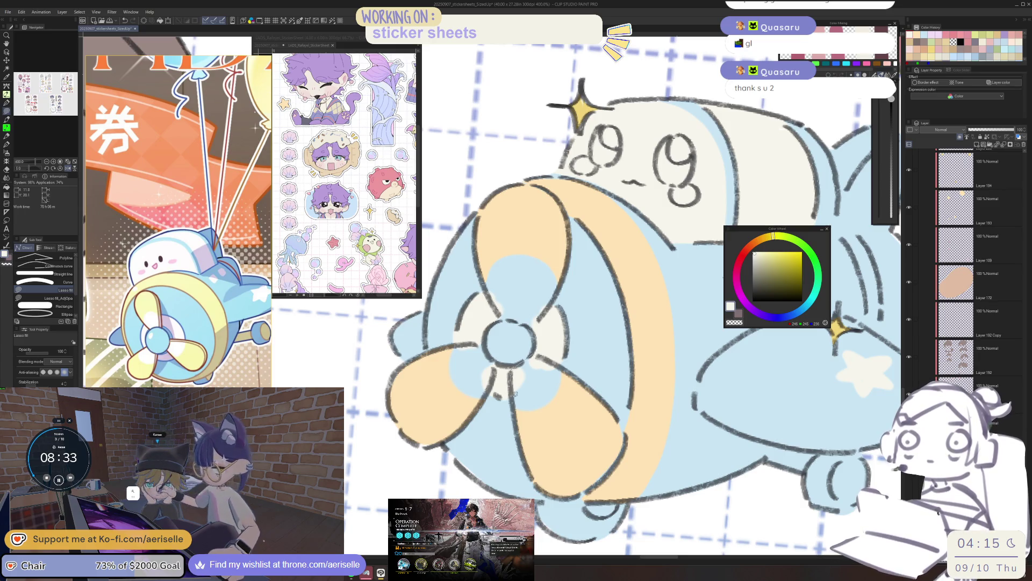
{"action": "left_click_drag", "start_coordinate": [479, 394], "coordinate": [486, 349]}
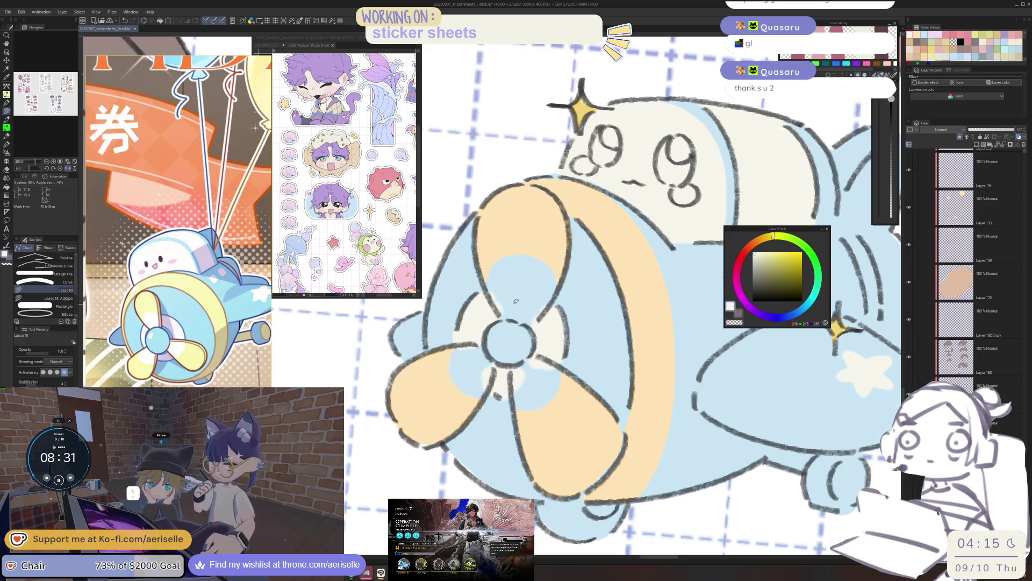
{"action": "key", "text": "e"}
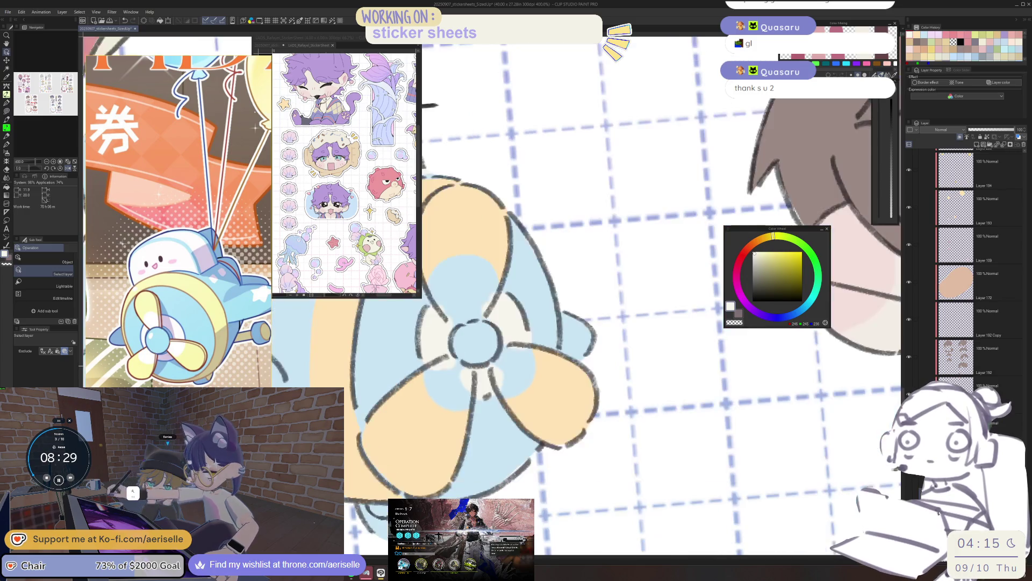
{"action": "key", "text": "h"}
{"action": "key", "text": "bracketleft"}
{"action": "key", "text": "bracketleft"}
{"action": "key", "text": "bracketleft"}
{"action": "mouse_move", "coordinate": [504, 375]}
{"action": "left_mouse_down"}
{"action": "mouse_move", "coordinate": [530, 363]}
{"action": "mouse_move", "coordinate": [545, 399]}
{"action": "mouse_move", "coordinate": [542, 370]}
{"action": "mouse_move", "coordinate": [563, 376]}
{"action": "mouse_move", "coordinate": [586, 439]}
{"action": "left_mouse_up"}
{"action": "key", "text": "h"}
{"action": "mouse_move", "coordinate": [524, 309]}
{"action": "left_mouse_down"}
{"action": "mouse_move", "coordinate": [516, 334]}
{"action": "mouse_move", "coordinate": [537, 323]}
{"action": "mouse_move", "coordinate": [552, 368]}
{"action": "mouse_move", "coordinate": [544, 311]}
{"action": "left_mouse_up"}
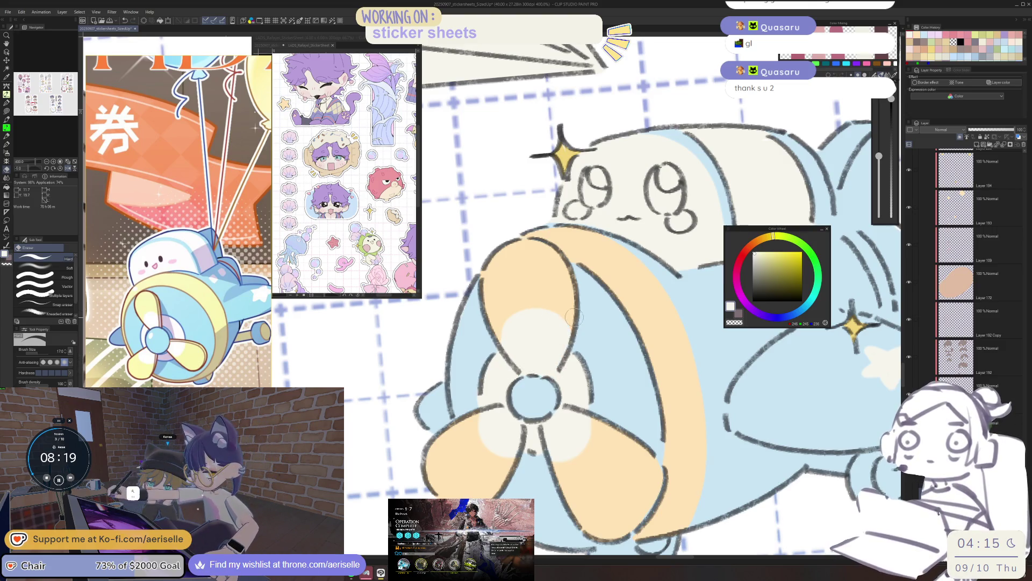
Step: Lasso-fill the area under the airplane pale yellow, then zoom out to view the sheet
{"action": "scroll", "coordinate": [555, 310], "scroll_direction": "down", "scroll_amount": 10}
{"action": "mouse_move", "coordinate": [675, 363]}
{"action": "left_mouse_down"}
{"action": "mouse_move", "coordinate": [668, 386]}
{"action": "mouse_move", "coordinate": [600, 408]}
{"action": "left_mouse_up"}
{"action": "scroll", "coordinate": [522, 379], "scroll_direction": "up", "scroll_amount": 5}
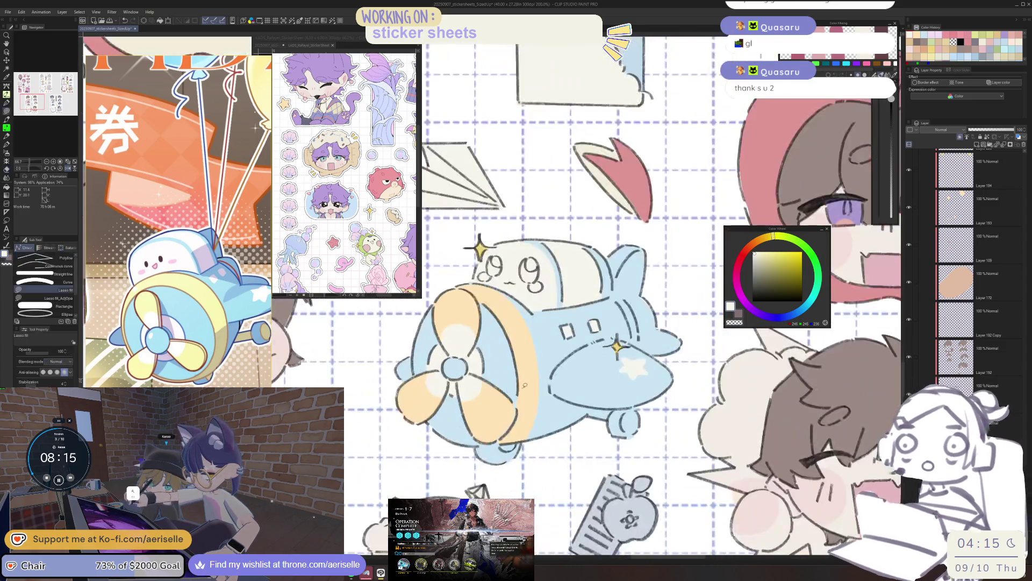
{"action": "scroll", "coordinate": [506, 440], "scroll_direction": "up", "scroll_amount": 4}
{"action": "key", "text": "u"}
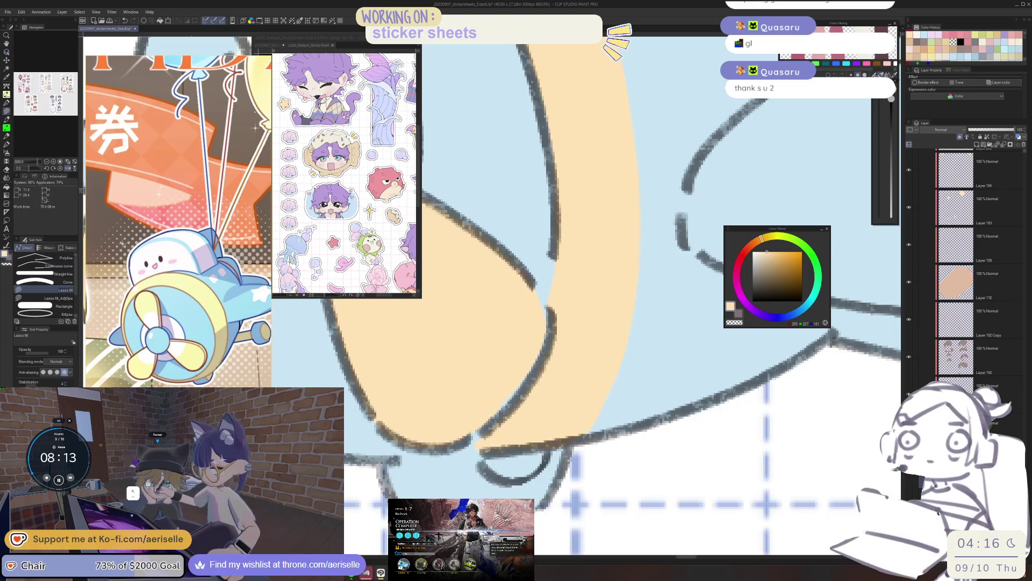
{"action": "scroll", "coordinate": [597, 411], "scroll_direction": "down", "scroll_amount": 5}
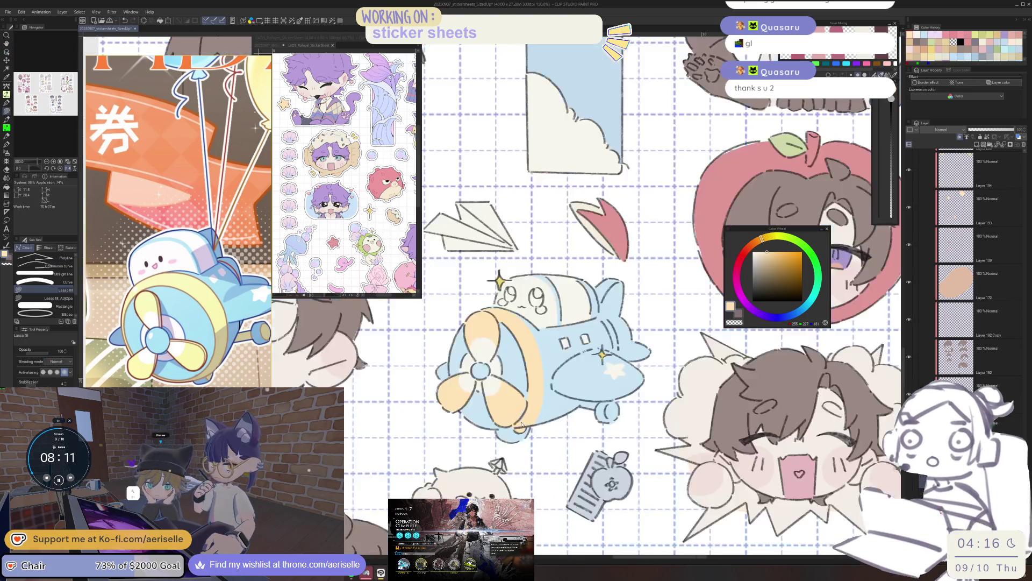
{"action": "scroll", "coordinate": [597, 411], "scroll_direction": "up", "scroll_amount": 1}
{"action": "scroll", "coordinate": [553, 419], "scroll_direction": "up", "scroll_amount": 2}
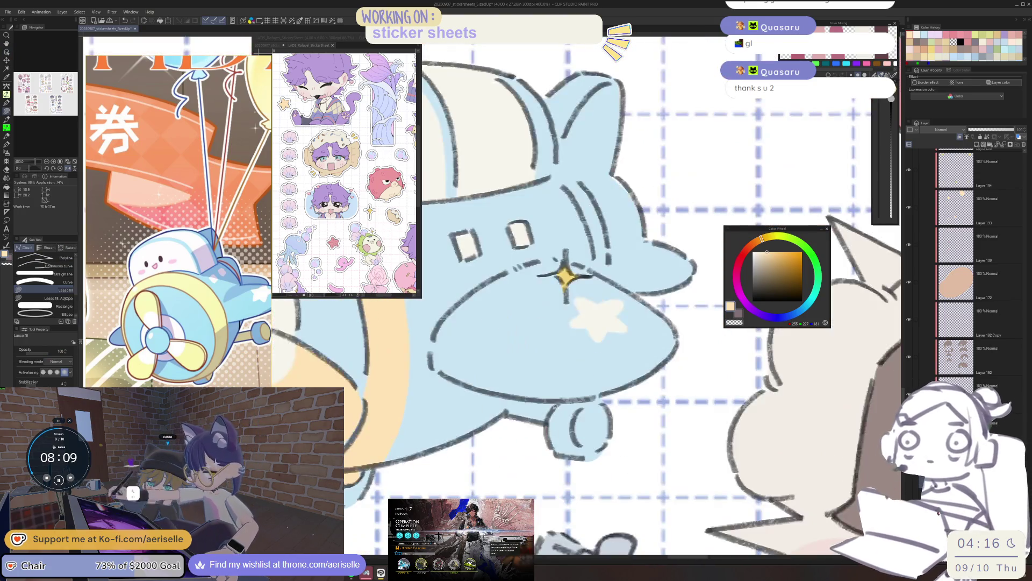
{"action": "left_click_drag", "start_coordinate": [529, 397], "coordinate": [515, 399]}
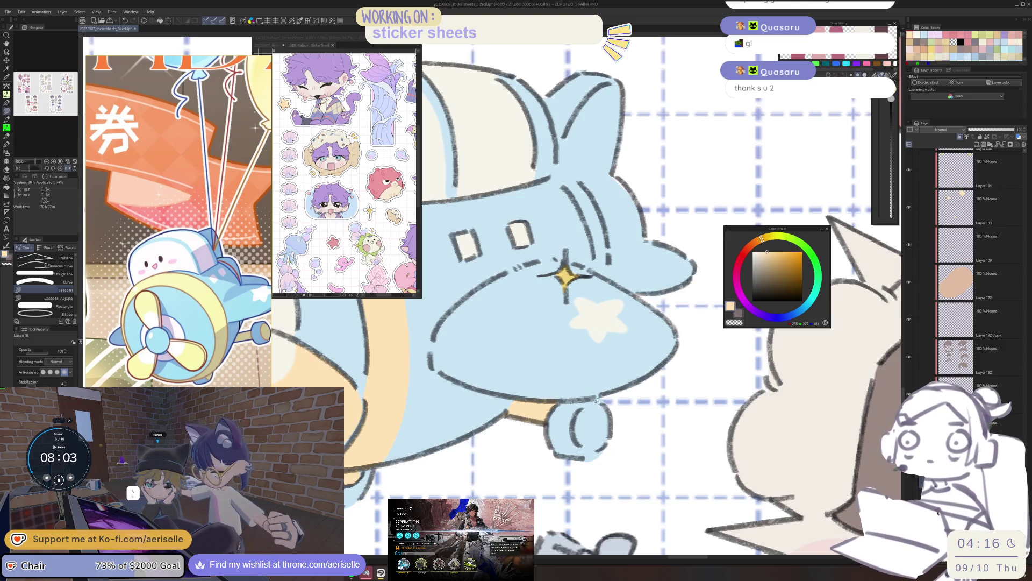
{"action": "scroll", "coordinate": [599, 401], "scroll_direction": "down", "scroll_amount": 2}
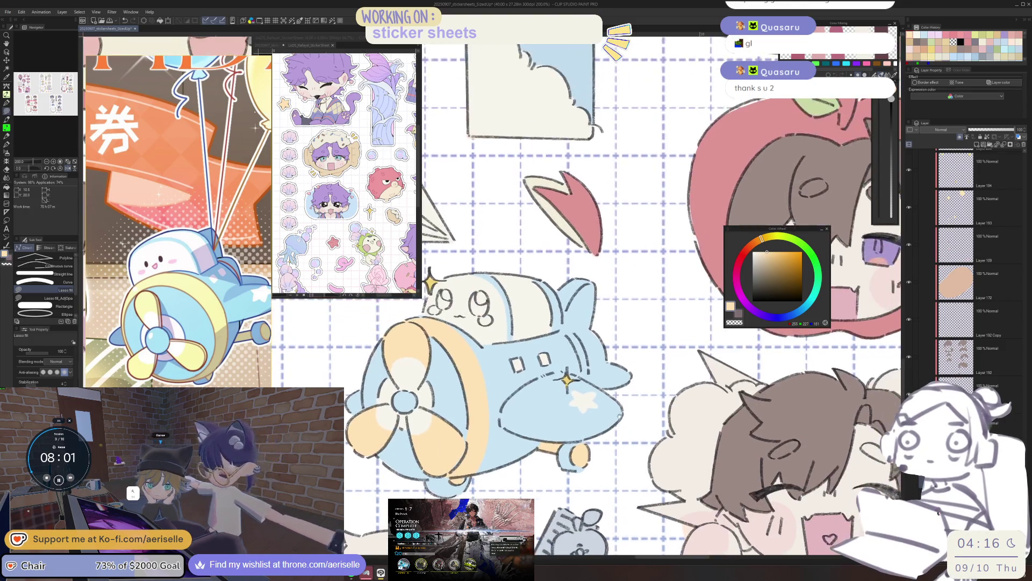
{"action": "scroll", "coordinate": [663, 384], "scroll_direction": "down", "scroll_amount": 2}
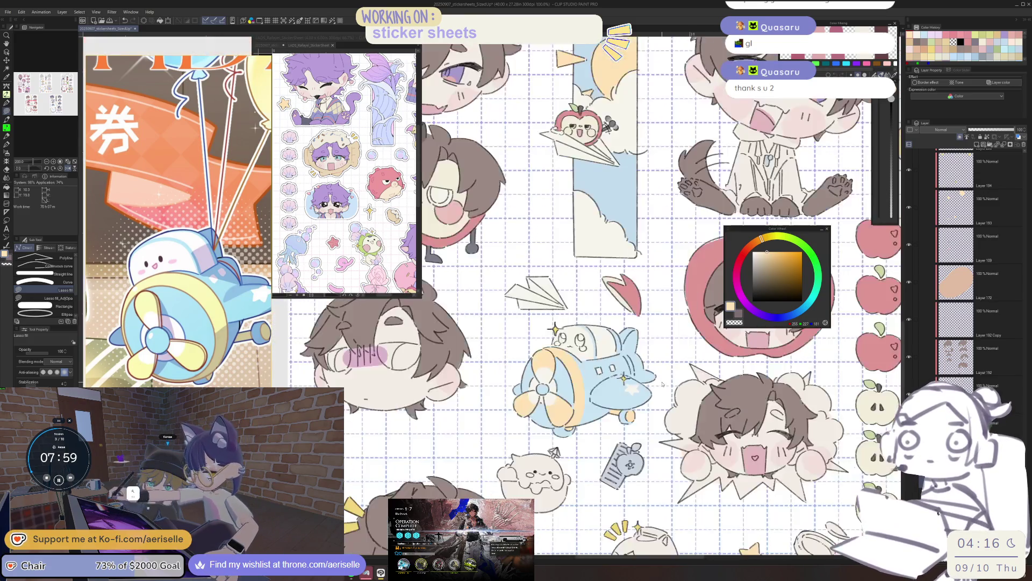
{"action": "left_click_drag", "start_coordinate": [648, 412], "coordinate": [630, 411]}
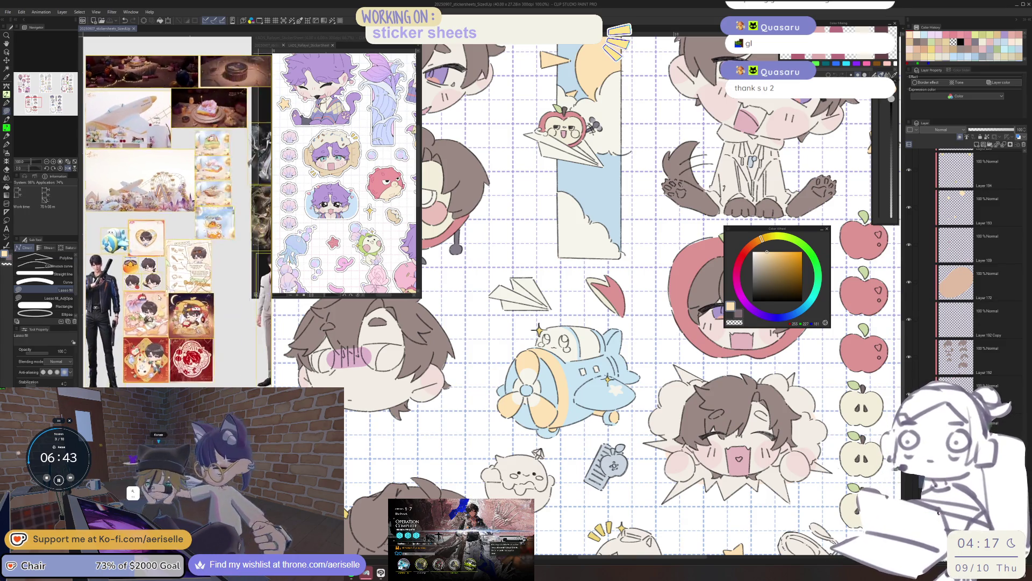
Step: Try a pale yellow lasso fill on the bow's left loop, then undo it
{"action": "scroll", "coordinate": [147, 319], "scroll_direction": "down", "scroll_amount": 3}
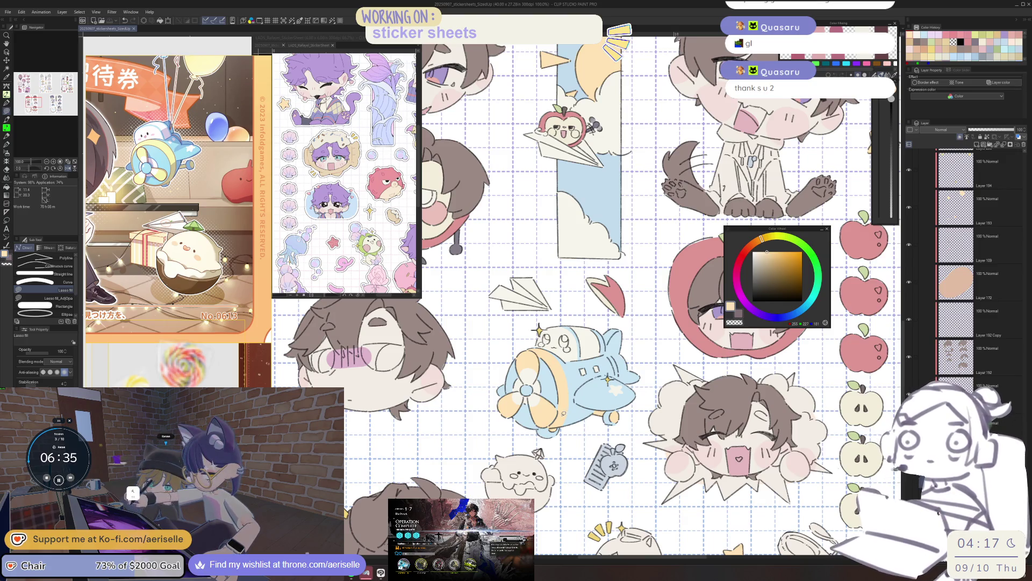
{"action": "key", "text": "o"}
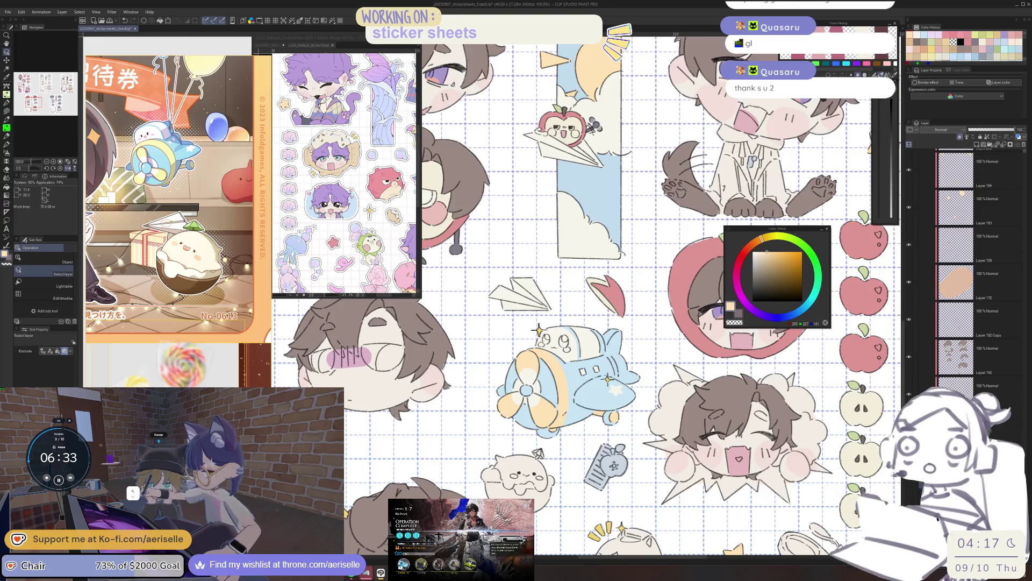
{"action": "scroll", "coordinate": [564, 414], "scroll_direction": "down", "scroll_amount": 5}
{"action": "scroll", "coordinate": [523, 404], "scroll_direction": "up", "scroll_amount": 3}
{"action": "scroll", "coordinate": [519, 406], "scroll_direction": "up", "scroll_amount": 5}
{"action": "key", "text": "u"}
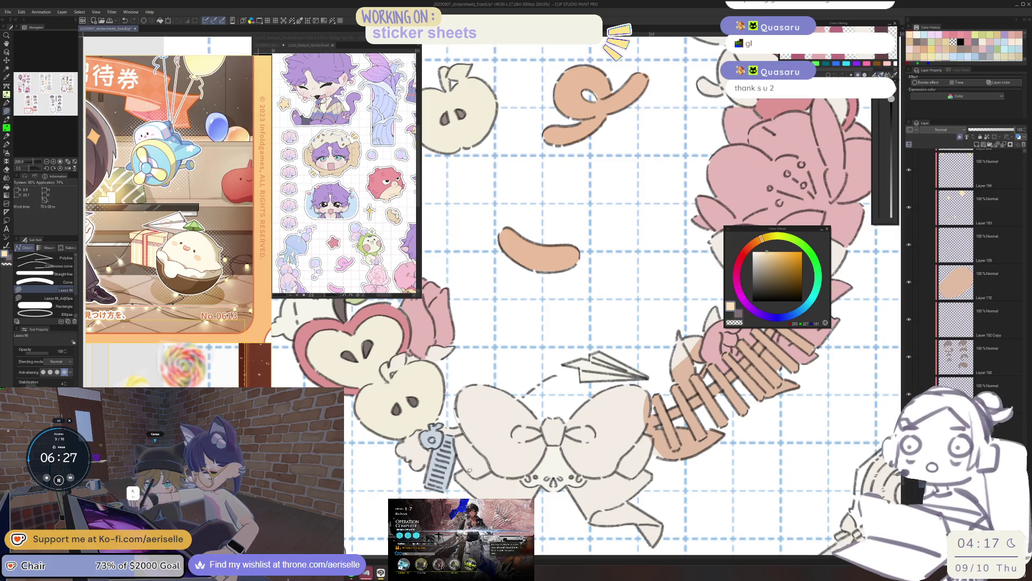
{"action": "mouse_move", "coordinate": [537, 503]}
{"action": "left_mouse_down"}
{"action": "mouse_move", "coordinate": [462, 473]}
{"action": "mouse_move", "coordinate": [473, 388]}
{"action": "mouse_move", "coordinate": [552, 417]}
{"action": "mouse_move", "coordinate": [541, 500]}
{"action": "mouse_move", "coordinate": [468, 473]}
{"action": "mouse_move", "coordinate": [492, 454]}
{"action": "mouse_move", "coordinate": [567, 325]}
{"action": "left_mouse_up"}
{"action": "key", "text": "ctrl+z"}
{"action": "scroll", "coordinate": [540, 484], "scroll_direction": "up", "scroll_amount": 4}
Step: Lasso fill the bow's left, upper and remaining loops flat yellow
{"action": "mouse_move", "coordinate": [639, 316]}
{"action": "left_mouse_down"}
{"action": "mouse_move", "coordinate": [553, 121]}
{"action": "mouse_move", "coordinate": [299, 384]}
{"action": "mouse_move", "coordinate": [540, 538]}
{"action": "mouse_move", "coordinate": [543, 476]}
{"action": "left_mouse_up"}
{"action": "scroll", "coordinate": [543, 475], "scroll_direction": "down", "scroll_amount": 4}
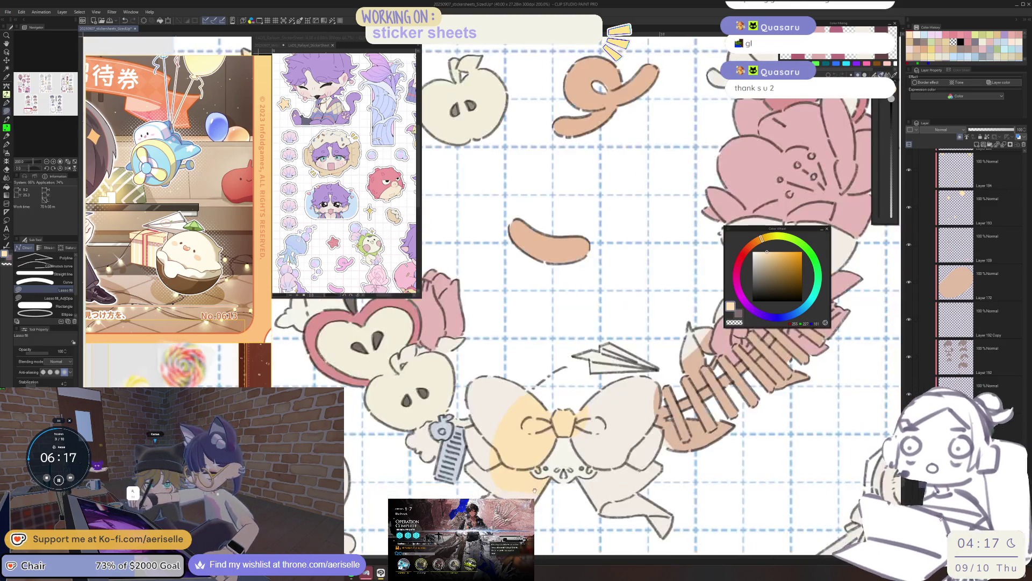
{"action": "scroll", "coordinate": [472, 383], "scroll_direction": "up", "scroll_amount": 4}
{"action": "mouse_move", "coordinate": [441, 473]}
{"action": "left_mouse_down"}
{"action": "mouse_move", "coordinate": [678, 248]}
{"action": "mouse_move", "coordinate": [431, 263]}
{"action": "mouse_move", "coordinate": [449, 333]}
{"action": "left_mouse_up"}
{"action": "scroll", "coordinate": [453, 330], "scroll_direction": "down", "scroll_amount": 4}
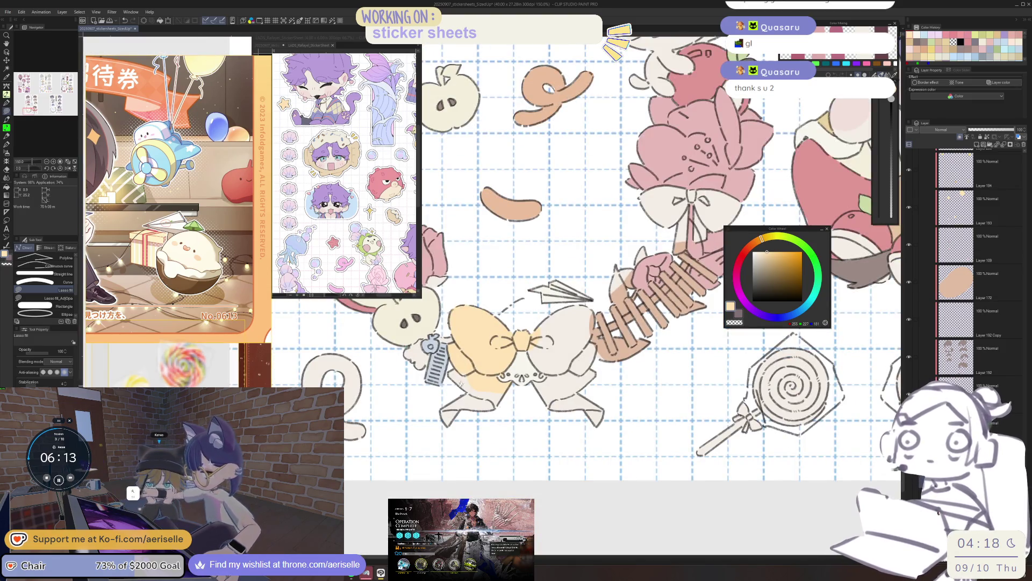
{"action": "scroll", "coordinate": [444, 388], "scroll_direction": "up", "scroll_amount": 1}
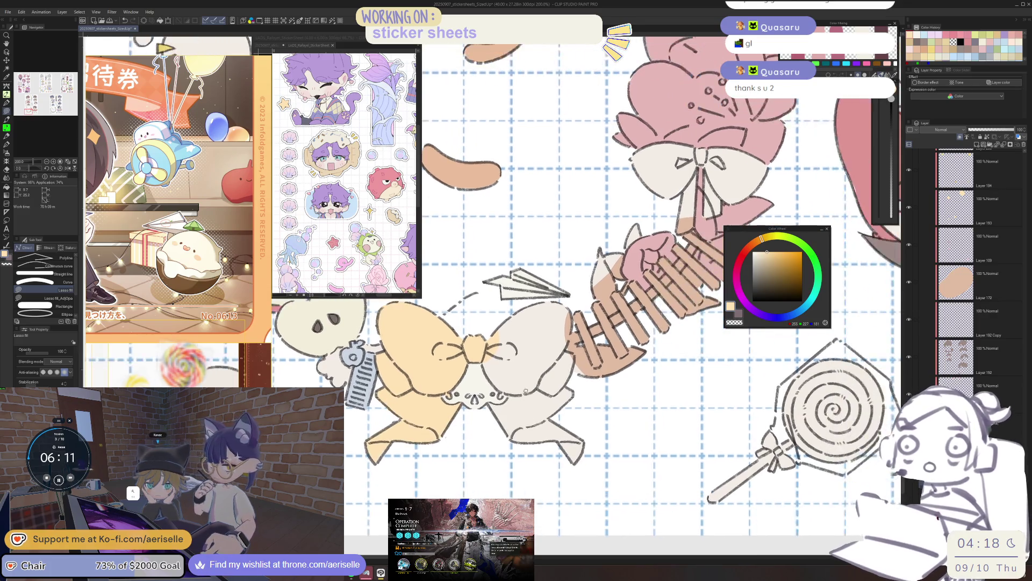
{"action": "scroll", "coordinate": [505, 395], "scroll_direction": "up", "scroll_amount": 3}
{"action": "mouse_move", "coordinate": [414, 497]}
{"action": "left_mouse_down"}
{"action": "mouse_move", "coordinate": [790, 419]}
{"action": "mouse_move", "coordinate": [613, 215]}
{"action": "mouse_move", "coordinate": [425, 121]}
{"action": "left_mouse_up"}
{"action": "left_click_drag", "start_coordinate": [420, 349], "coordinate": [418, 351]}
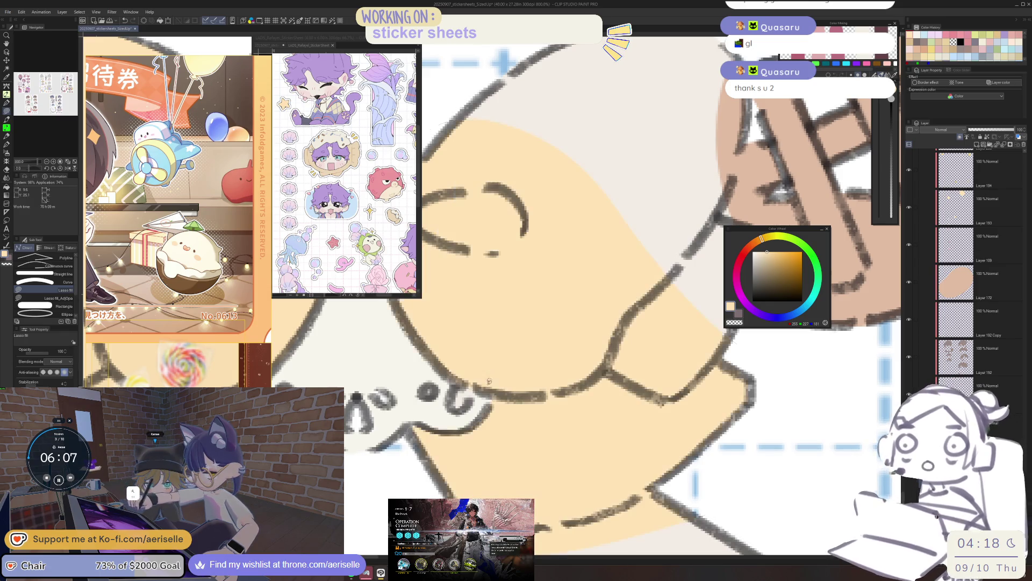
{"action": "scroll", "coordinate": [519, 344], "scroll_direction": "down", "scroll_amount": 5}
{"action": "scroll", "coordinate": [519, 344], "scroll_direction": "up", "scroll_amount": 1}
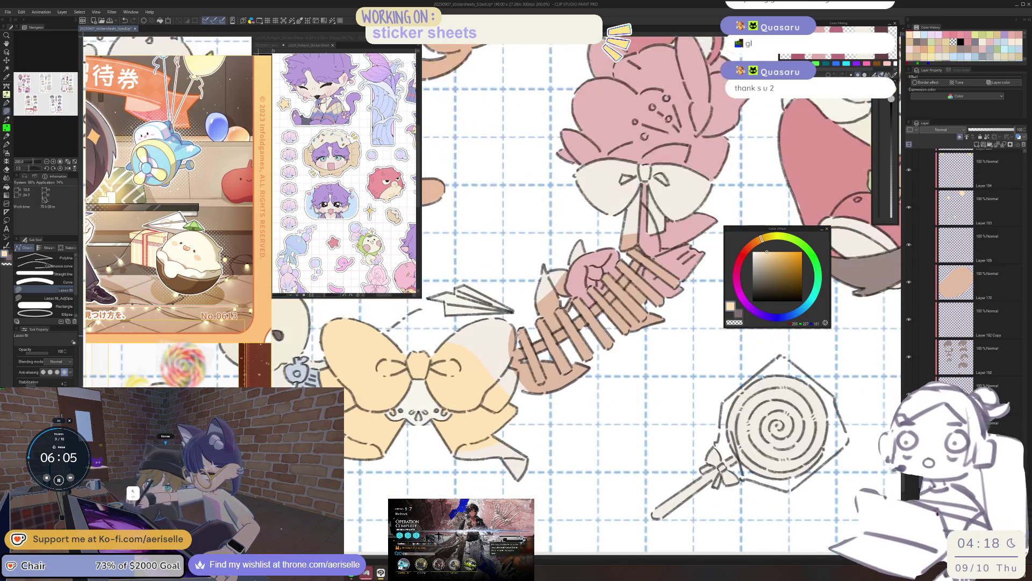
Step: Erase the stray brown at the fence's lower end on Layer 172
{"action": "key", "text": "e"}
{"action": "mouse_move", "coordinate": [500, 364]}
{"action": "left_mouse_down"}
{"action": "mouse_move", "coordinate": [634, 332]}
{"action": "mouse_move", "coordinate": [672, 363]}
{"action": "left_mouse_up"}
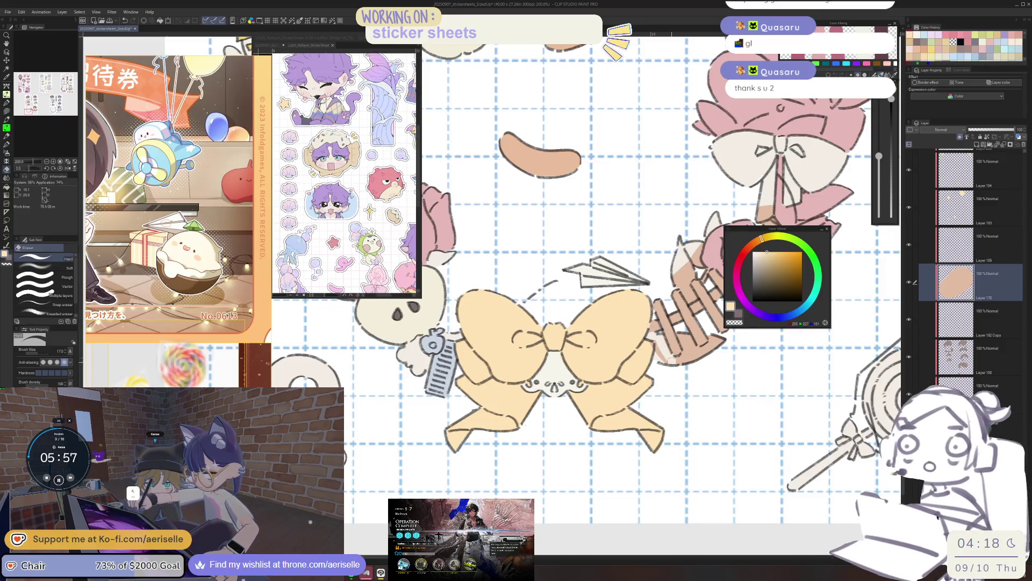
{"action": "scroll", "coordinate": [469, 377], "scroll_direction": "up", "scroll_amount": 4}
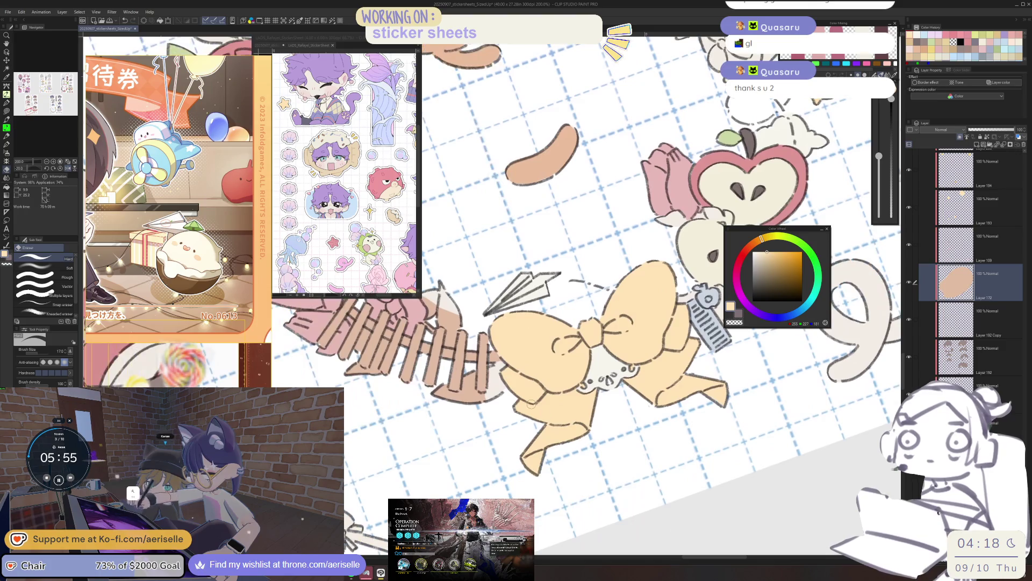
{"action": "mouse_move", "coordinate": [469, 378]}
{"action": "left_mouse_down"}
{"action": "mouse_move", "coordinate": [476, 447]}
{"action": "mouse_move", "coordinate": [500, 430]}
{"action": "mouse_move", "coordinate": [408, 409]}
{"action": "mouse_move", "coordinate": [418, 414]}
{"action": "mouse_move", "coordinate": [403, 455]}
{"action": "mouse_move", "coordinate": [483, 535]}
{"action": "left_mouse_up"}
Step: Lasso fill the fence's lower-left end again with light colour
{"action": "key", "text": "u"}
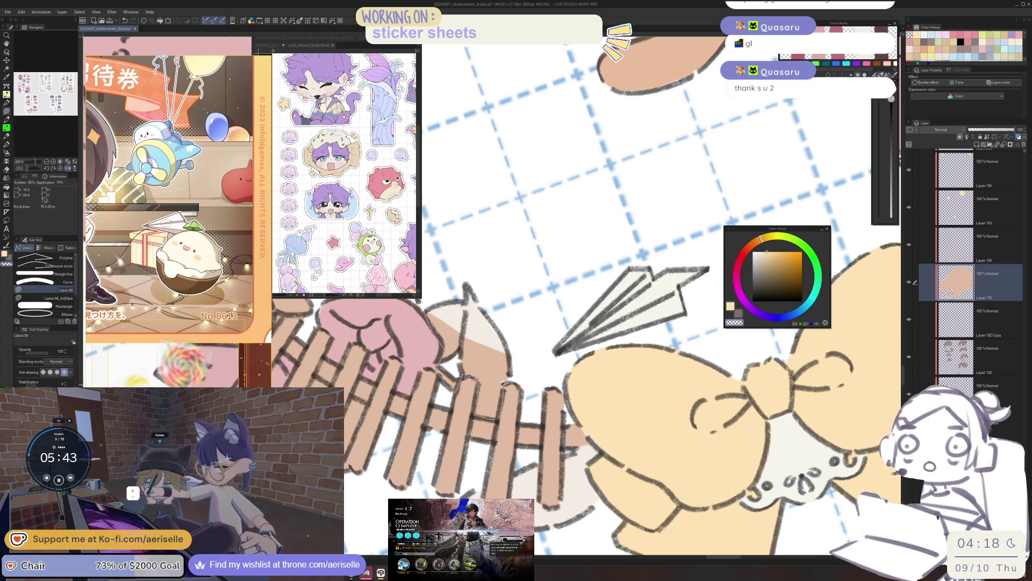
{"action": "key", "text": "ctrl+minus"}
{"action": "key", "text": "ctrl+minus"}
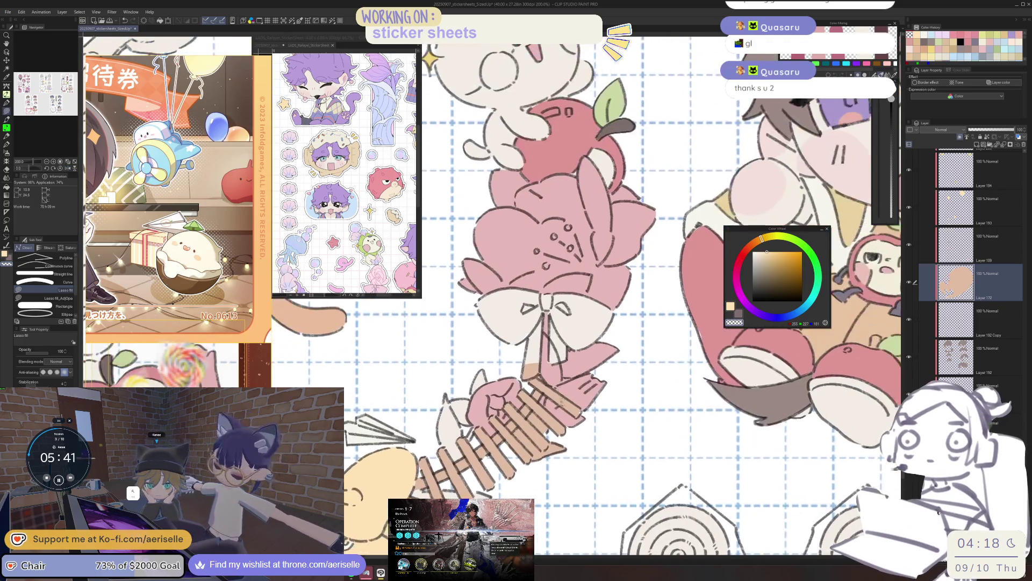
{"action": "mouse_move", "coordinate": [525, 258]}
{"action": "left_mouse_down"}
{"action": "mouse_move", "coordinate": [527, 371]}
{"action": "mouse_move", "coordinate": [548, 367]}
{"action": "left_mouse_up"}
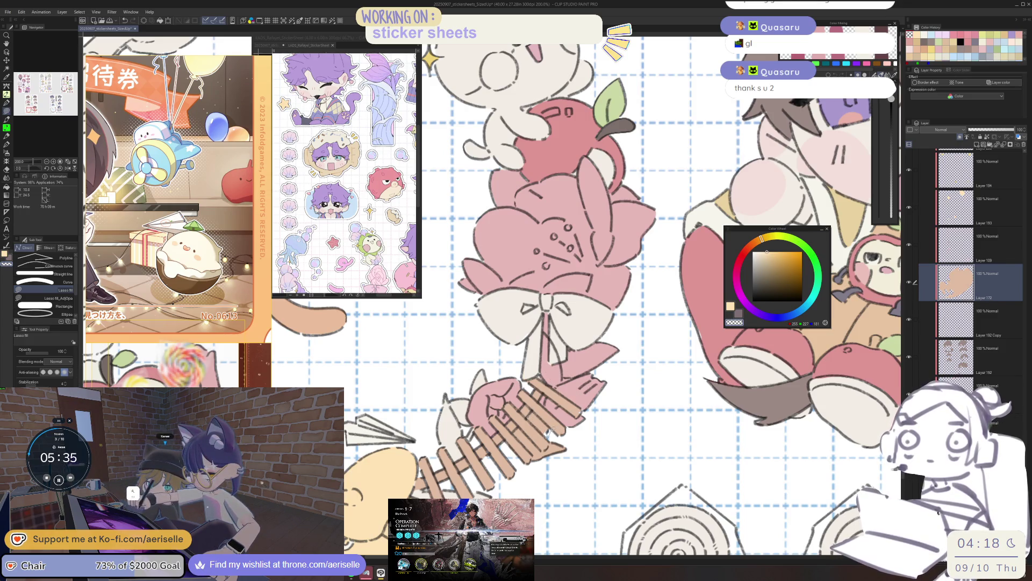
{"action": "scroll", "coordinate": [551, 423], "scroll_direction": "up", "scroll_amount": 3}
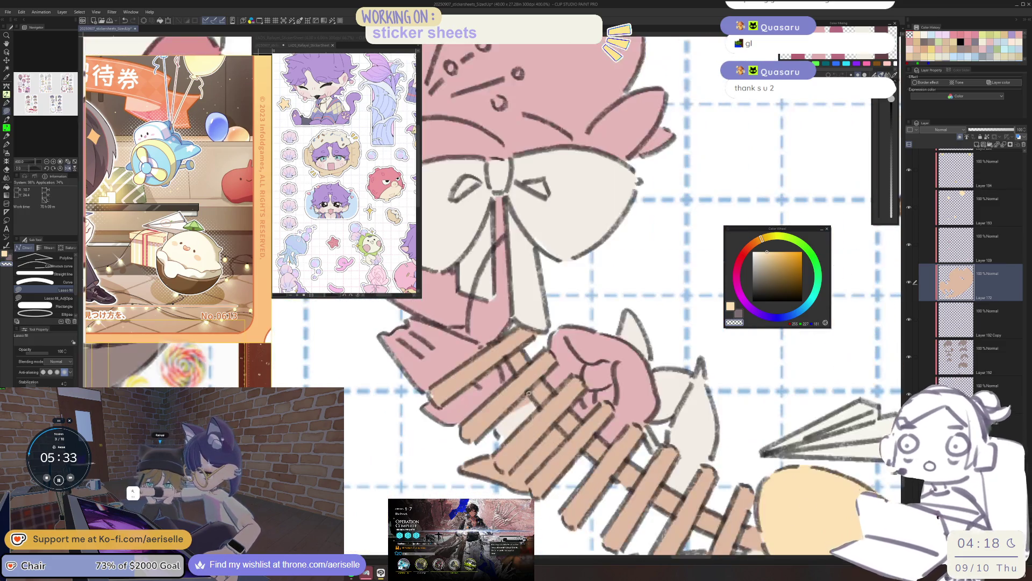
{"action": "left_click_drag", "start_coordinate": [520, 404], "coordinate": [552, 383]}
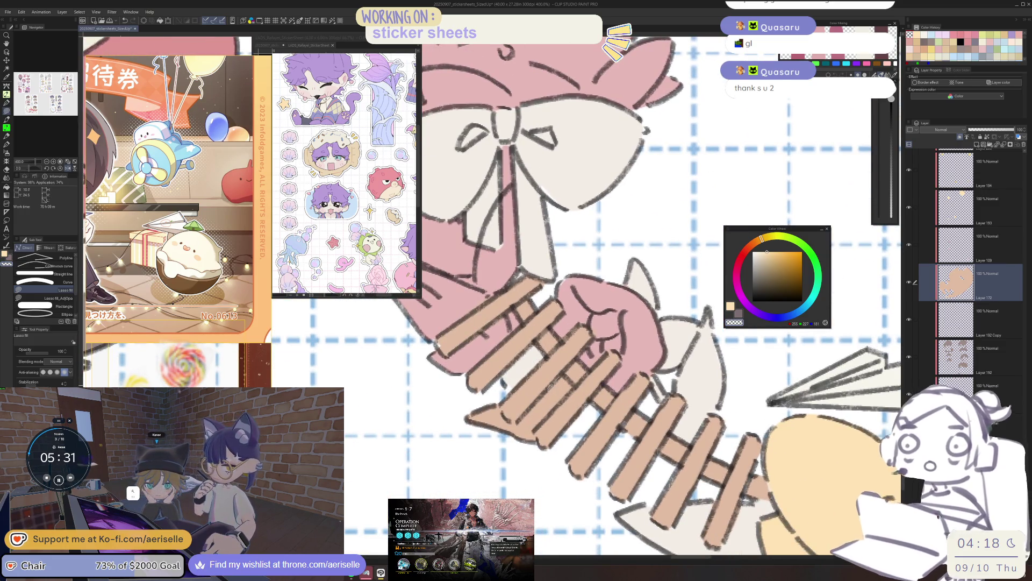
{"action": "mouse_move", "coordinate": [497, 401]}
{"action": "left_mouse_down"}
{"action": "mouse_move", "coordinate": [525, 456]}
{"action": "mouse_move", "coordinate": [536, 430]}
{"action": "left_mouse_up"}
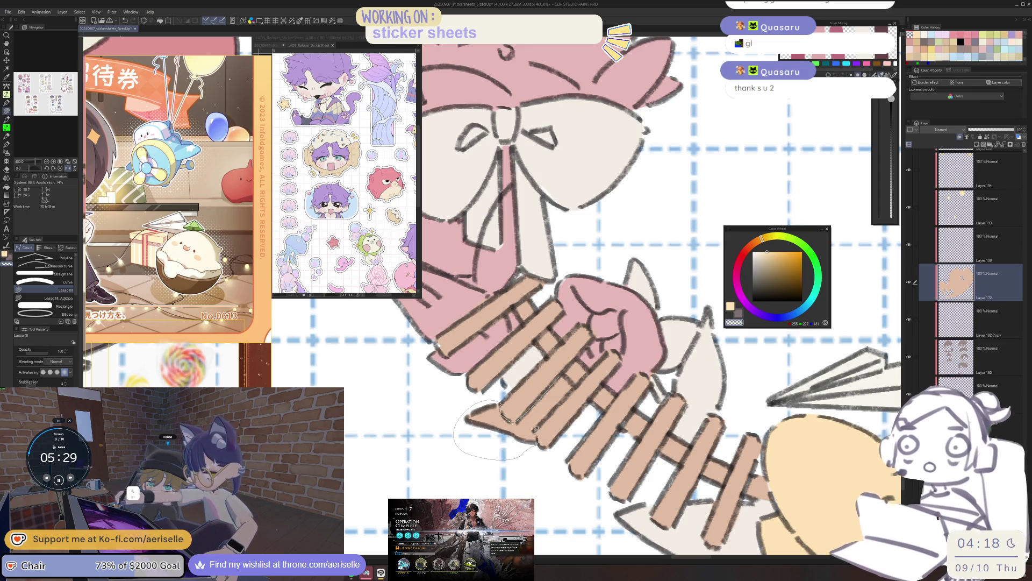
{"action": "left_click_drag", "start_coordinate": [572, 386], "coordinate": [573, 379]}
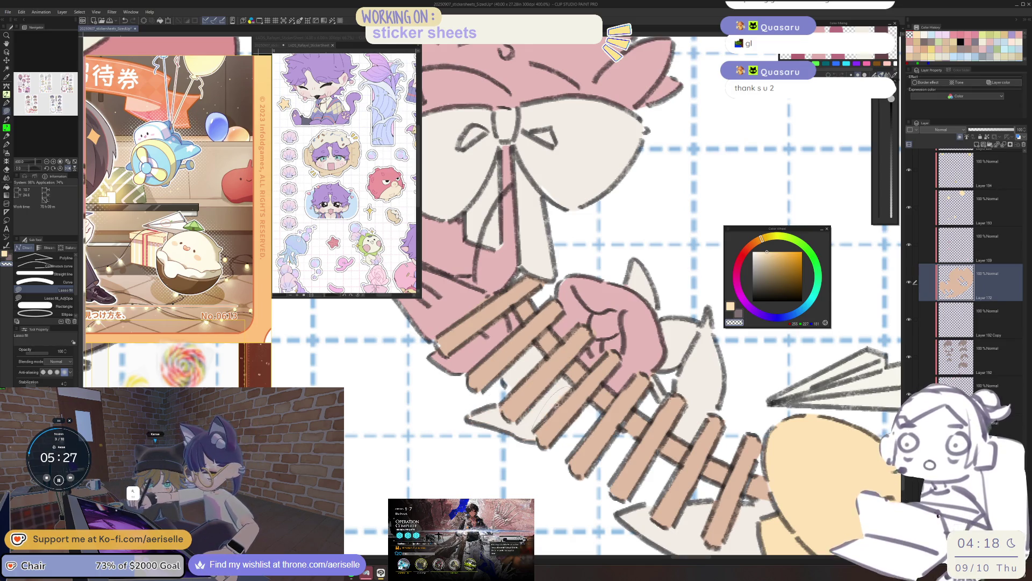
{"action": "key", "text": "ctrl+alt+0"}
{"action": "scroll", "coordinate": [587, 434], "scroll_direction": "up", "scroll_amount": 4}
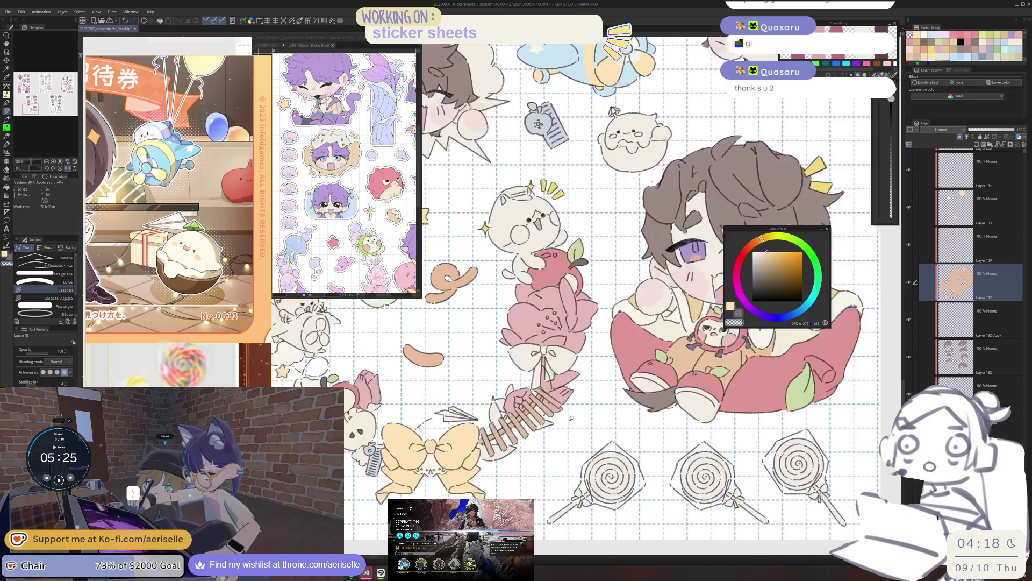
Step: Select the bouquet bow's layer and set the eraser brush size to 10
{"action": "scroll", "coordinate": [532, 380], "scroll_direction": "up", "scroll_amount": 5}
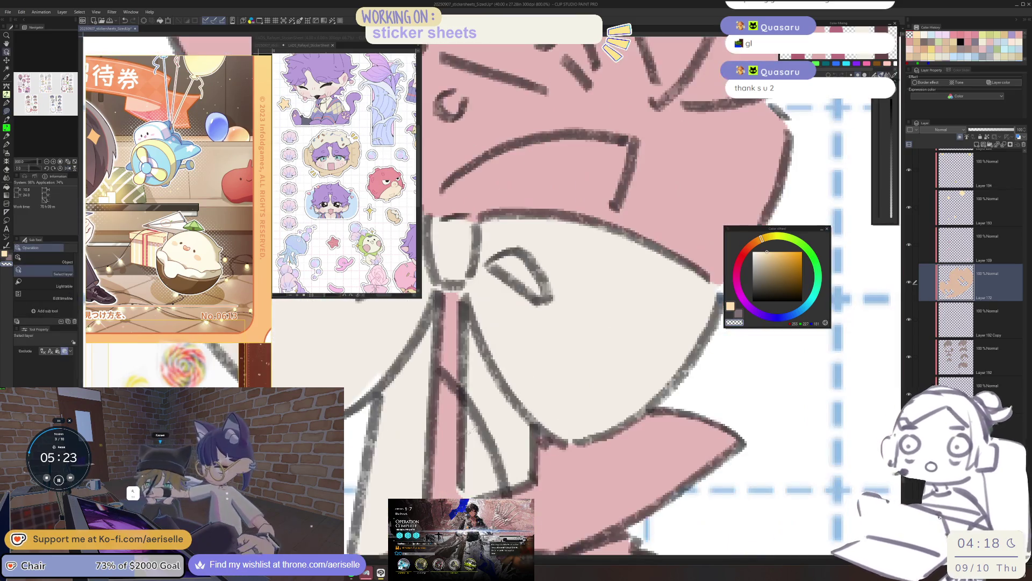
{"action": "left_click", "coordinate": [480, 472]}
{"action": "key", "text": "e"}
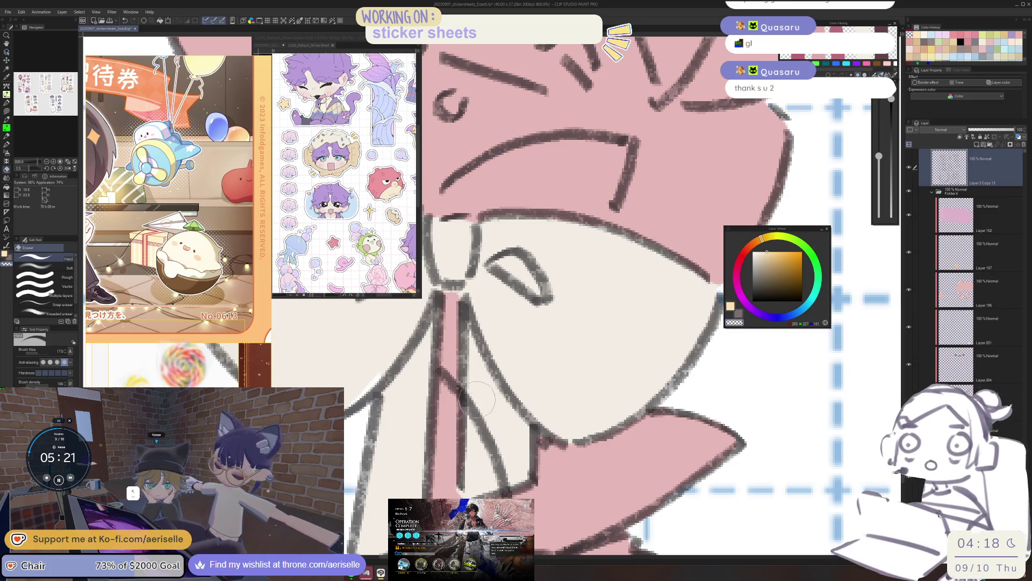
{"action": "scroll", "coordinate": [480, 472], "scroll_direction": "down", "scroll_amount": 9}
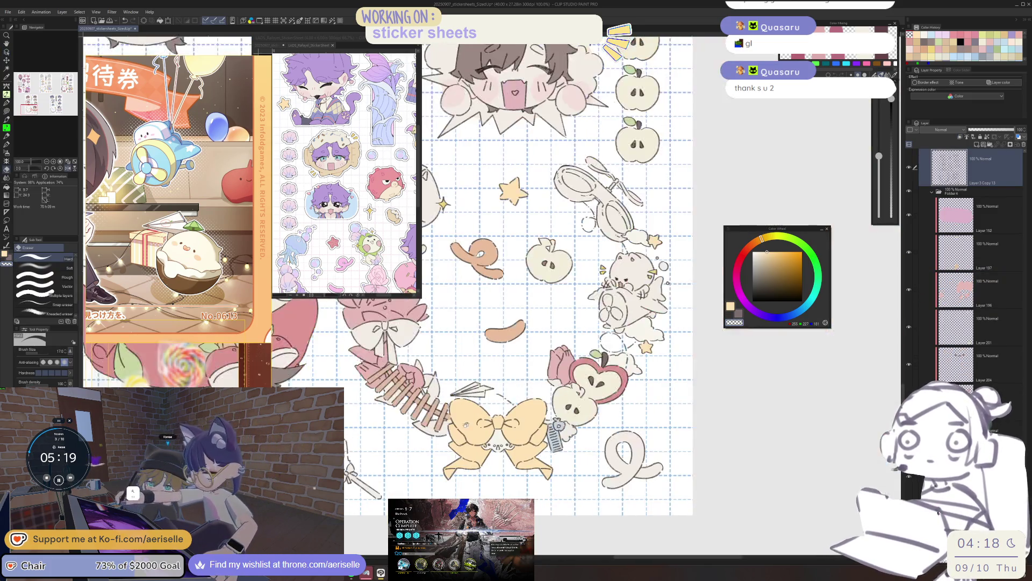
{"action": "scroll", "coordinate": [484, 414], "scroll_direction": "up", "scroll_amount": 4}
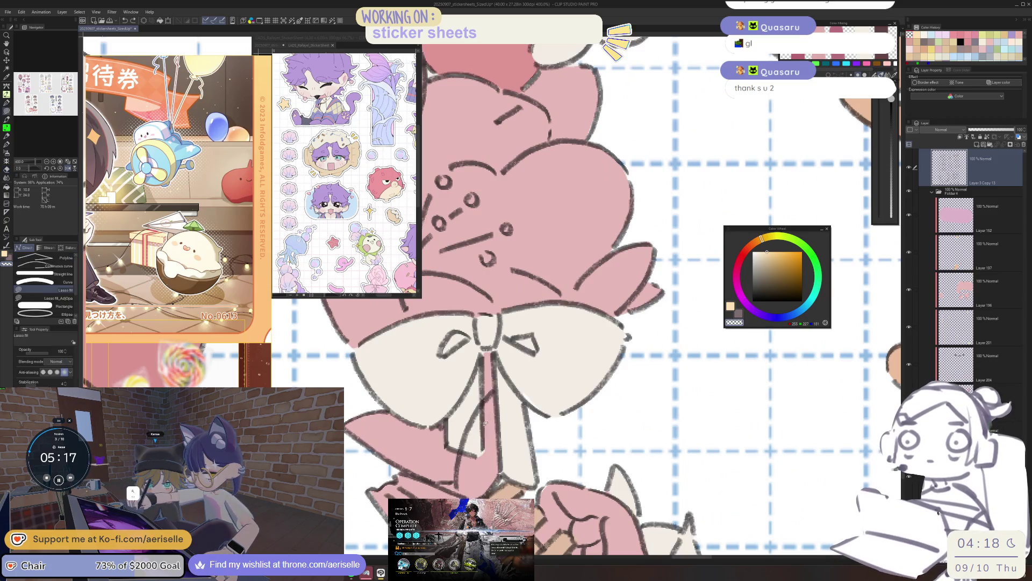
{"action": "key", "text": "bracketleft"}
{"action": "key", "text": "bracketleft"}
{"action": "key", "text": "bracketleft"}
Step: Freehand-select the area around the white bow, then clear the selection
{"action": "scroll", "coordinate": [490, 410], "scroll_direction": "down", "scroll_amount": 5}
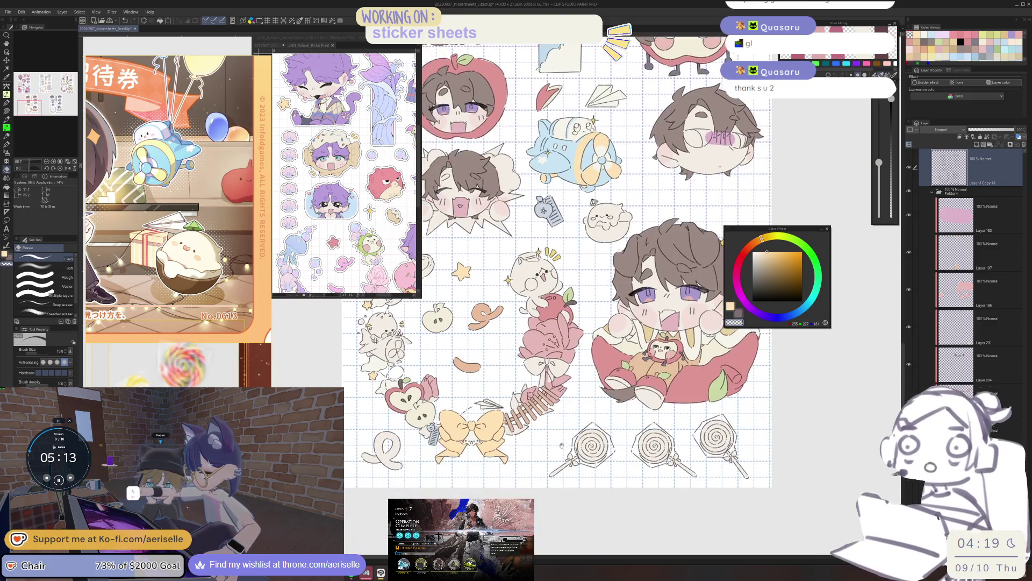
{"action": "scroll", "coordinate": [561, 444], "scroll_direction": "down", "scroll_amount": 2}
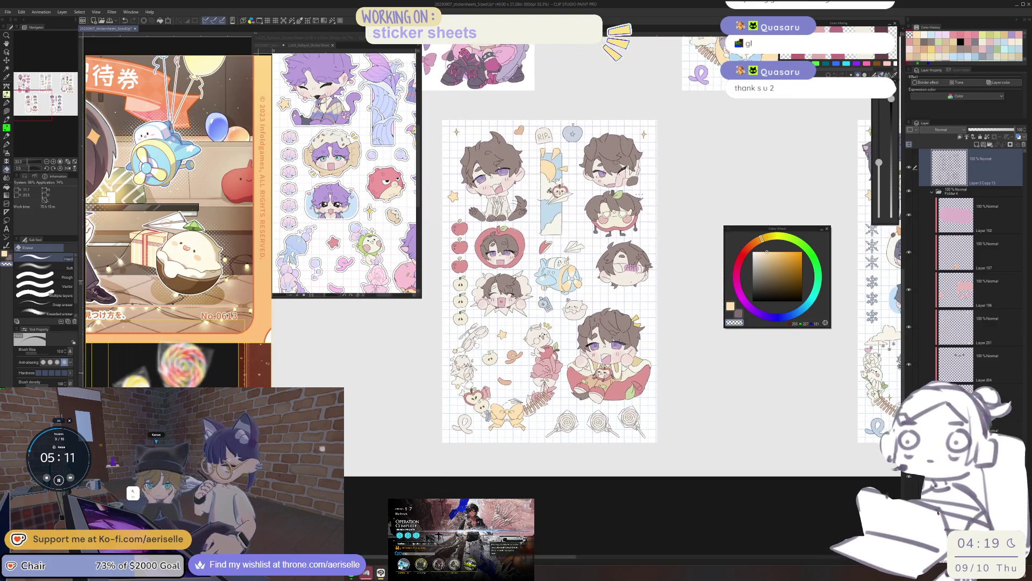
{"action": "scroll", "coordinate": [508, 390], "scroll_direction": "up", "scroll_amount": 3}
{"action": "key", "text": "m"}
{"action": "left_click_drag", "start_coordinate": [532, 445], "coordinate": [563, 483]}
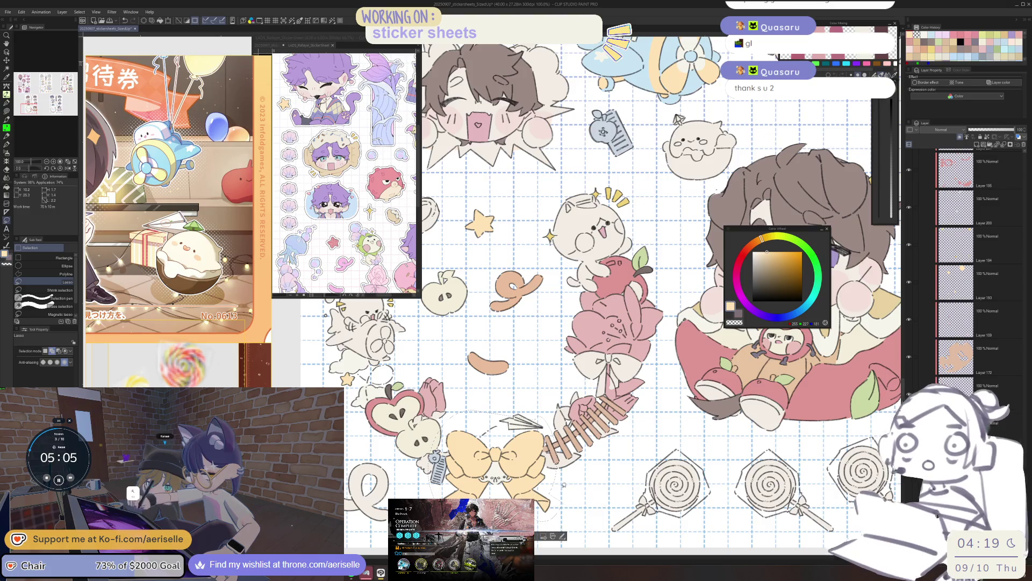
{"action": "key", "text": "ctrl+d"}
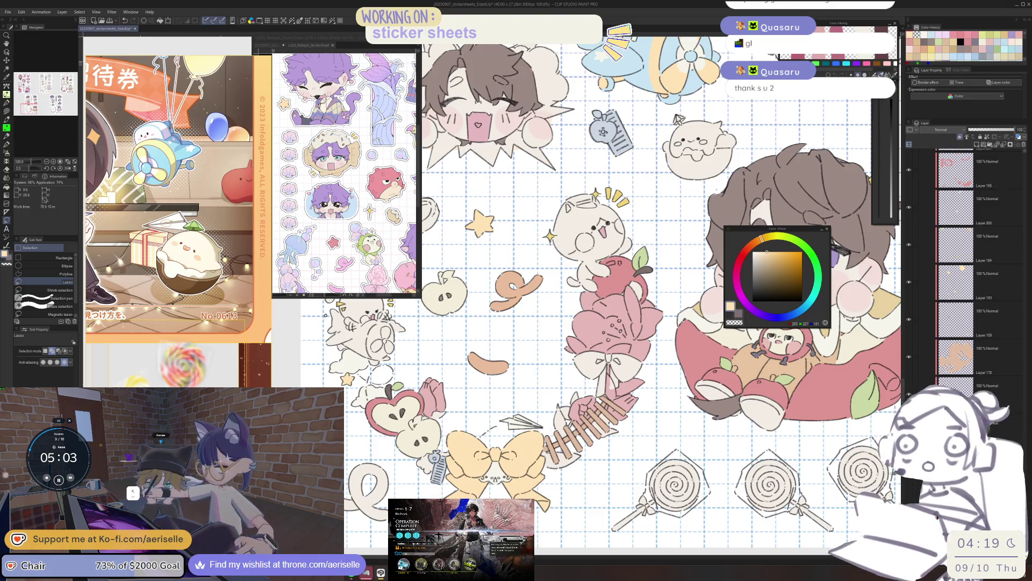
Step: Lasso fill the white bow pale yellow and erase a stray patch inside it
{"action": "scroll", "coordinate": [635, 345], "scroll_direction": "up", "scroll_amount": 8}
{"action": "key", "text": "u"}
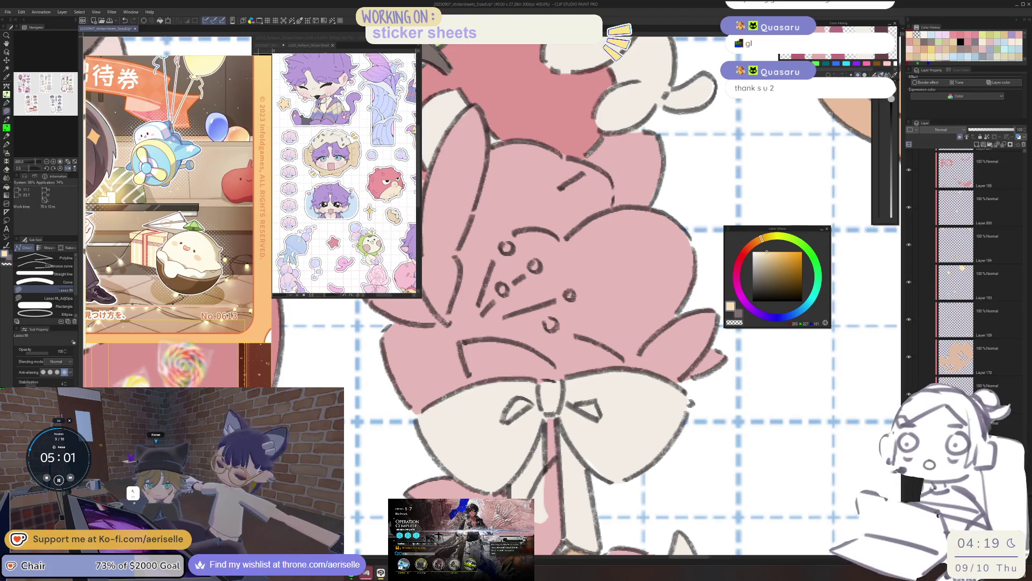
{"action": "left_click_drag", "start_coordinate": [623, 484], "coordinate": [572, 434]}
{"action": "key", "text": "e"}
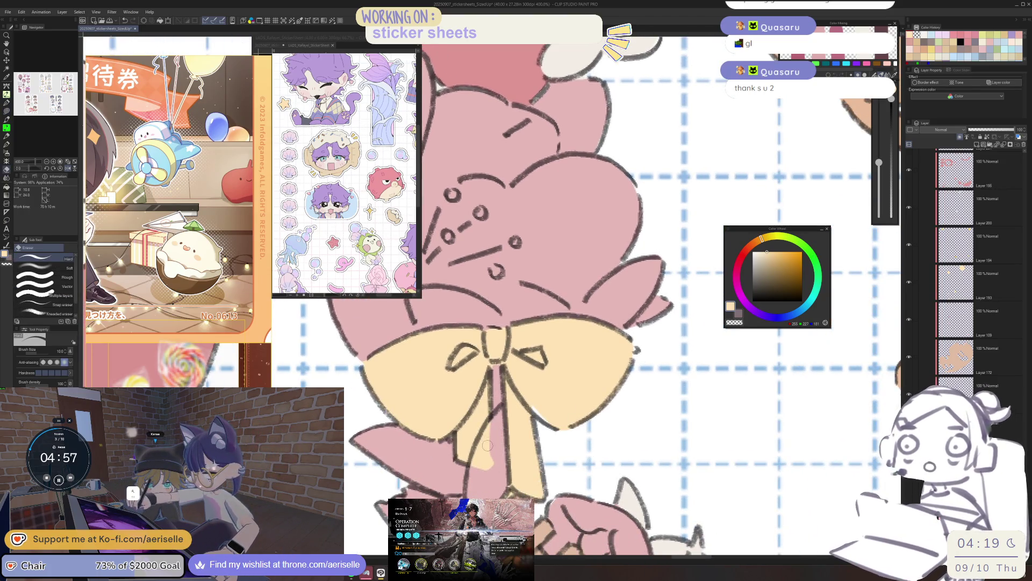
{"action": "left_click_drag", "start_coordinate": [488, 457], "coordinate": [493, 435]}
Step: Sample the flower's pink, then select the bow fill layer and sample its yellow
{"action": "key", "text": "u"}
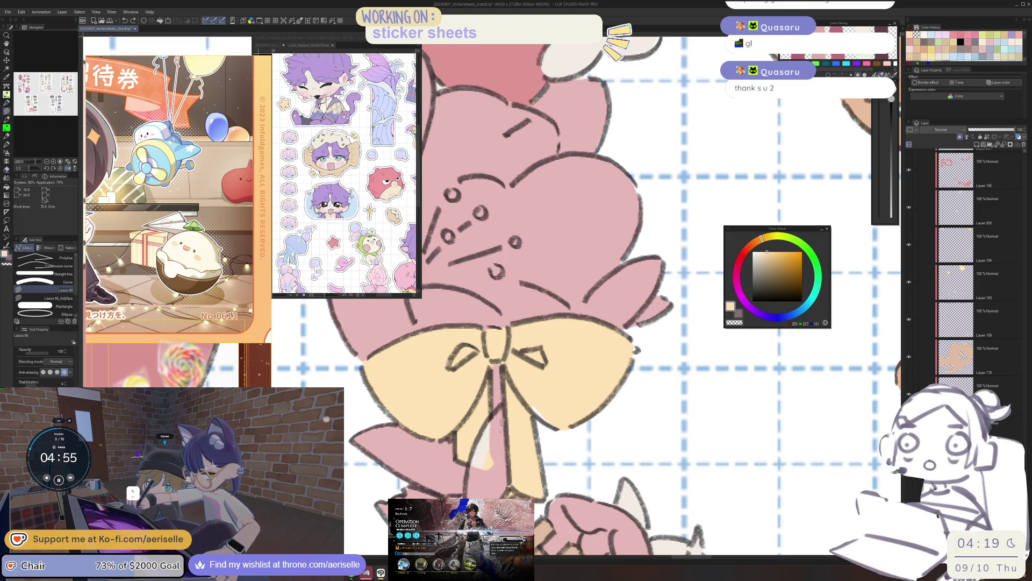
{"action": "left_click", "coordinate": [493, 438], "text": "alt"}
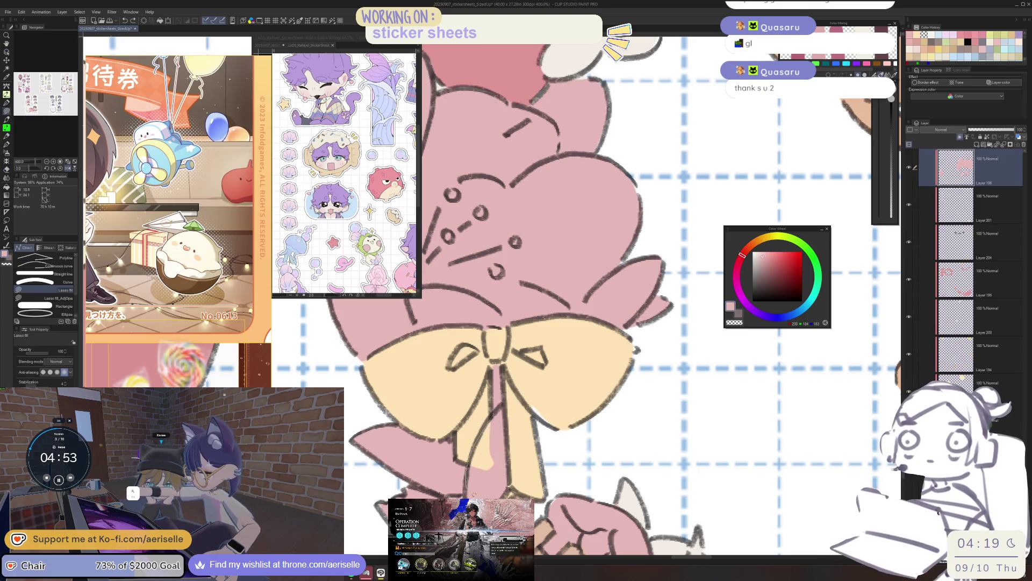
{"action": "scroll", "coordinate": [521, 427], "scroll_direction": "down", "scroll_amount": 4}
{"action": "scroll", "coordinate": [520, 428], "scroll_direction": "down", "scroll_amount": 2}
{"action": "scroll", "coordinate": [538, 435], "scroll_direction": "up", "scroll_amount": 5}
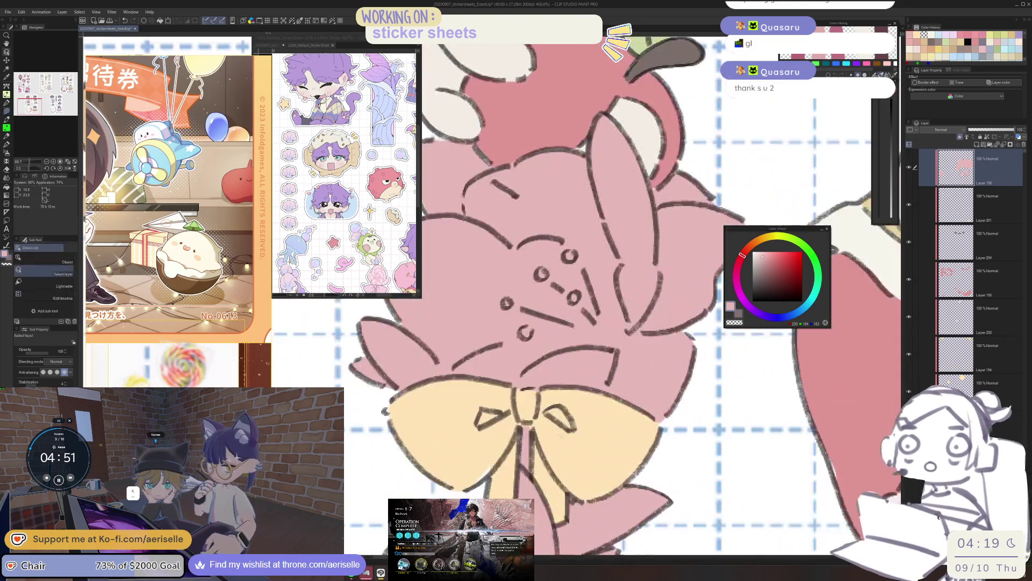
{"action": "left_click", "coordinate": [569, 452], "text": "ctrl+shift"}
{"action": "left_click", "coordinate": [487, 464], "text": "alt"}
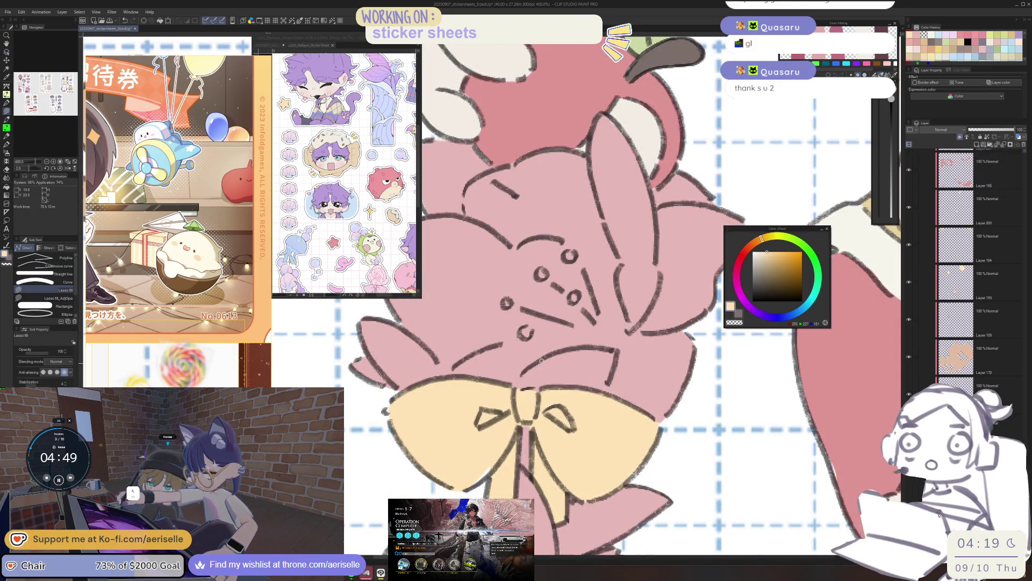
Step: Show the SizedUp sticker sheet in the sub-view and centre it
{"action": "left_click", "coordinate": [269, 45]}
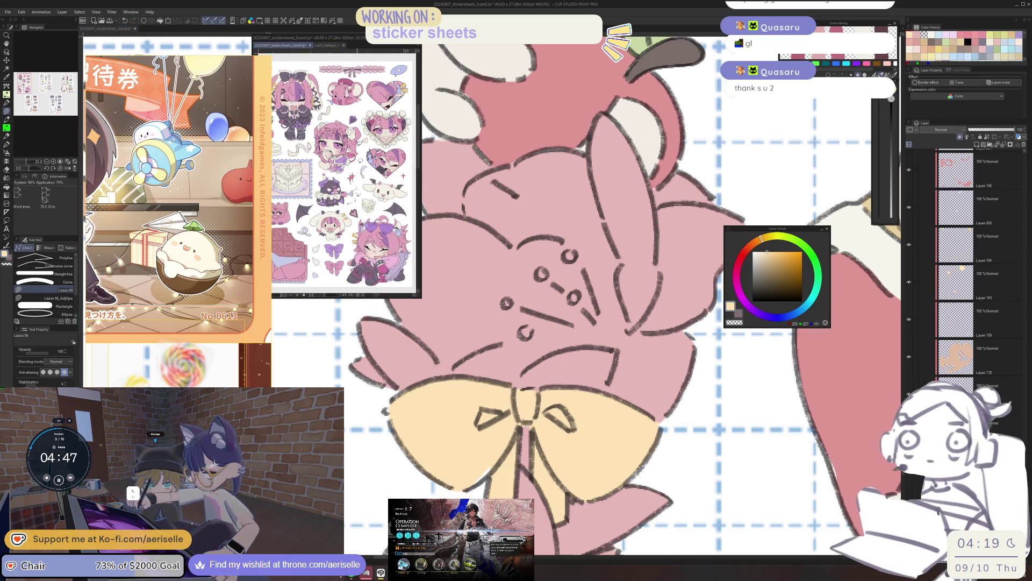
{"action": "scroll", "coordinate": [380, 241], "scroll_direction": "down", "scroll_amount": 2}
{"action": "left_click_drag", "start_coordinate": [364, 230], "coordinate": [352, 189]}
{"action": "scroll", "coordinate": [386, 197], "scroll_direction": "up", "scroll_amount": 2}
{"action": "left_click_drag", "start_coordinate": [355, 177], "coordinate": [339, 188]}
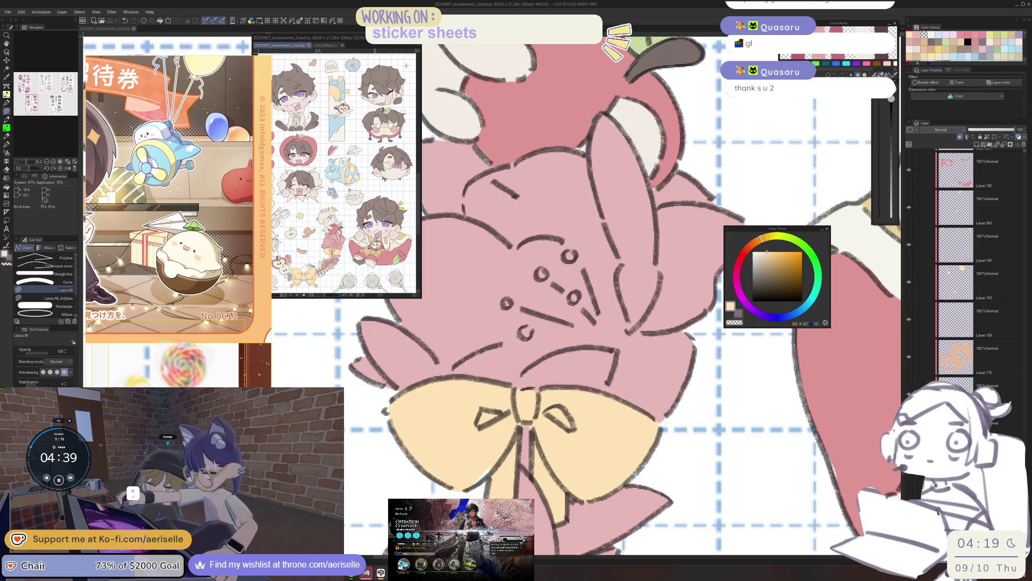
{"action": "scroll", "coordinate": [193, 239], "scroll_direction": "down", "scroll_amount": 1}
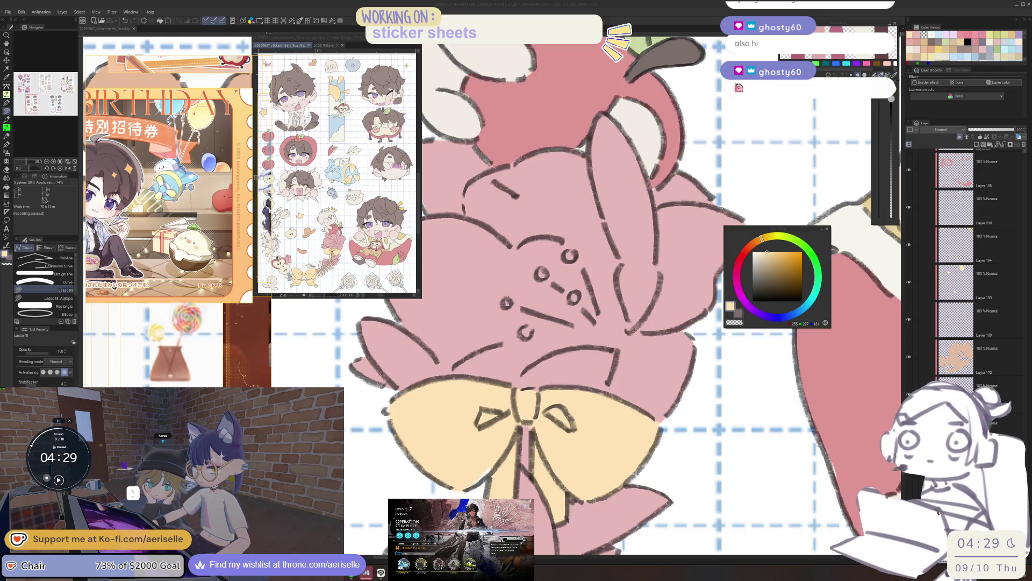
Step: Start the paused study-room timer, then choose to end it so the confirmation appears
{"action": "left_click", "coordinate": [59, 480]}
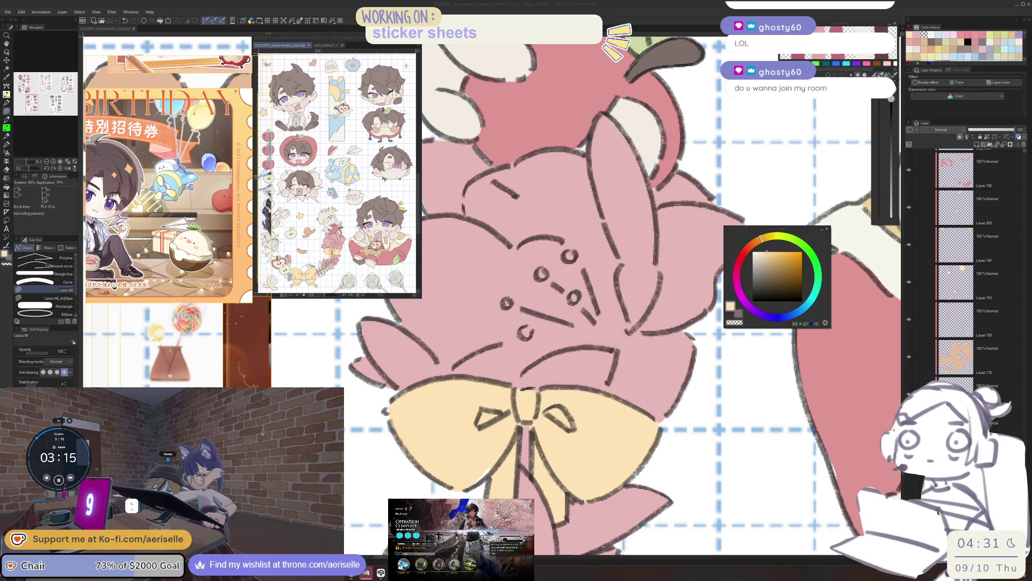
{"action": "left_click", "coordinate": [171, 479]}
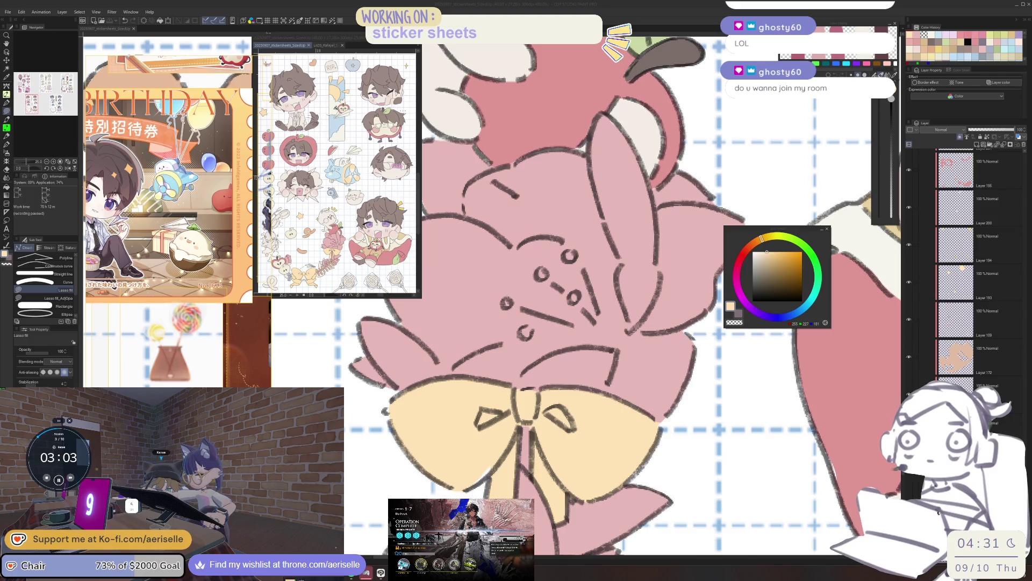
{"action": "mouse_move", "coordinate": [194, 400]}
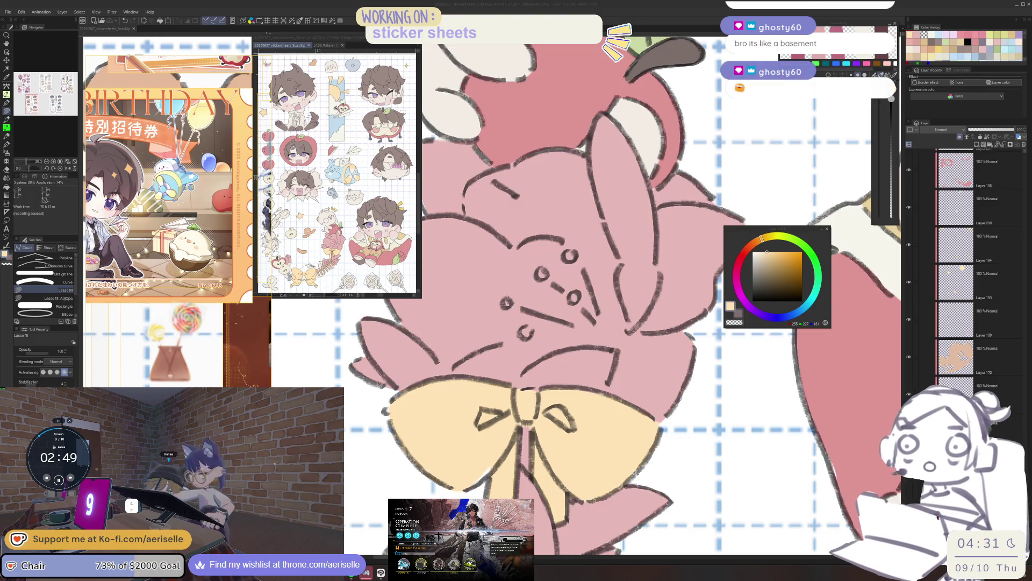
{"action": "mouse_move", "coordinate": [305, 538]}
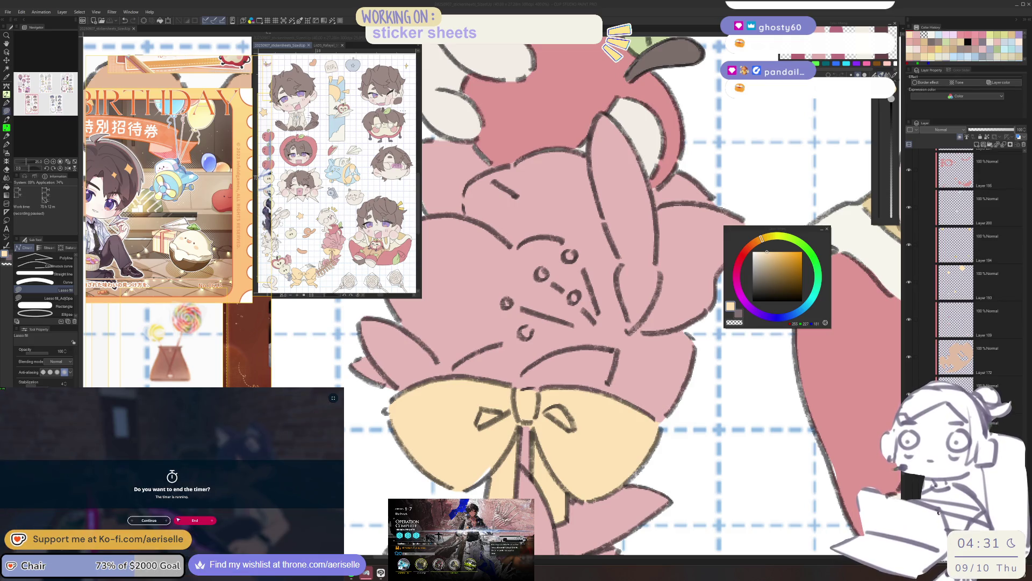
{"action": "left_click", "coordinate": [199, 523]}
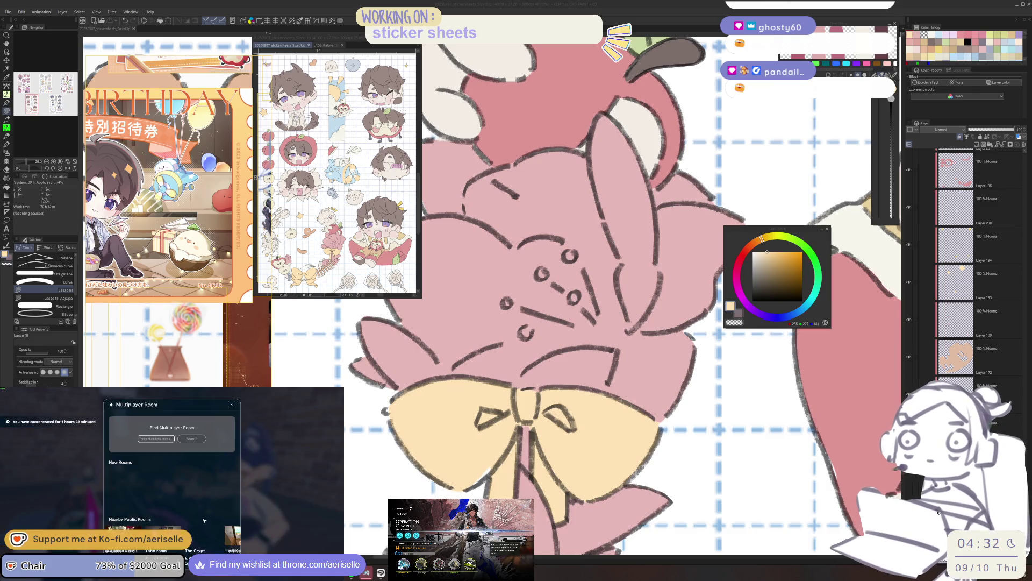
Step: End the timer, search the pasted room ID, and join The Crypt
{"action": "left_click", "coordinate": [156, 438]}
{"action": "key", "text": "ctrl+v"}
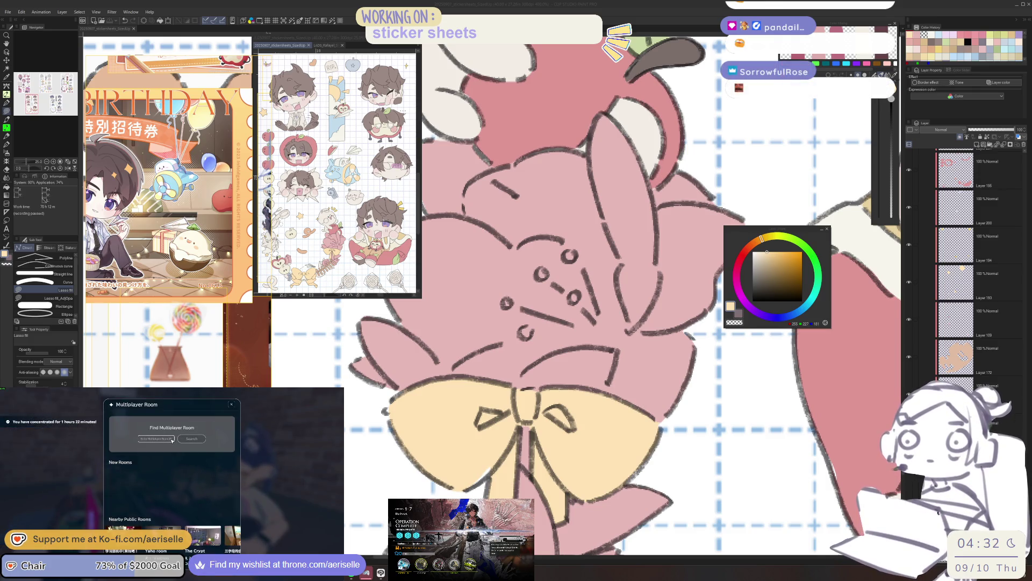
{"action": "left_click", "coordinate": [198, 441]}
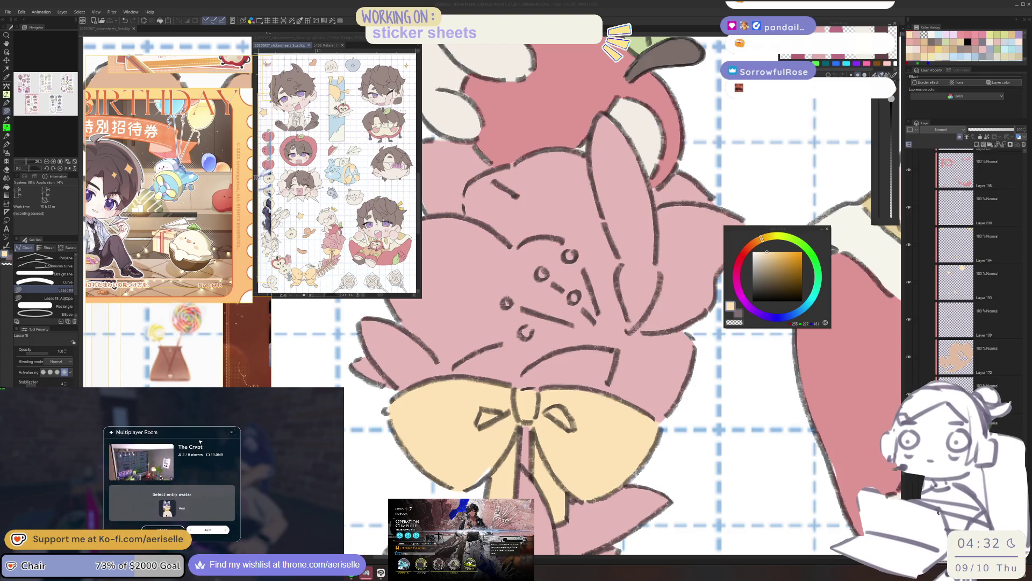
{"action": "left_click", "coordinate": [214, 531]}
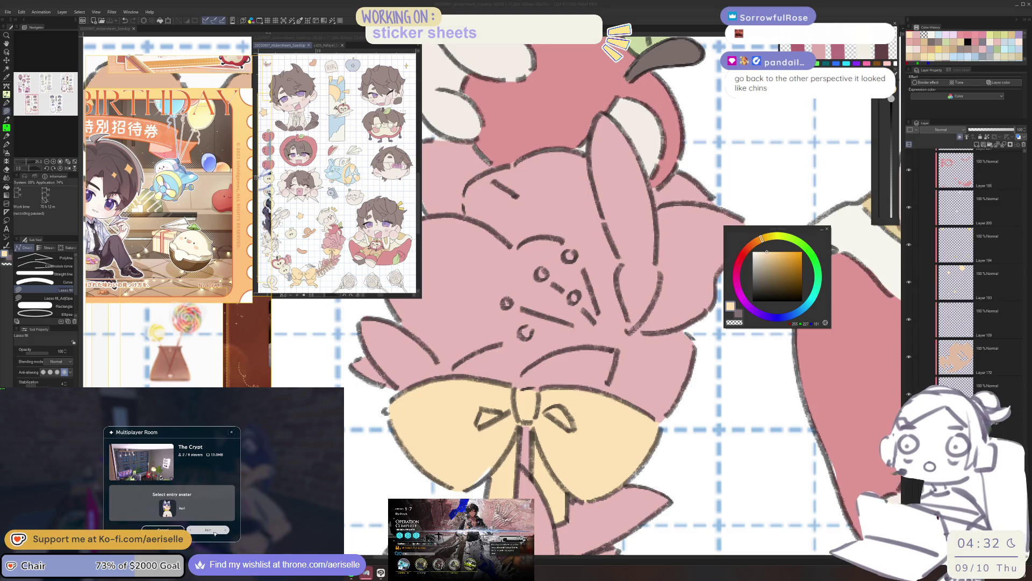